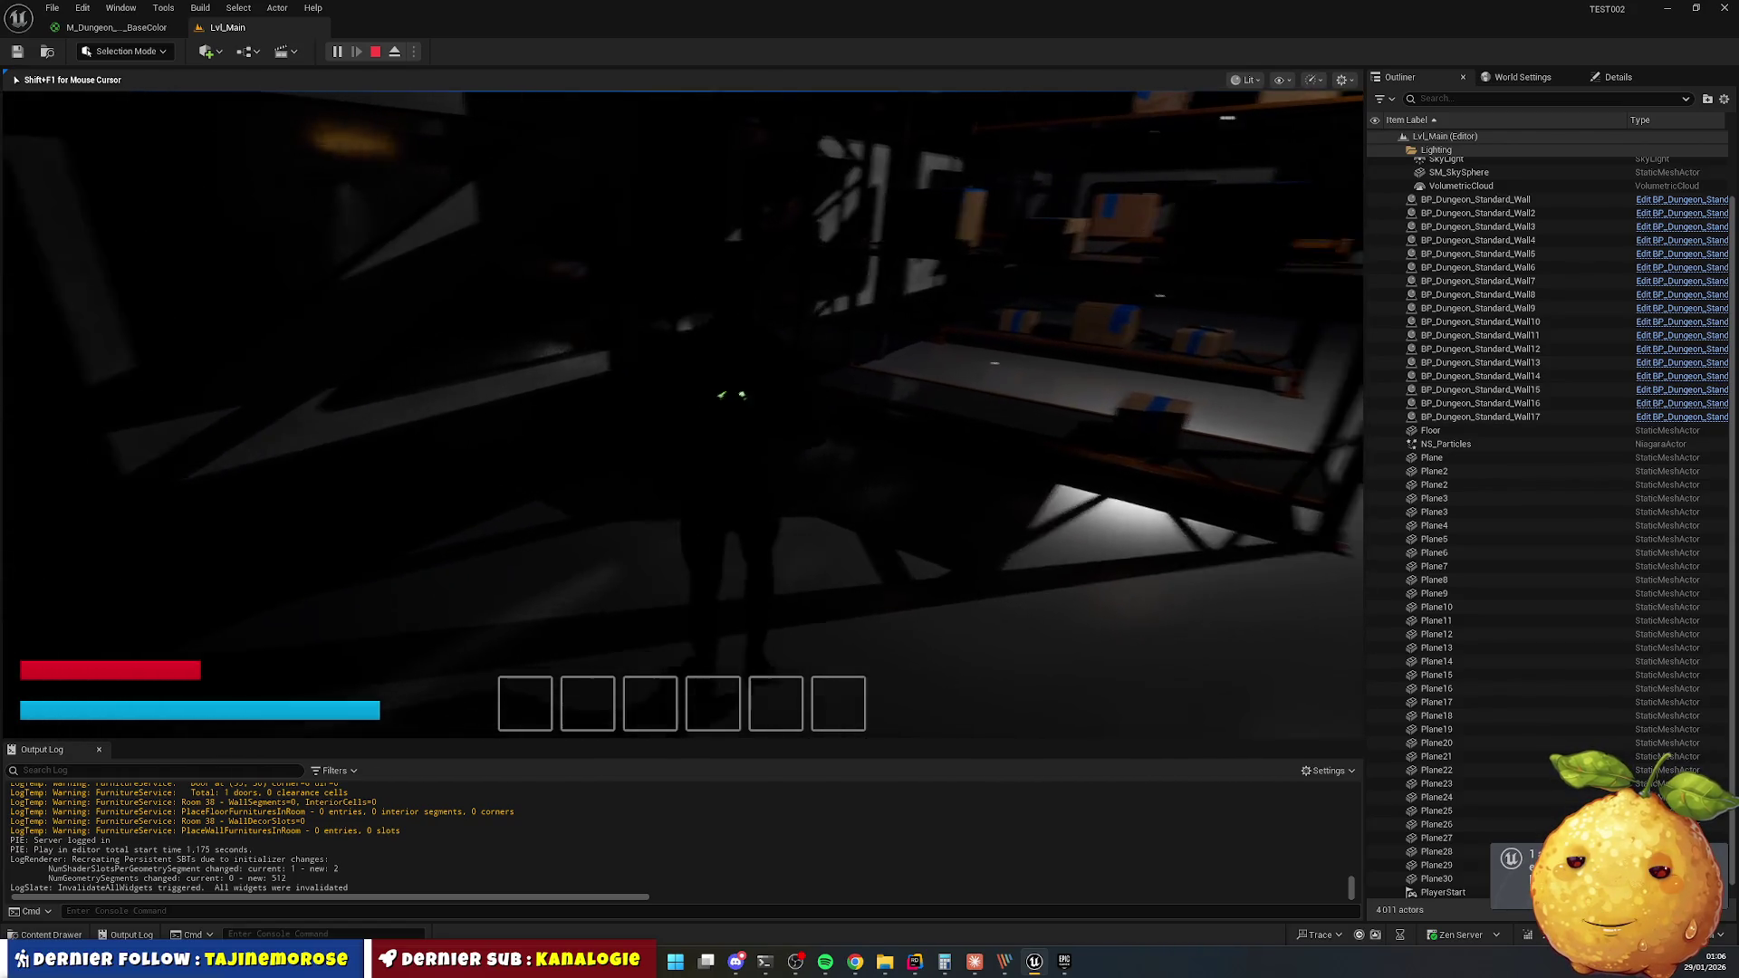
# Release the mouse from the running game and eject from the player pawn with F8.
pyautogui.press('super')
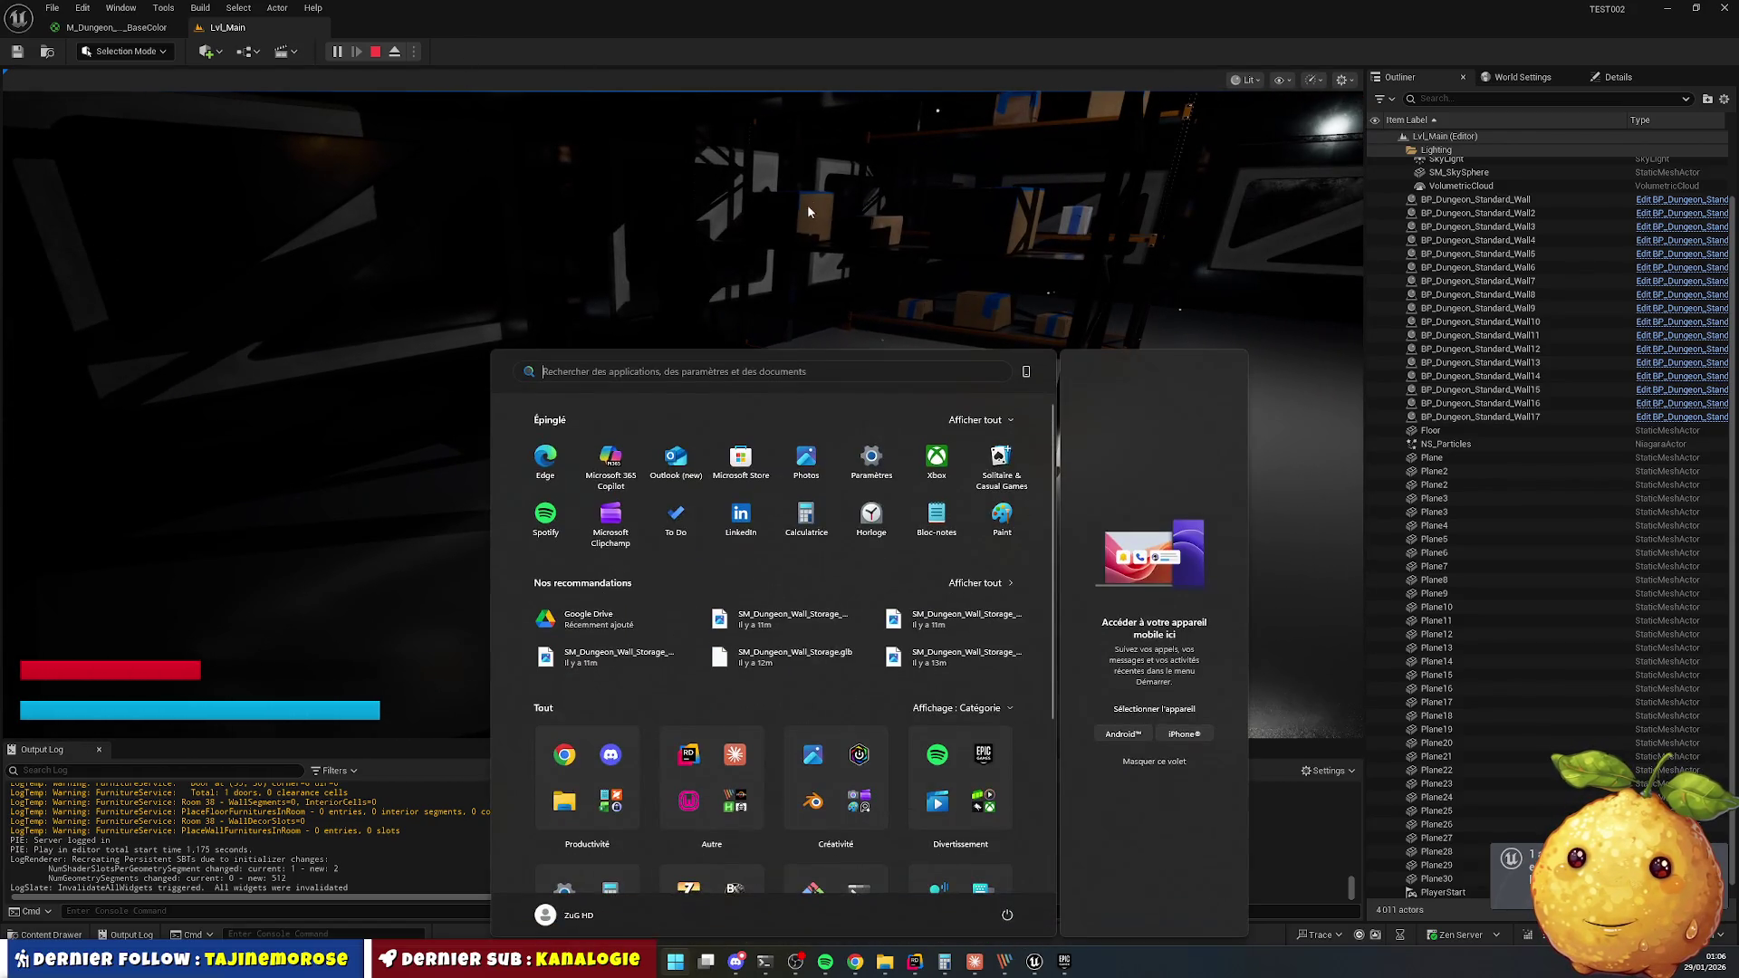
pyautogui.click(806, 211)
pyautogui.press('F8')
# Delete the first four storage boxes on the top shelves, including BP_Prop_Storage_Box_5.
pyautogui.click(805, 178)
pyautogui.press('Delete')
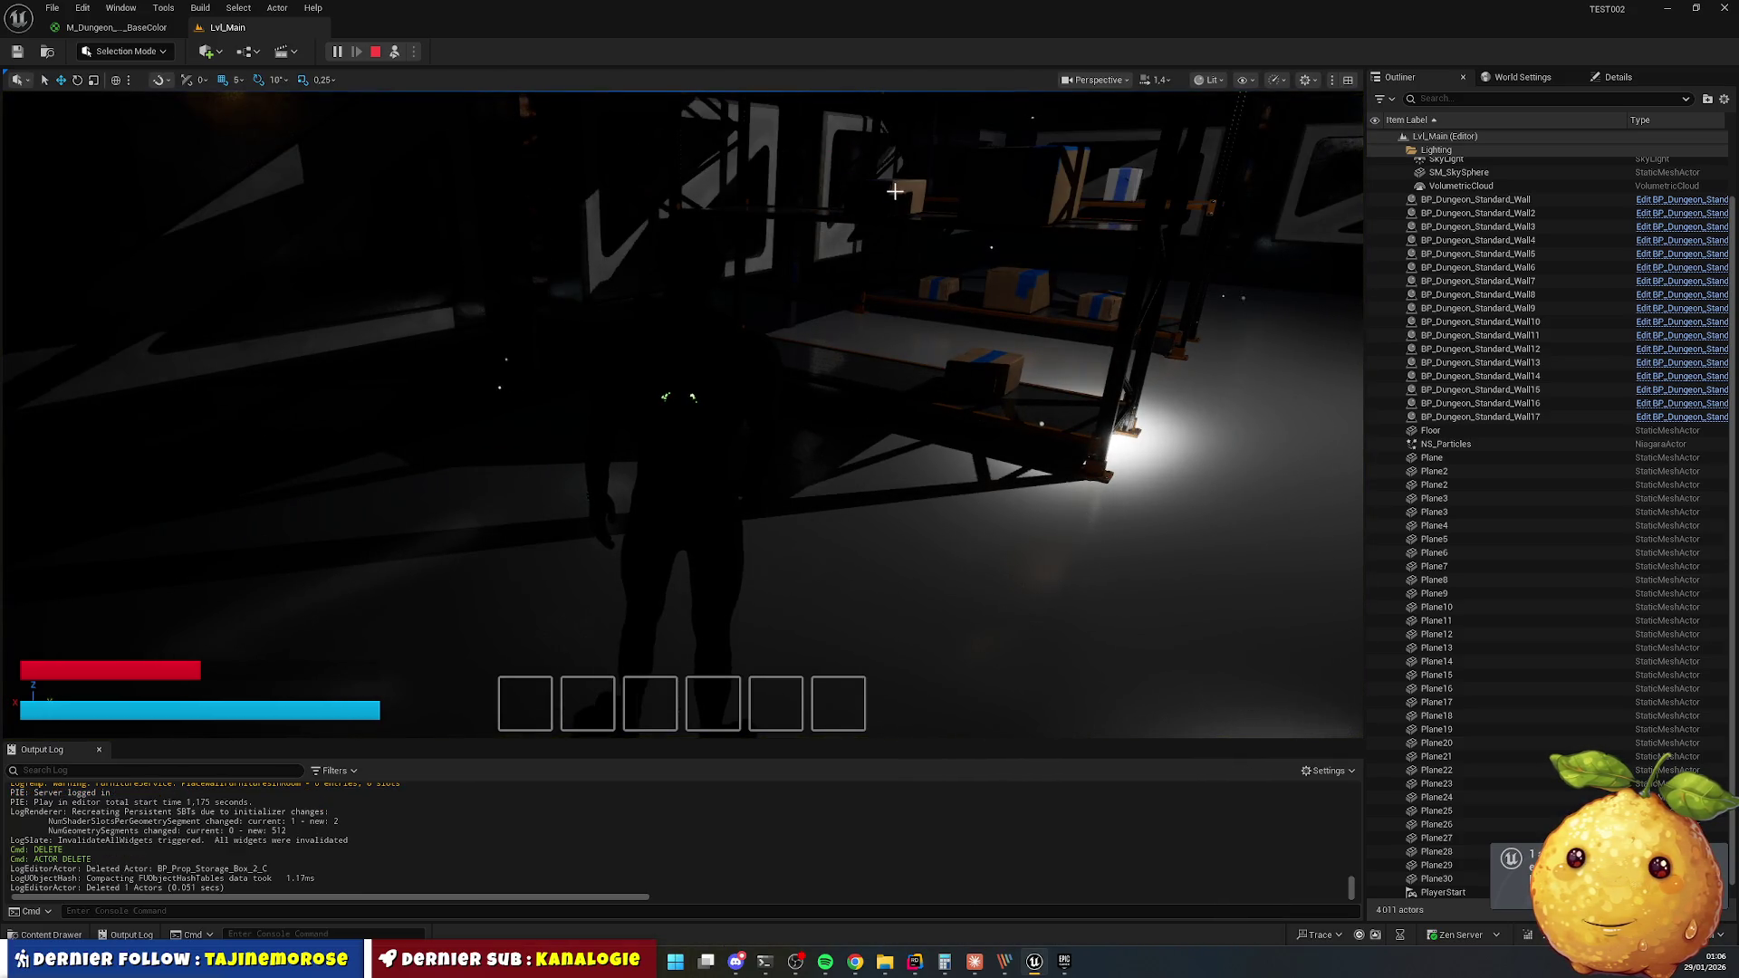
pyautogui.click(895, 191)
pyautogui.press('Delete')
pyautogui.click(1007, 168)
pyautogui.press('Delete')
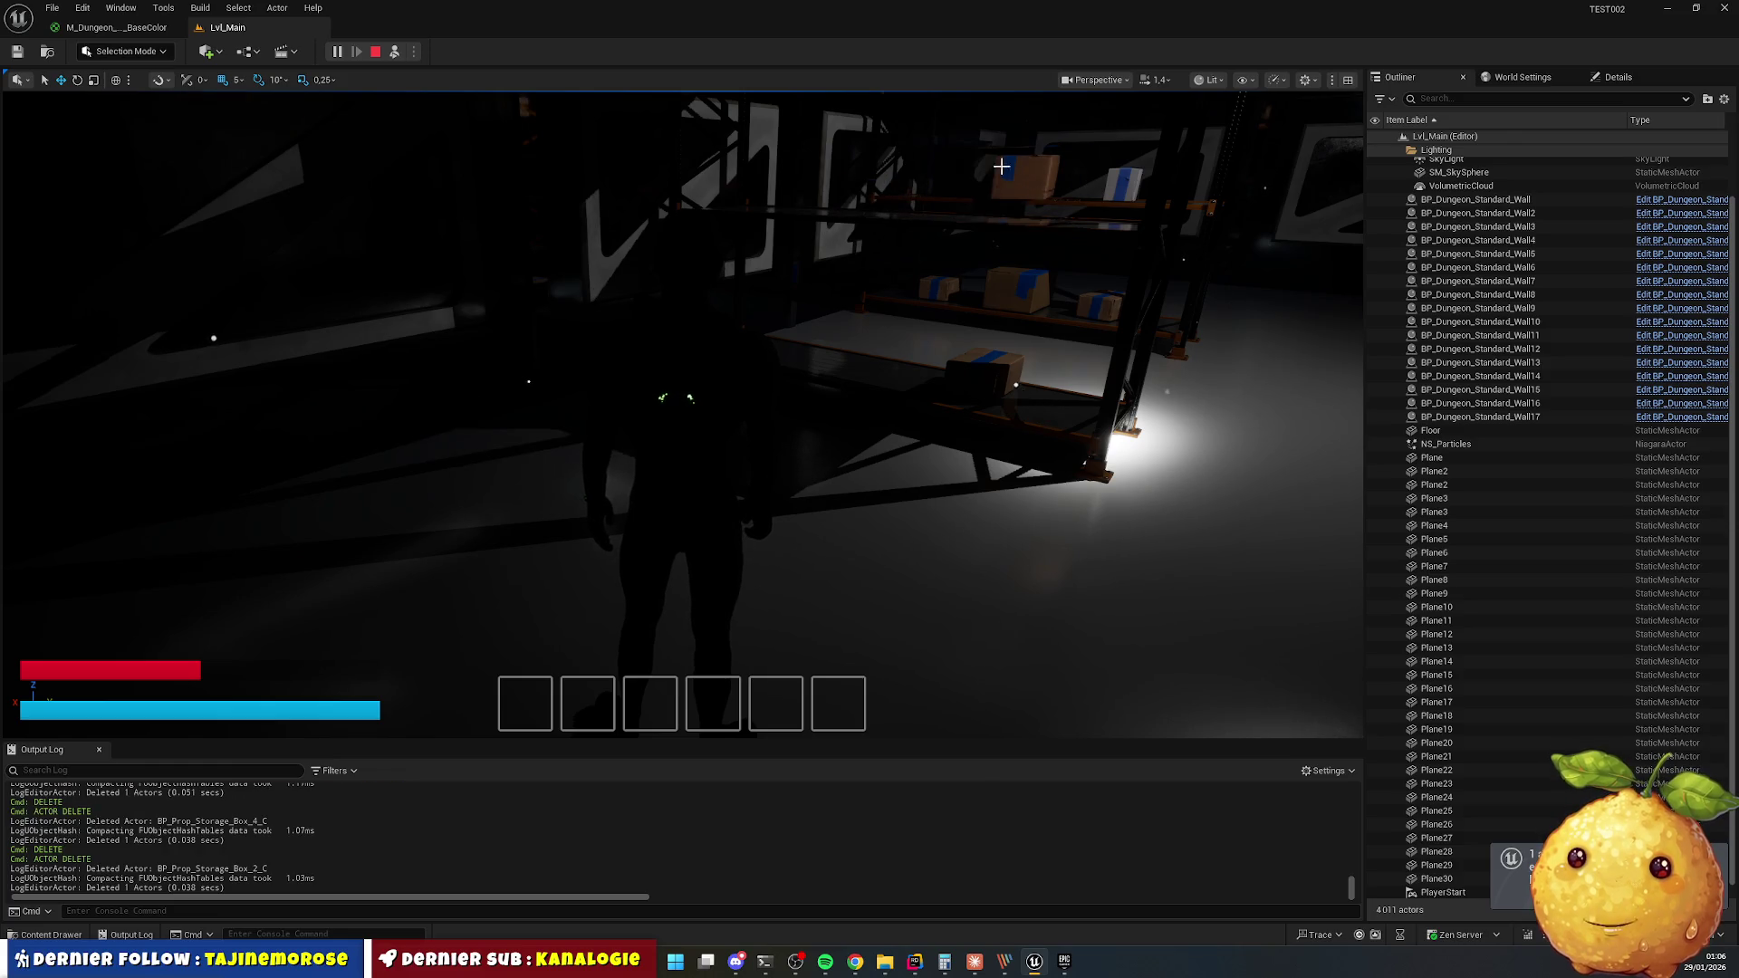
pyautogui.click(1028, 178)
pyautogui.press('Delete')
# Delete the remaining boxes, including the large middle-shelf box and BP_Prop_Storage_Box_4, then look toward the shelves.
pyautogui.click(1125, 182)
pyautogui.press('Delete')
pyautogui.click(1025, 284)
pyautogui.press('Delete')
pyautogui.click(939, 288)
pyautogui.press('Delete')
pyautogui.moveTo(875, 310); pyautogui.dragTo(666, 342)
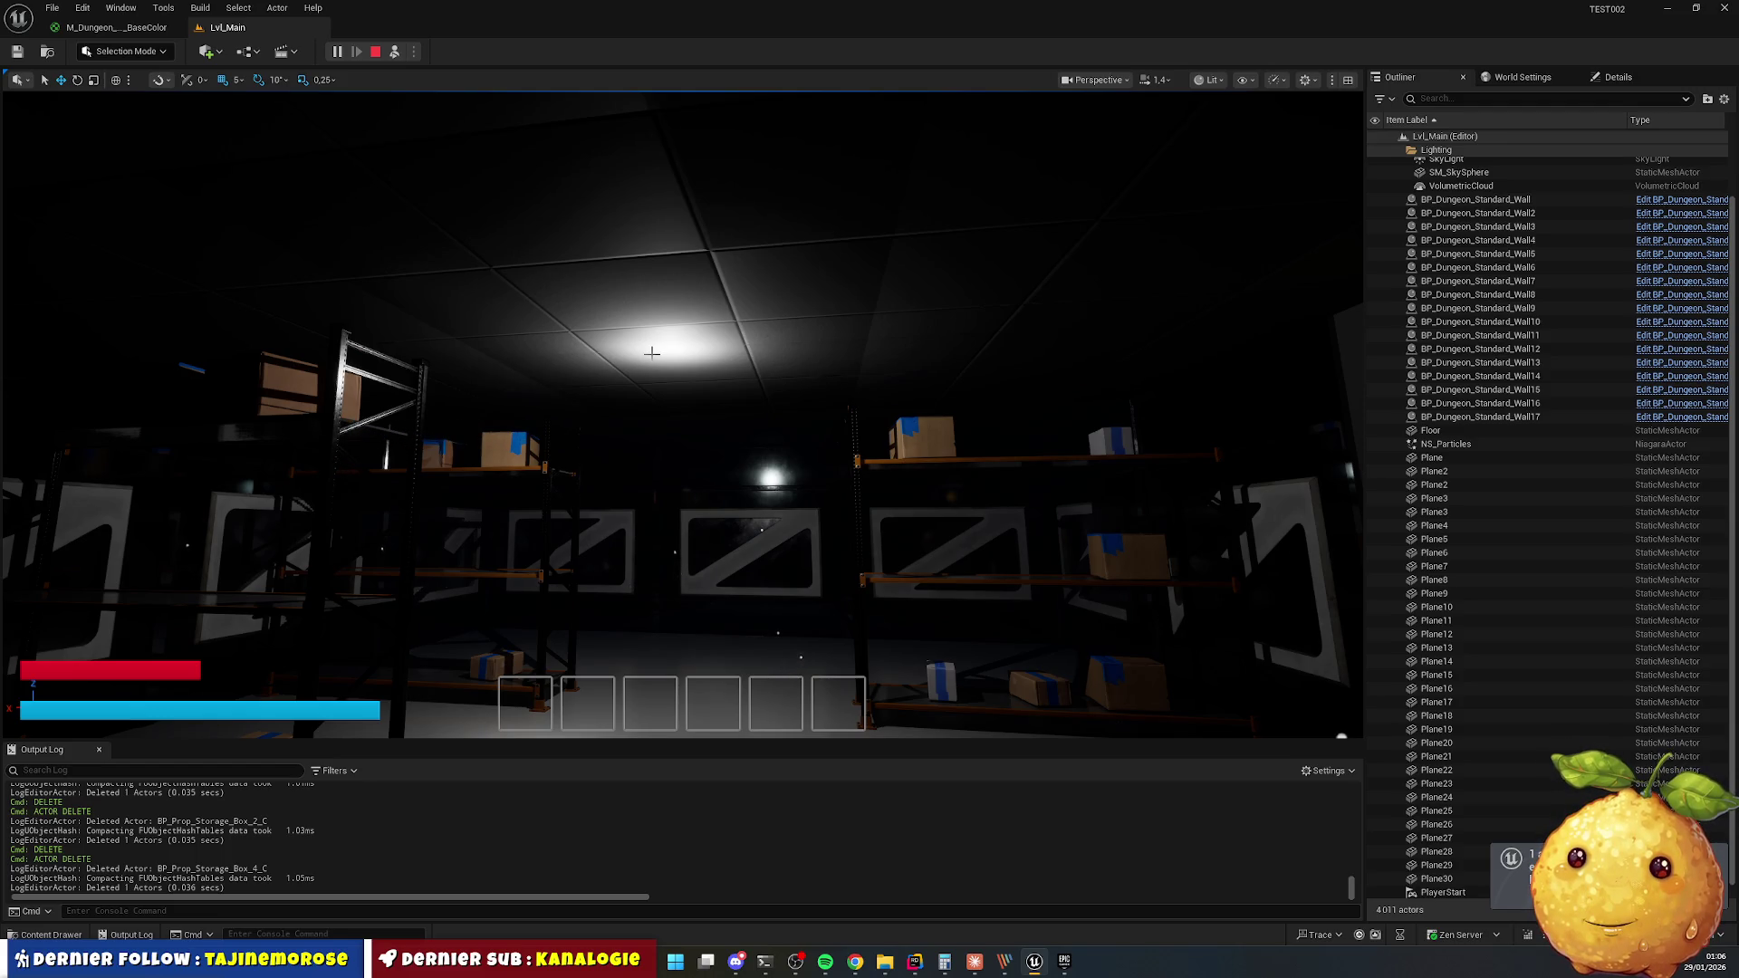
# Stop play-in-editor, relaunch it with Alt+P, and show the Content Drawer at Content/Actors/Dungeon.
pyautogui.moveTo(525, 532)
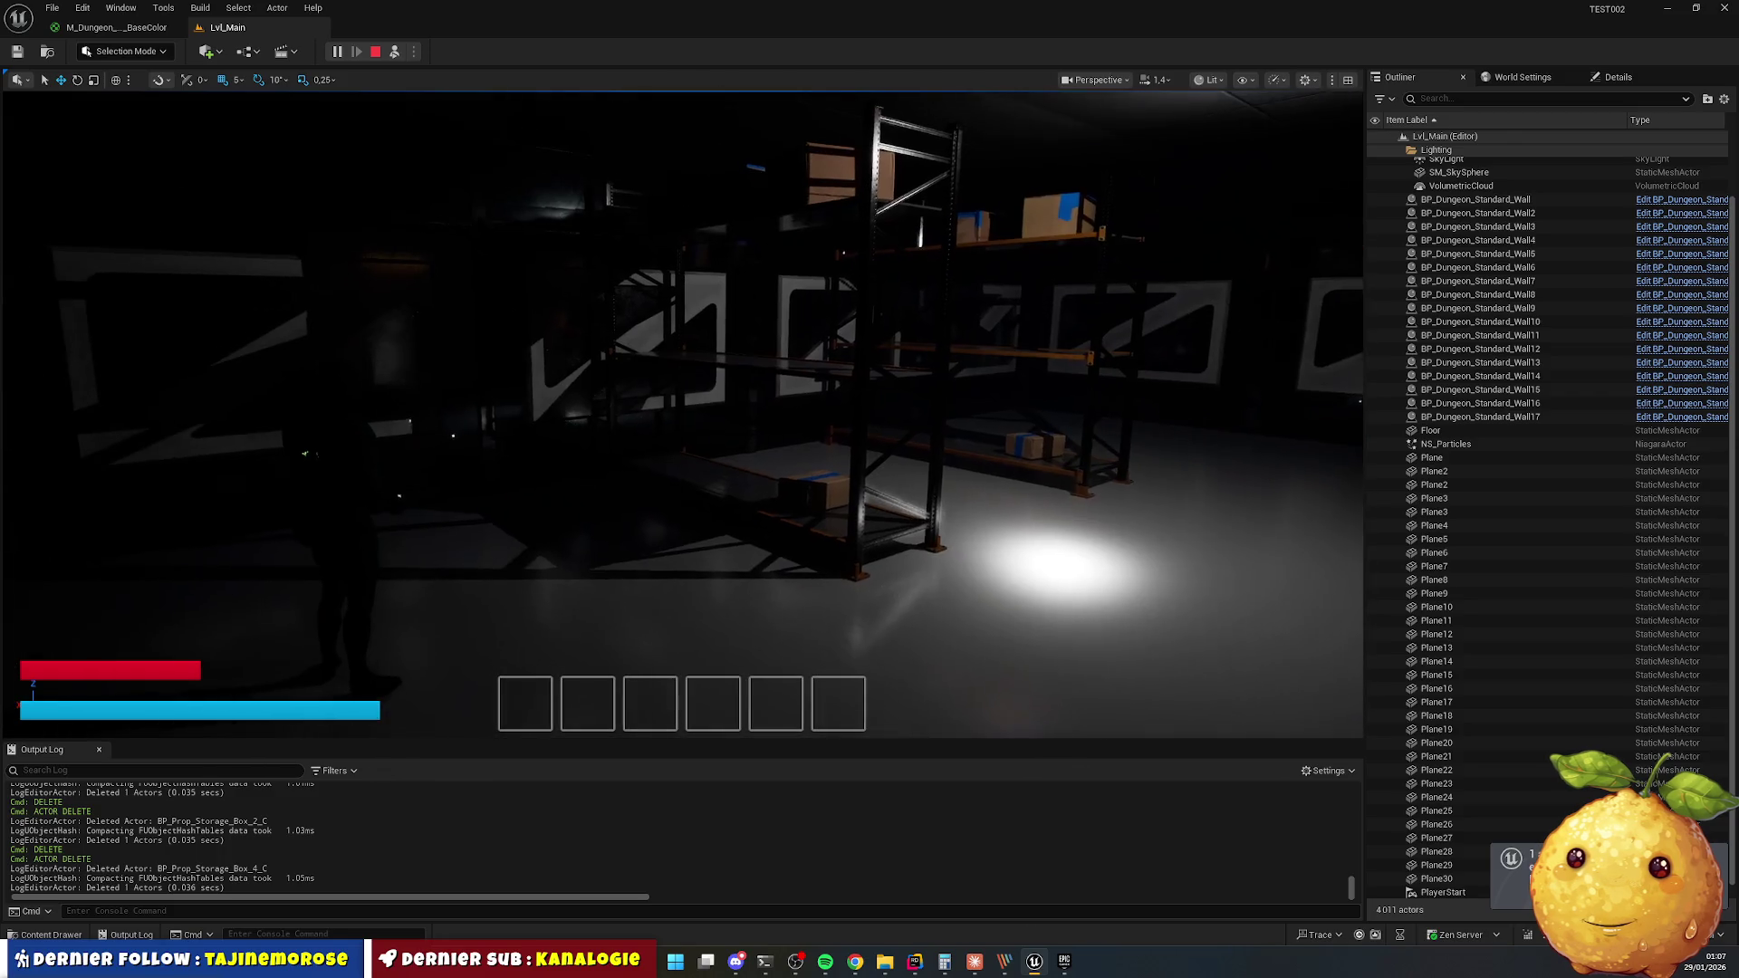
pyautogui.moveTo(406, 86)
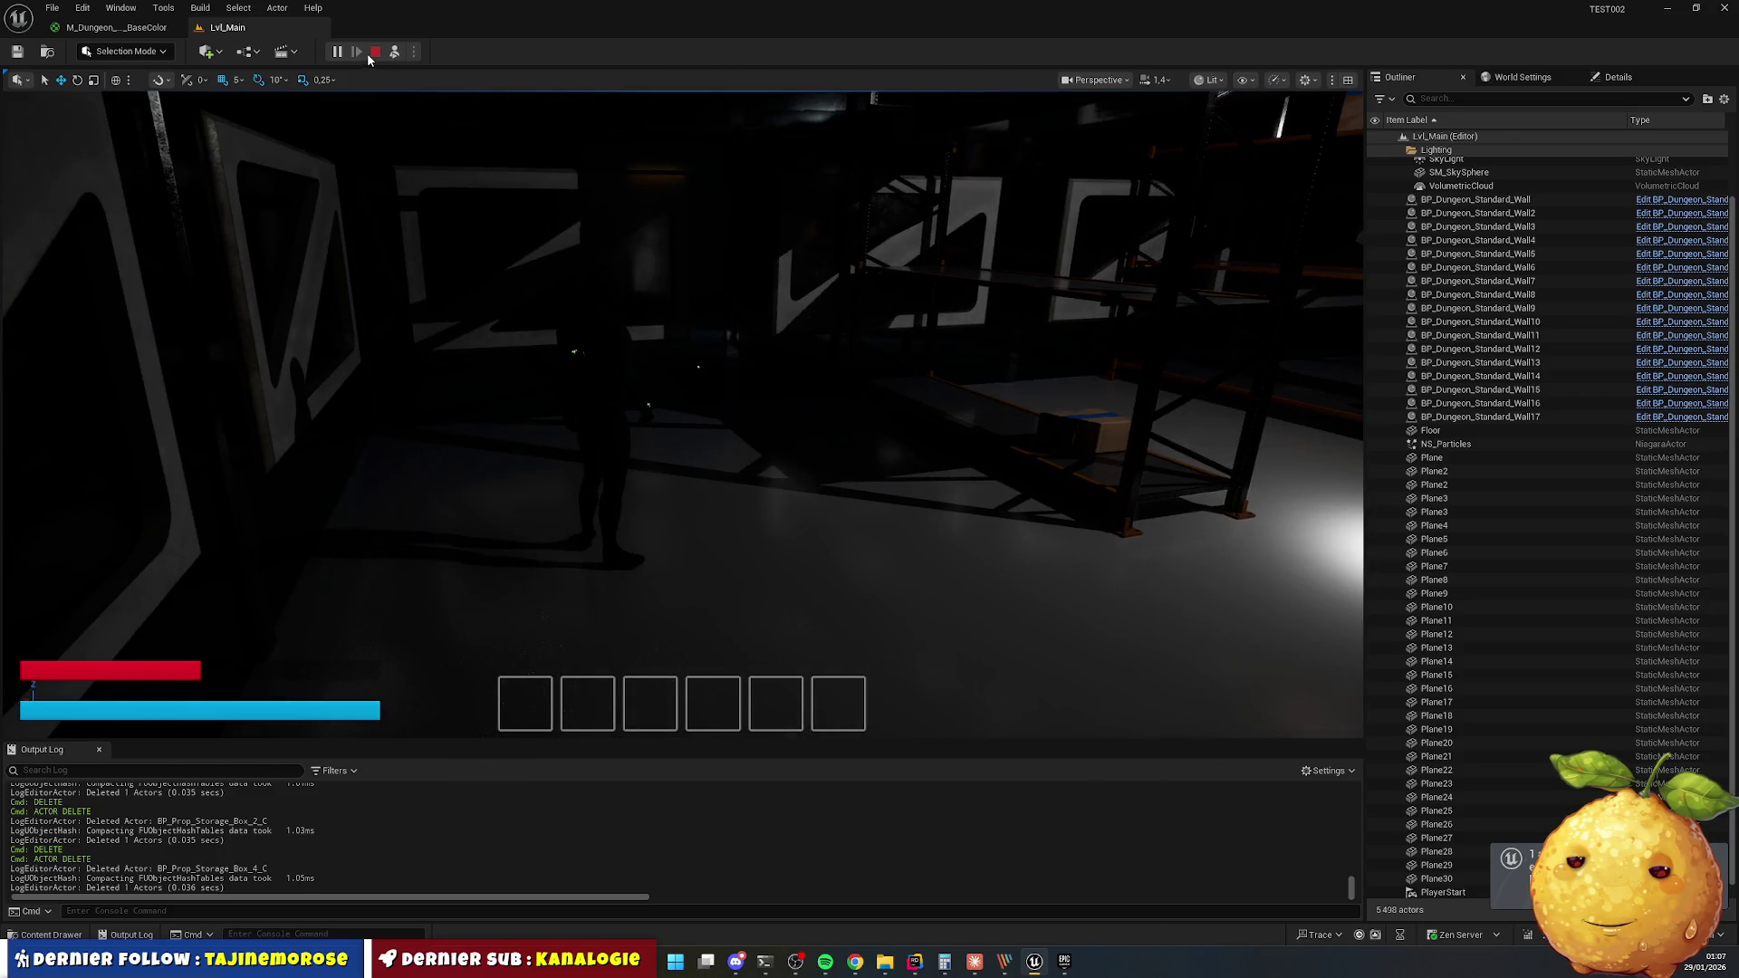
pyautogui.click(373, 52)
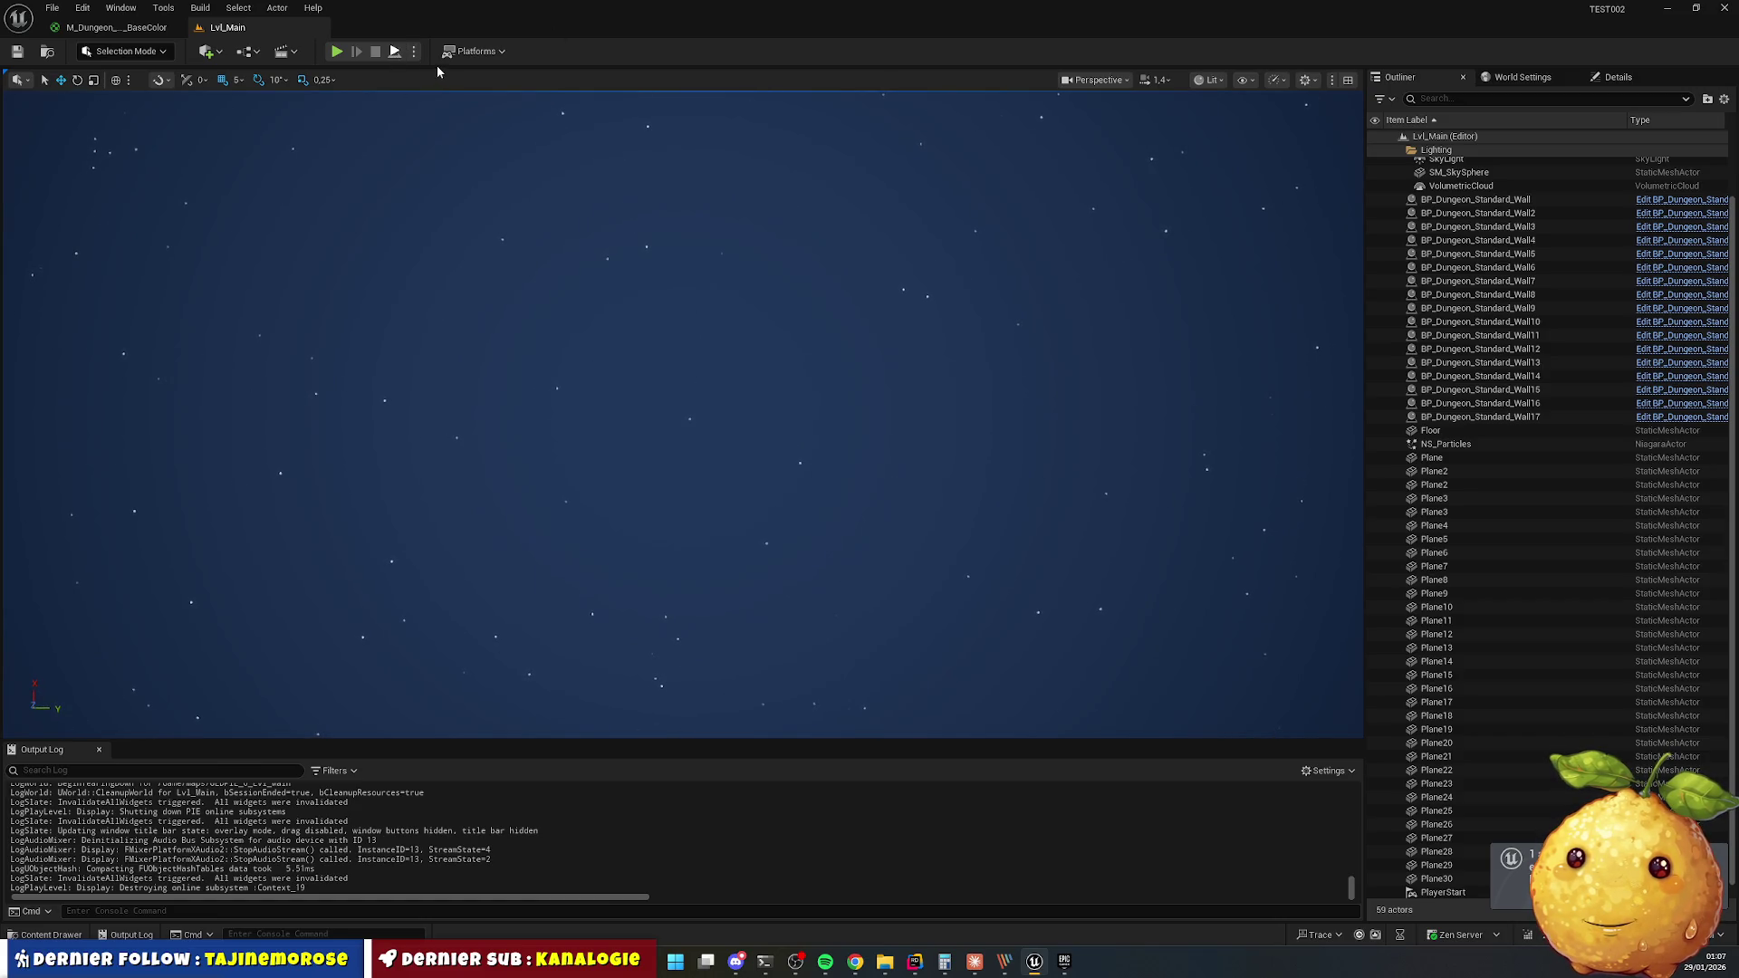
pyautogui.hotkey('alt', 'p')
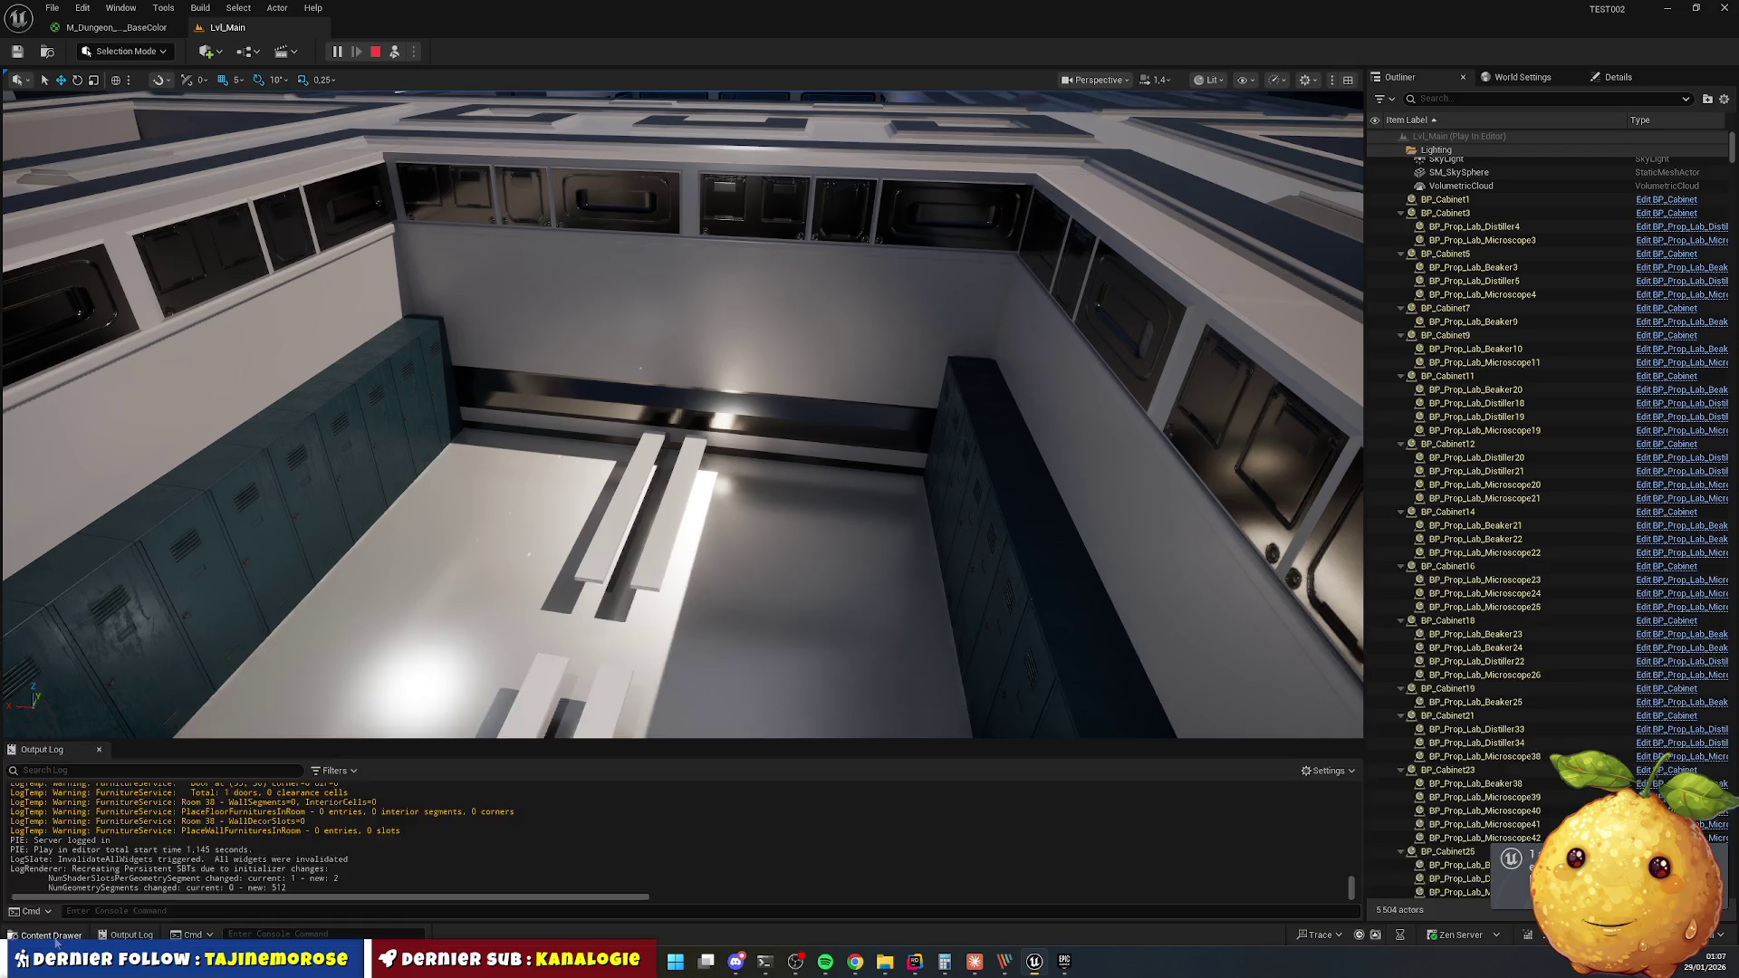
pyautogui.click(50, 934)
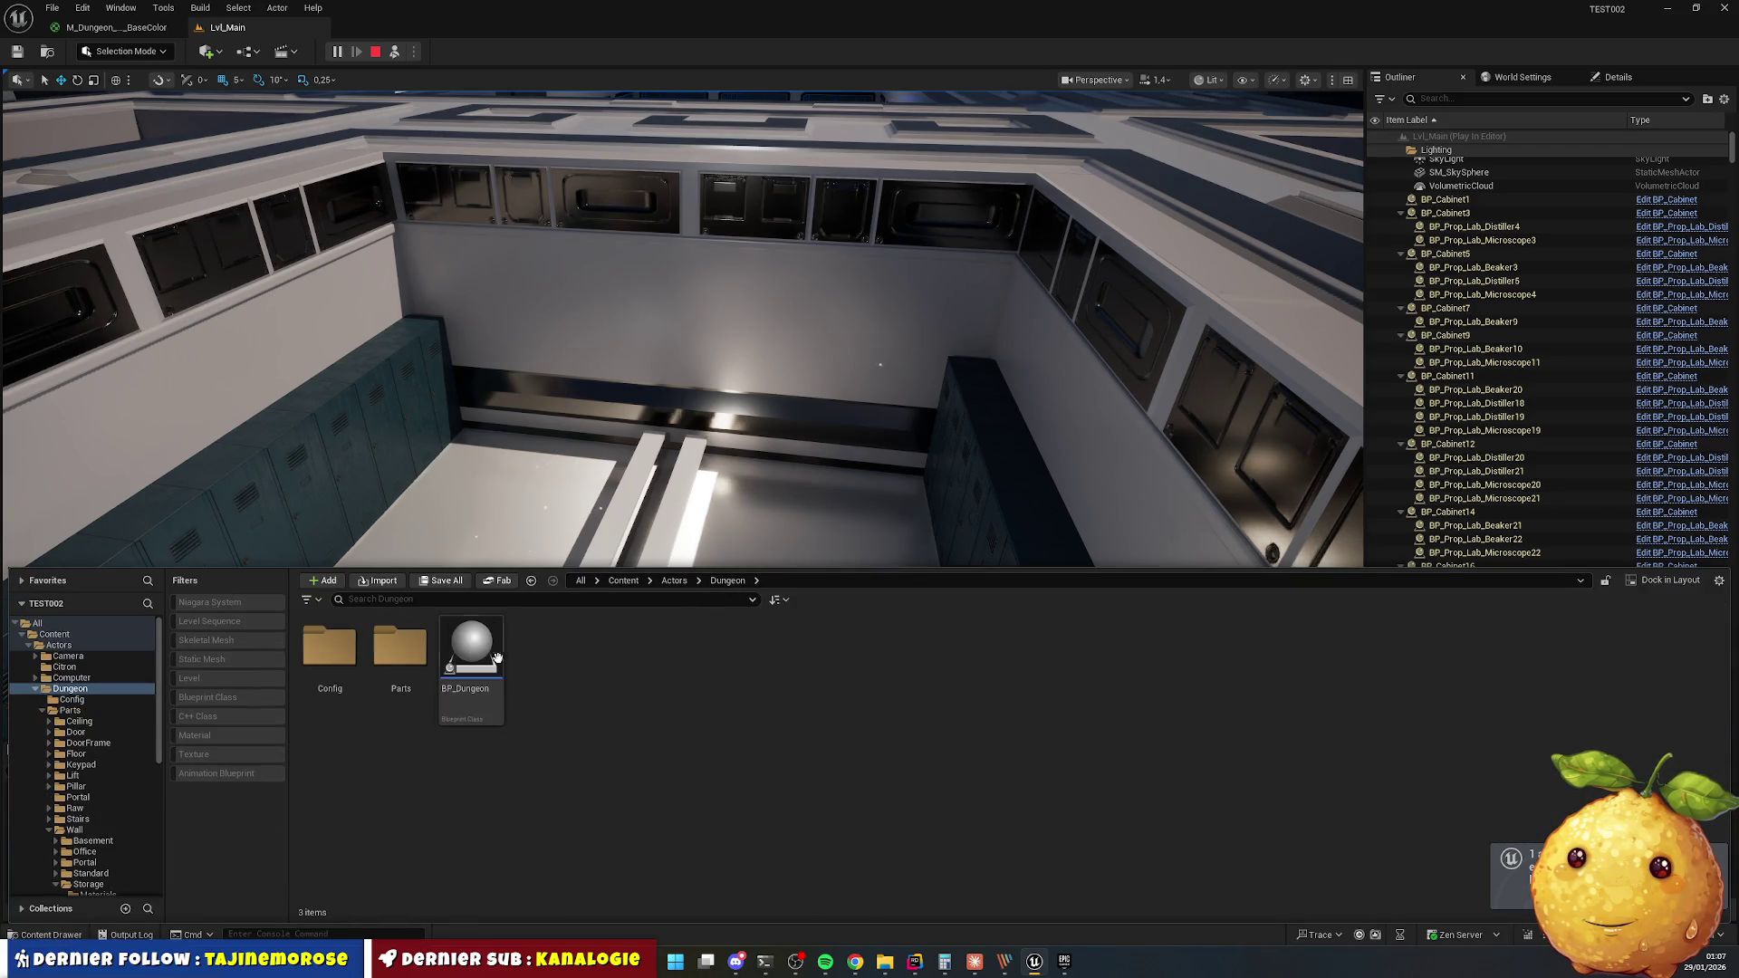
# Create a Cloakroom folder inside Dungeon/Parts/Wall and open it.
pyautogui.doubleClick(401, 648)
pyautogui.doubleClick(1036, 647)
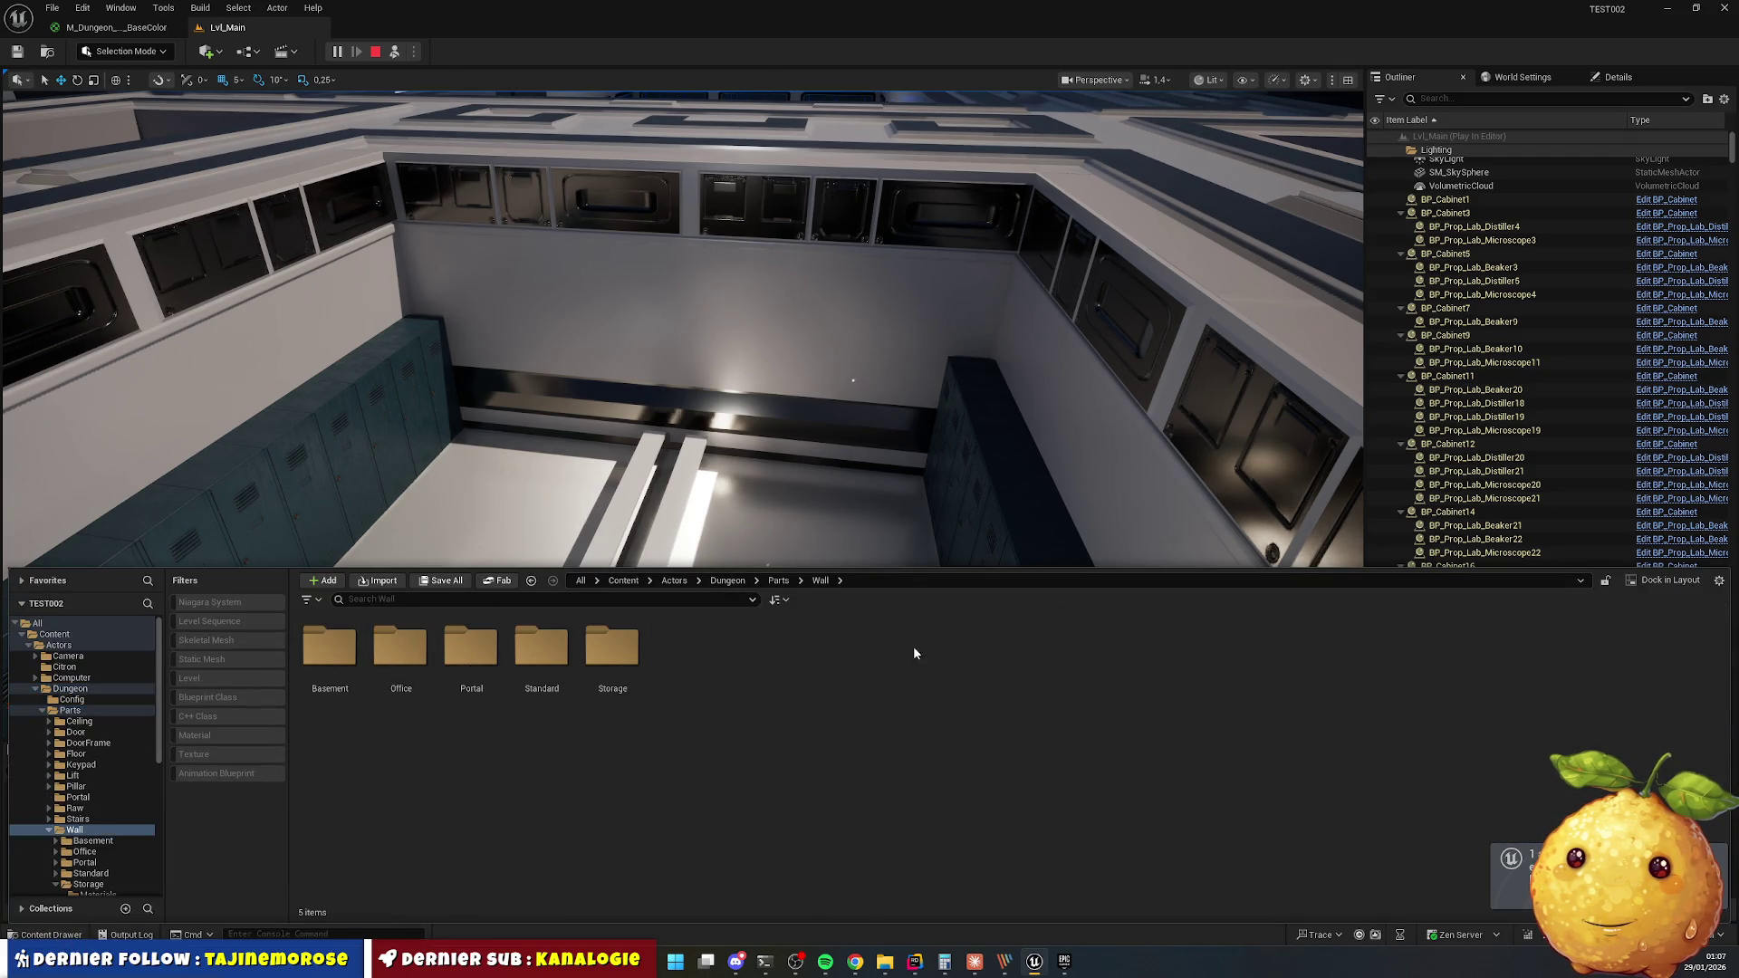
pyautogui.rightClick(725, 688)
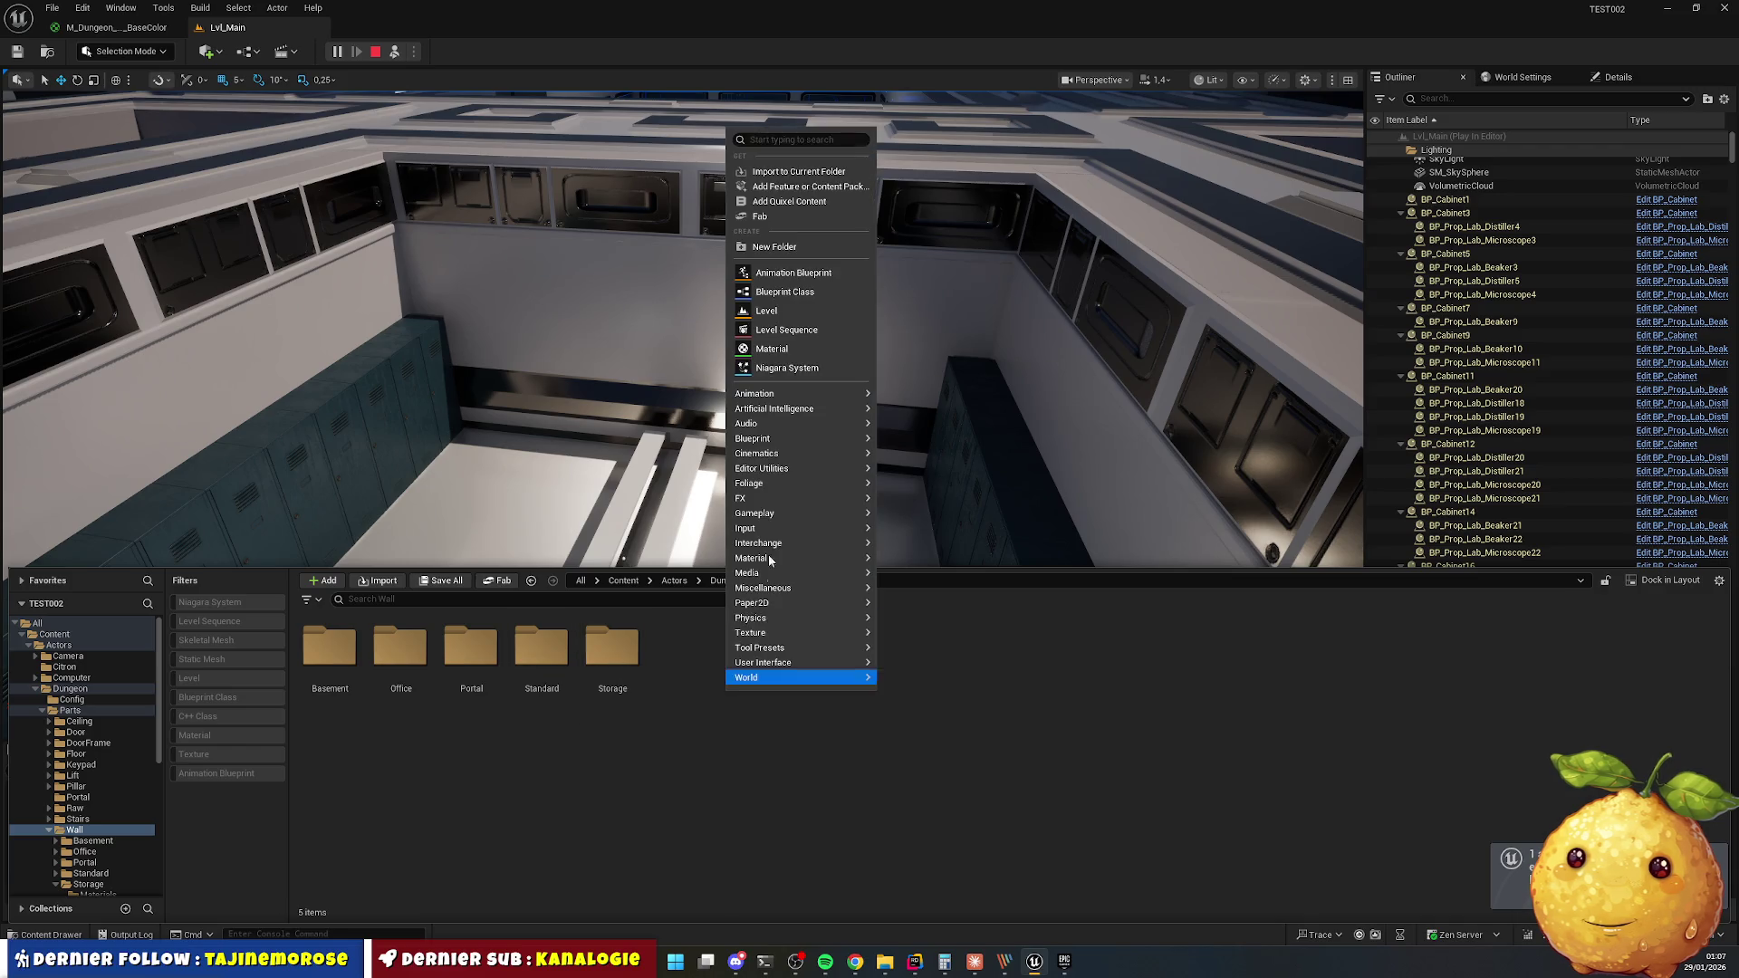
pyautogui.click(788, 248)
pyautogui.write('Cloakroo')
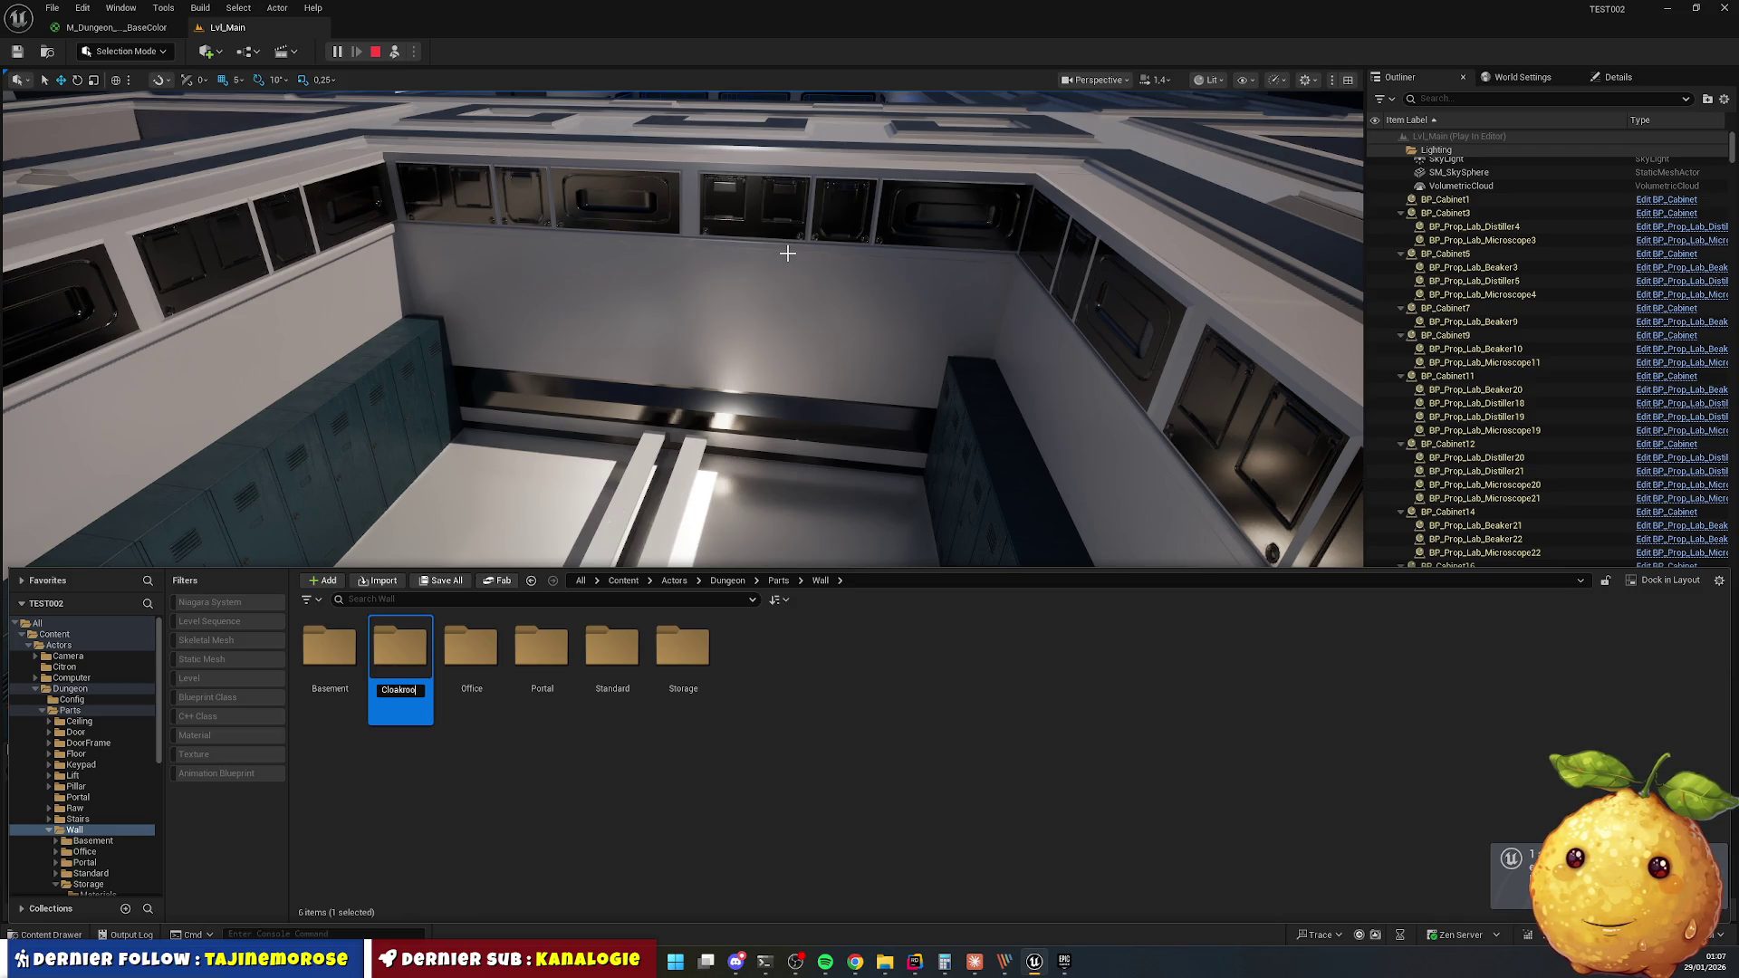
pyautogui.write('m')
pyautogui.press('Return')
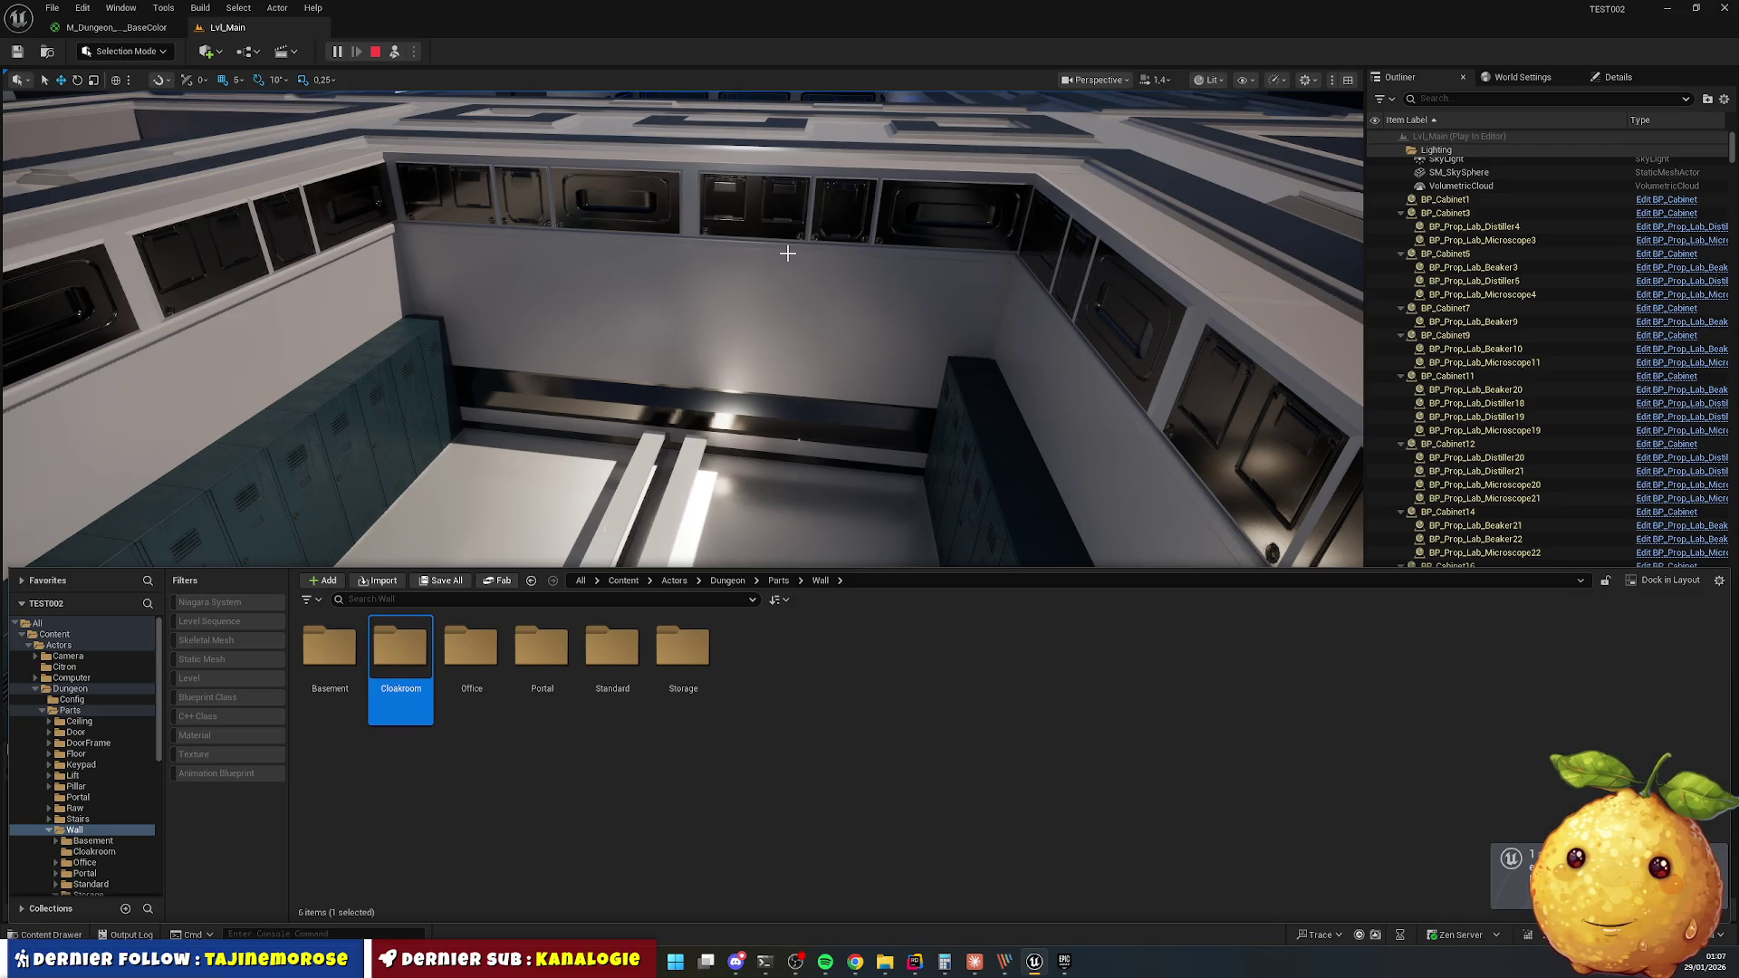
pyautogui.press('Return')
# Create a Blueprint class with DungeonStructure parent named BP_Dungeon_Cloakroom_Wall.
pyautogui.rightClick(477, 673)
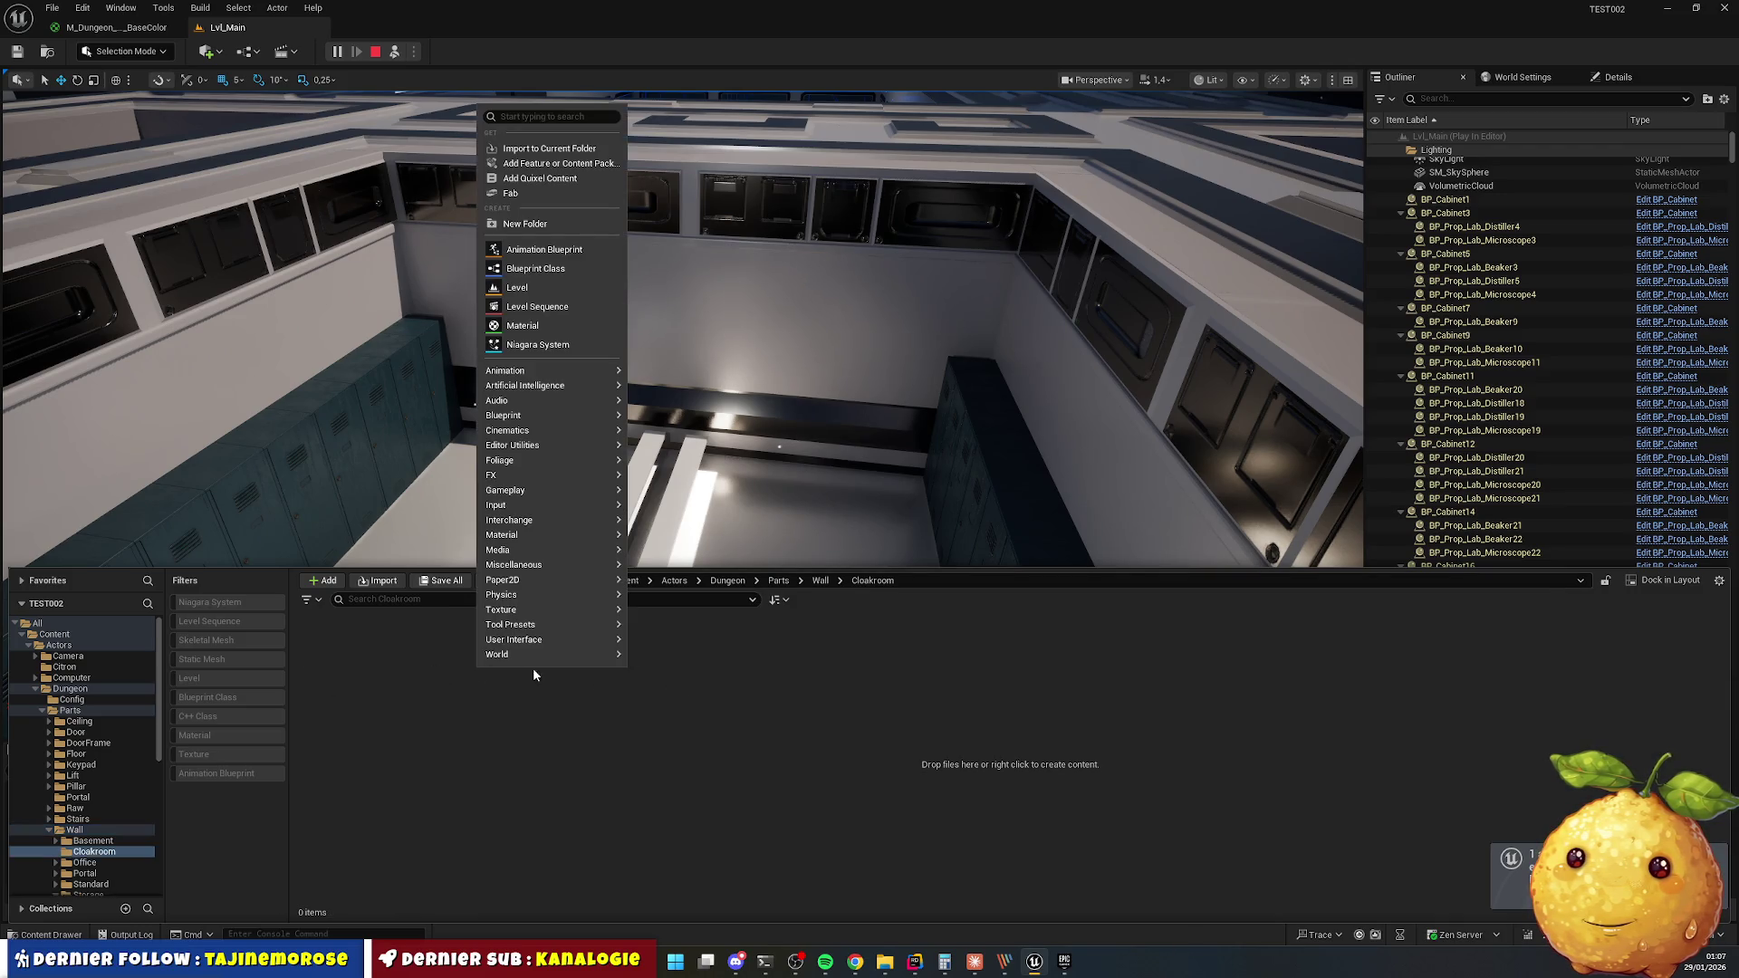
pyautogui.click(549, 267)
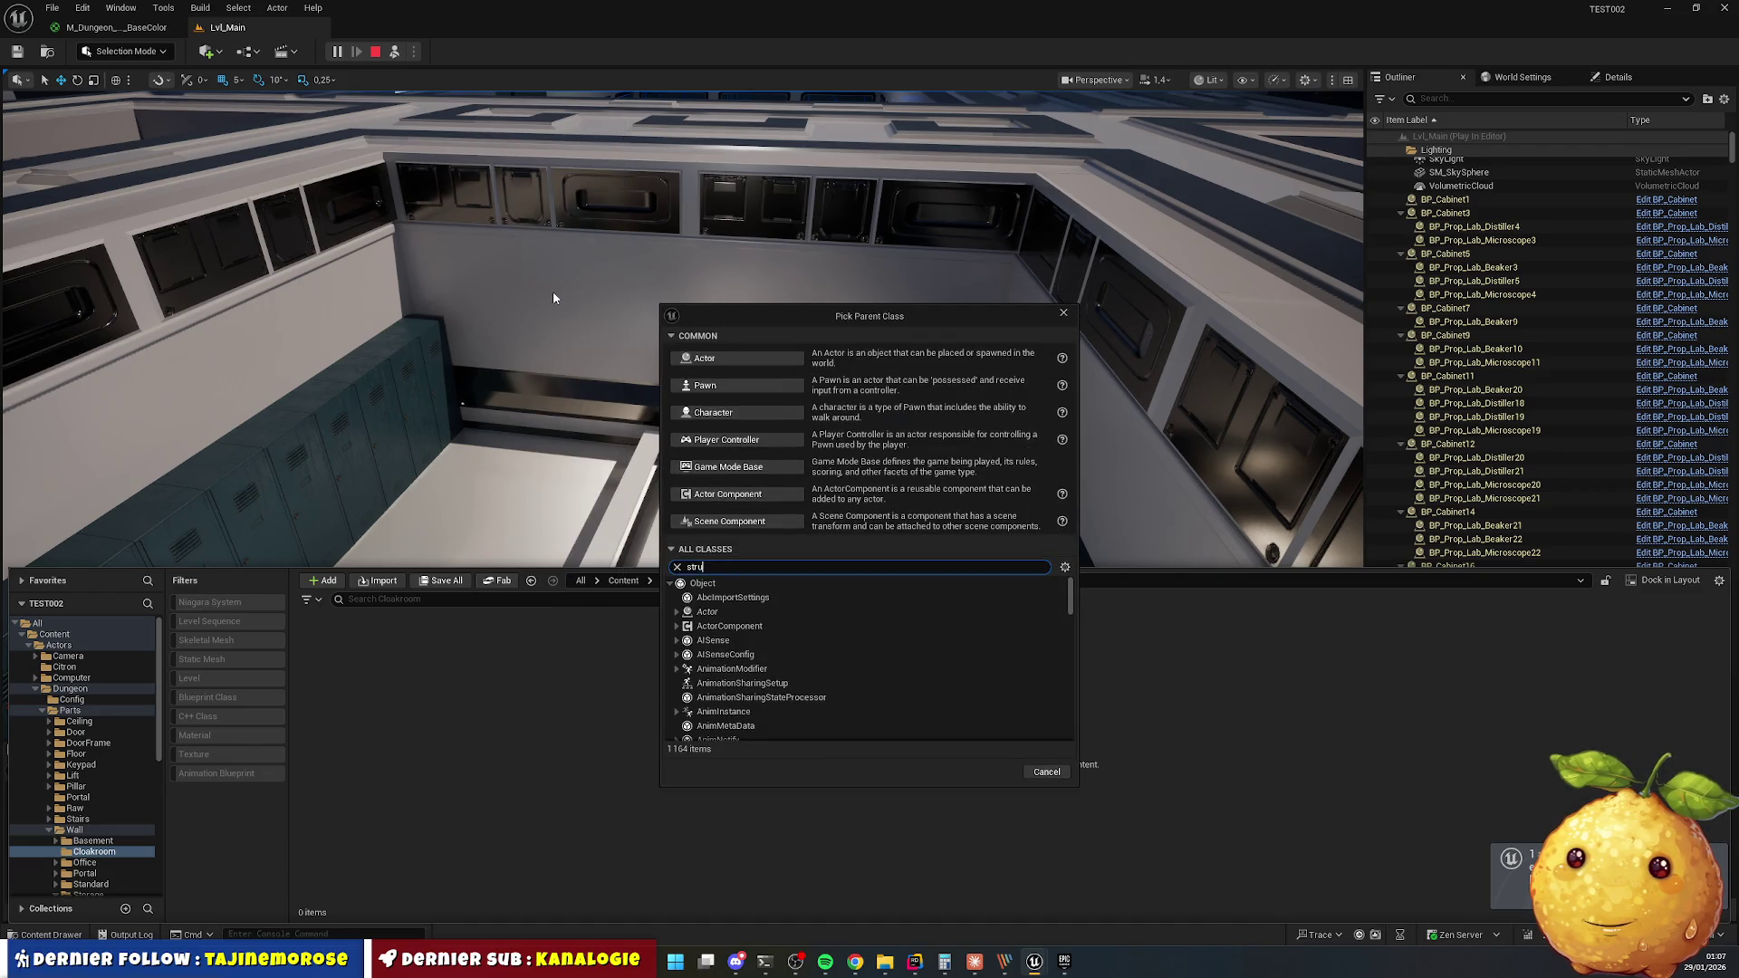
pyautogui.press('Down')
pyautogui.press('Down')
pyautogui.press('Down')
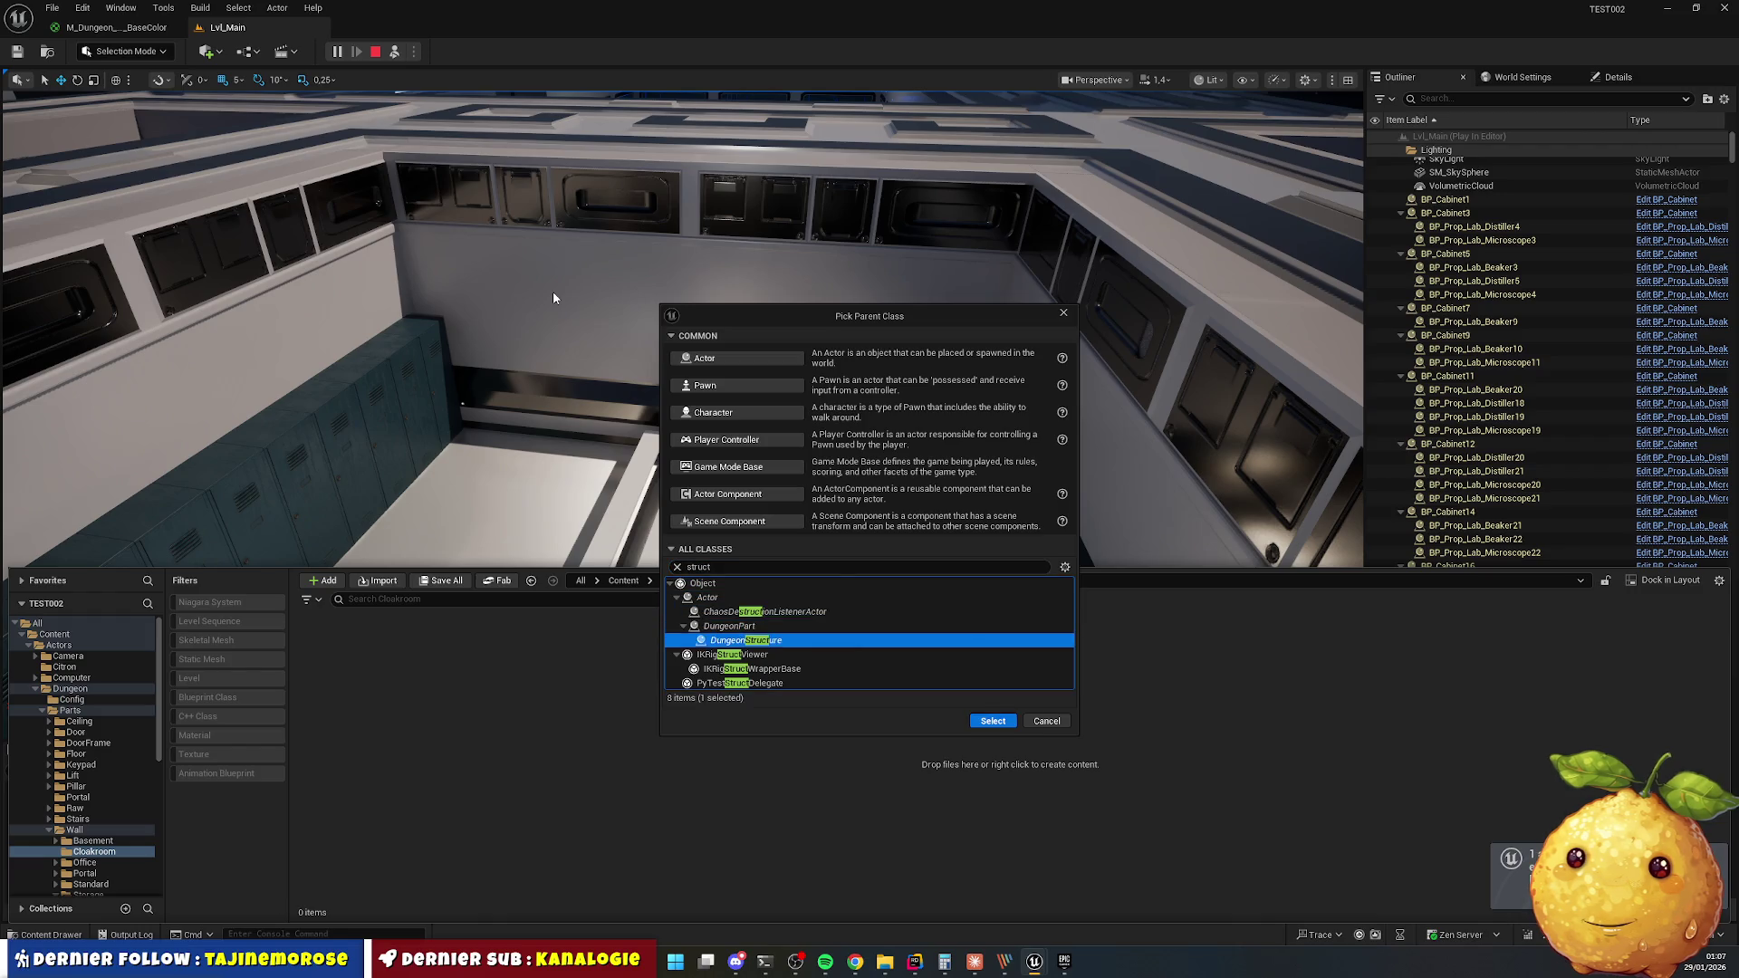
pyautogui.press('Return')
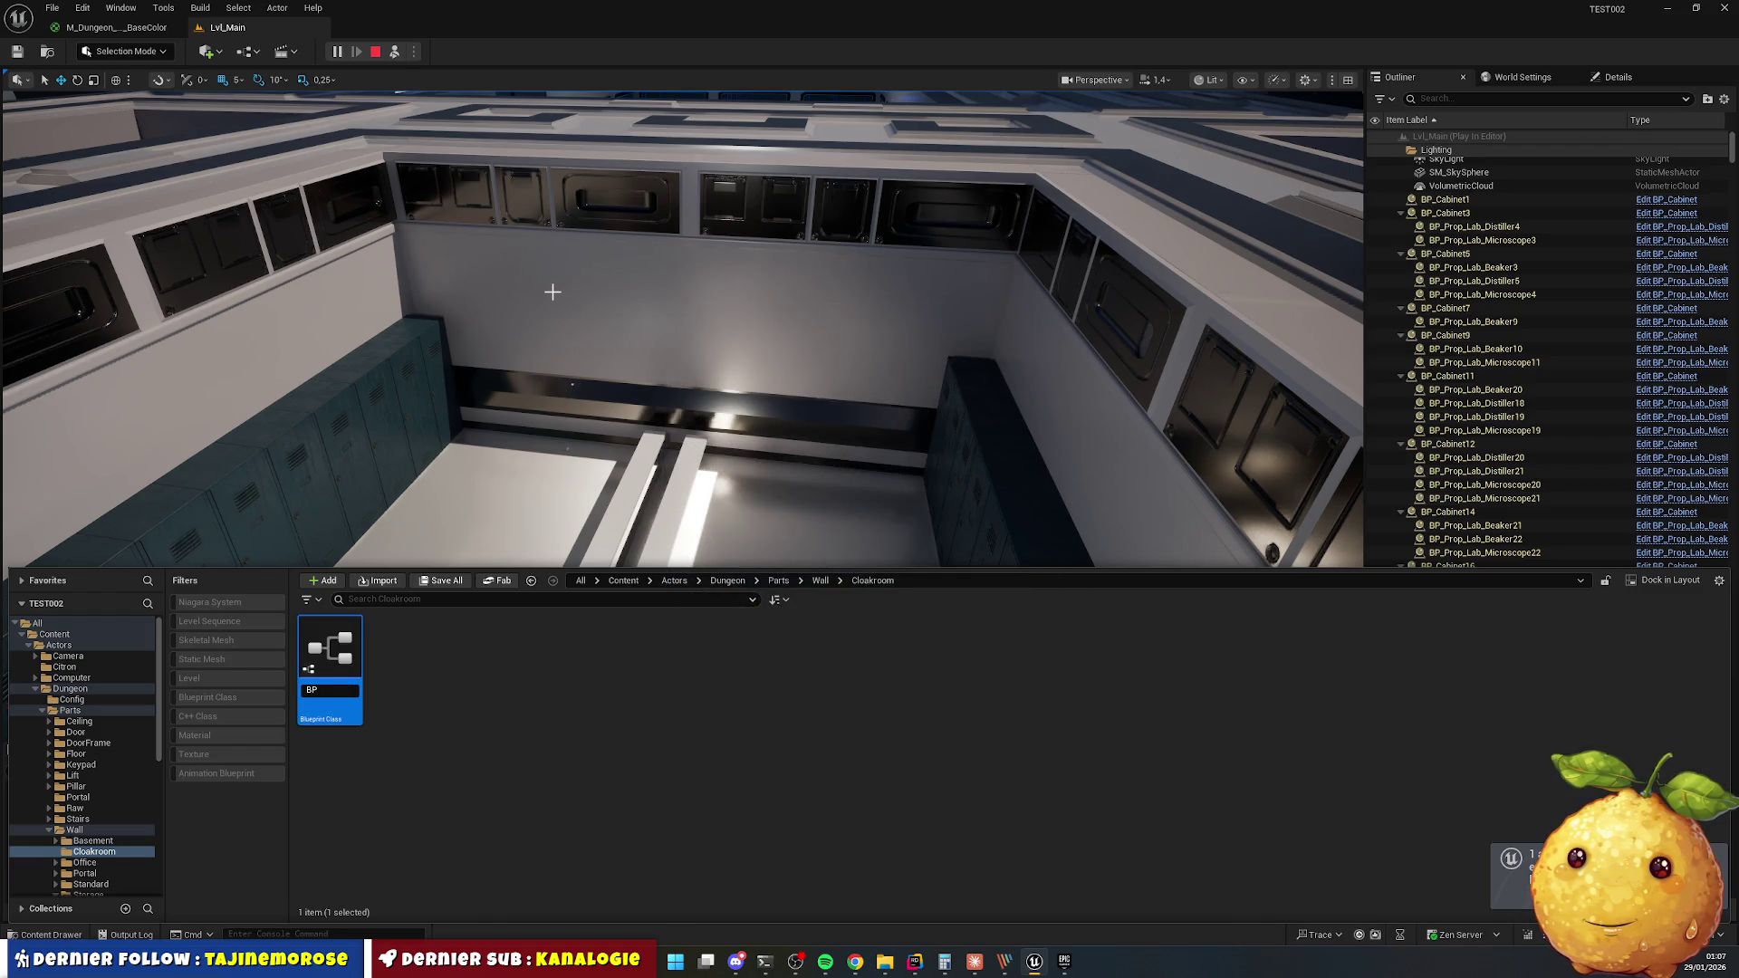
pyautogui.write('Cloakroom')
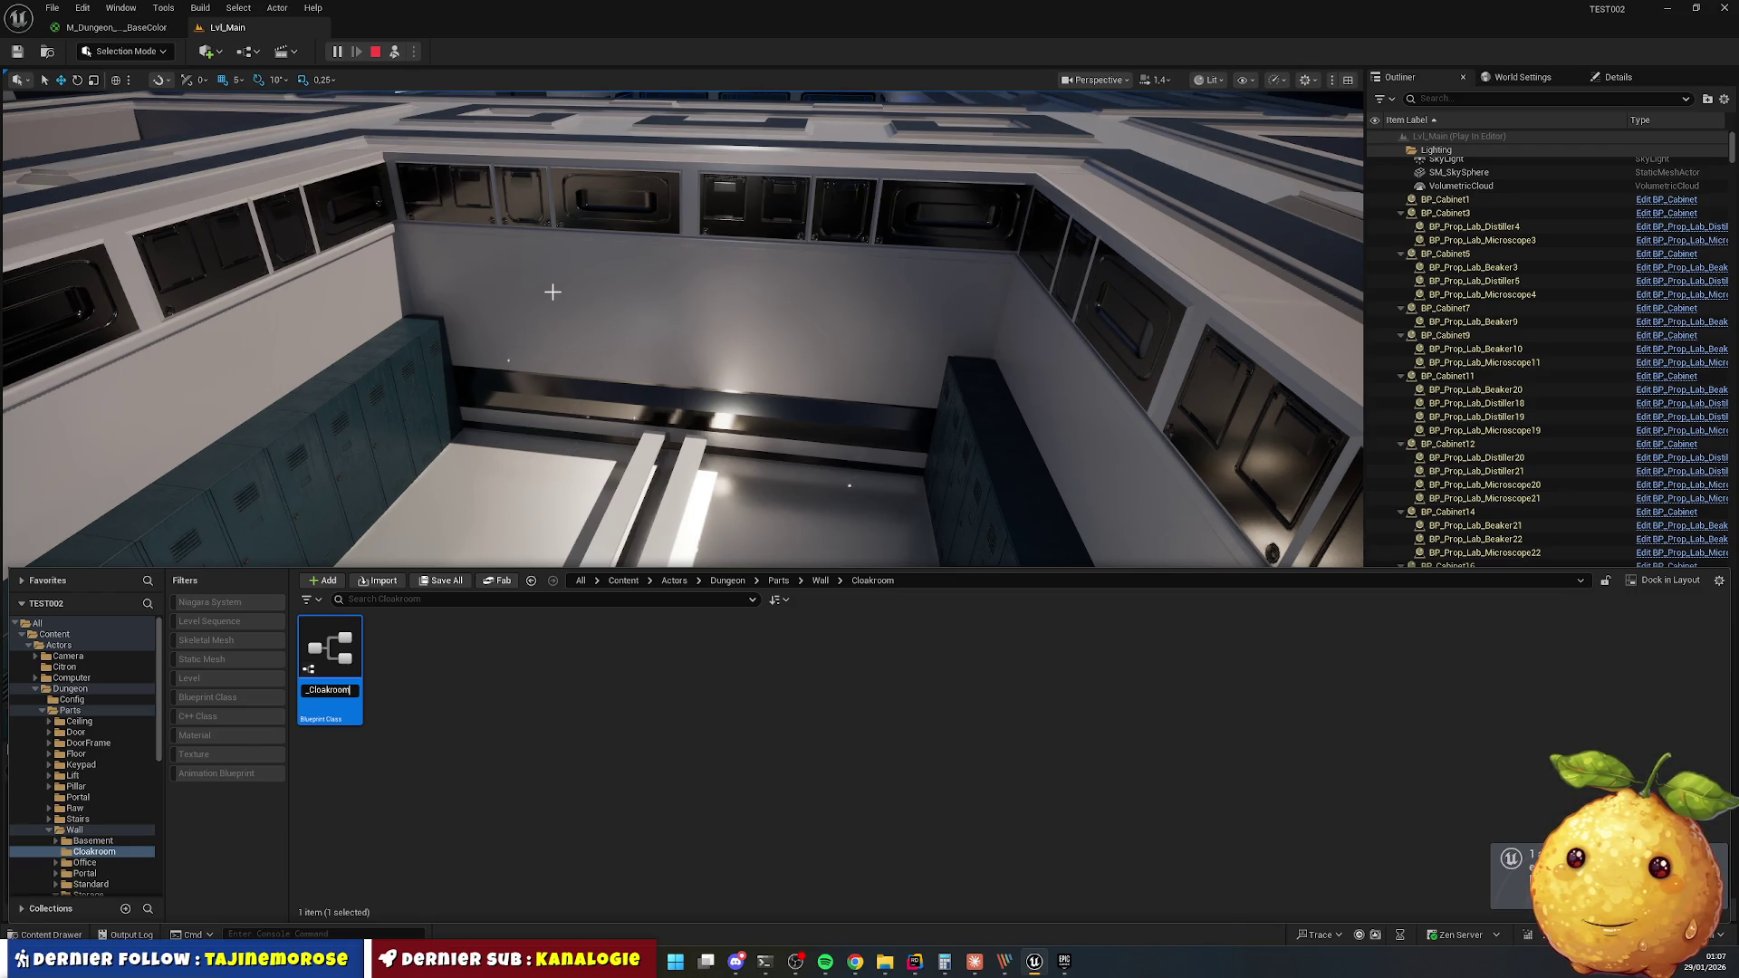
pyautogui.press('Return')
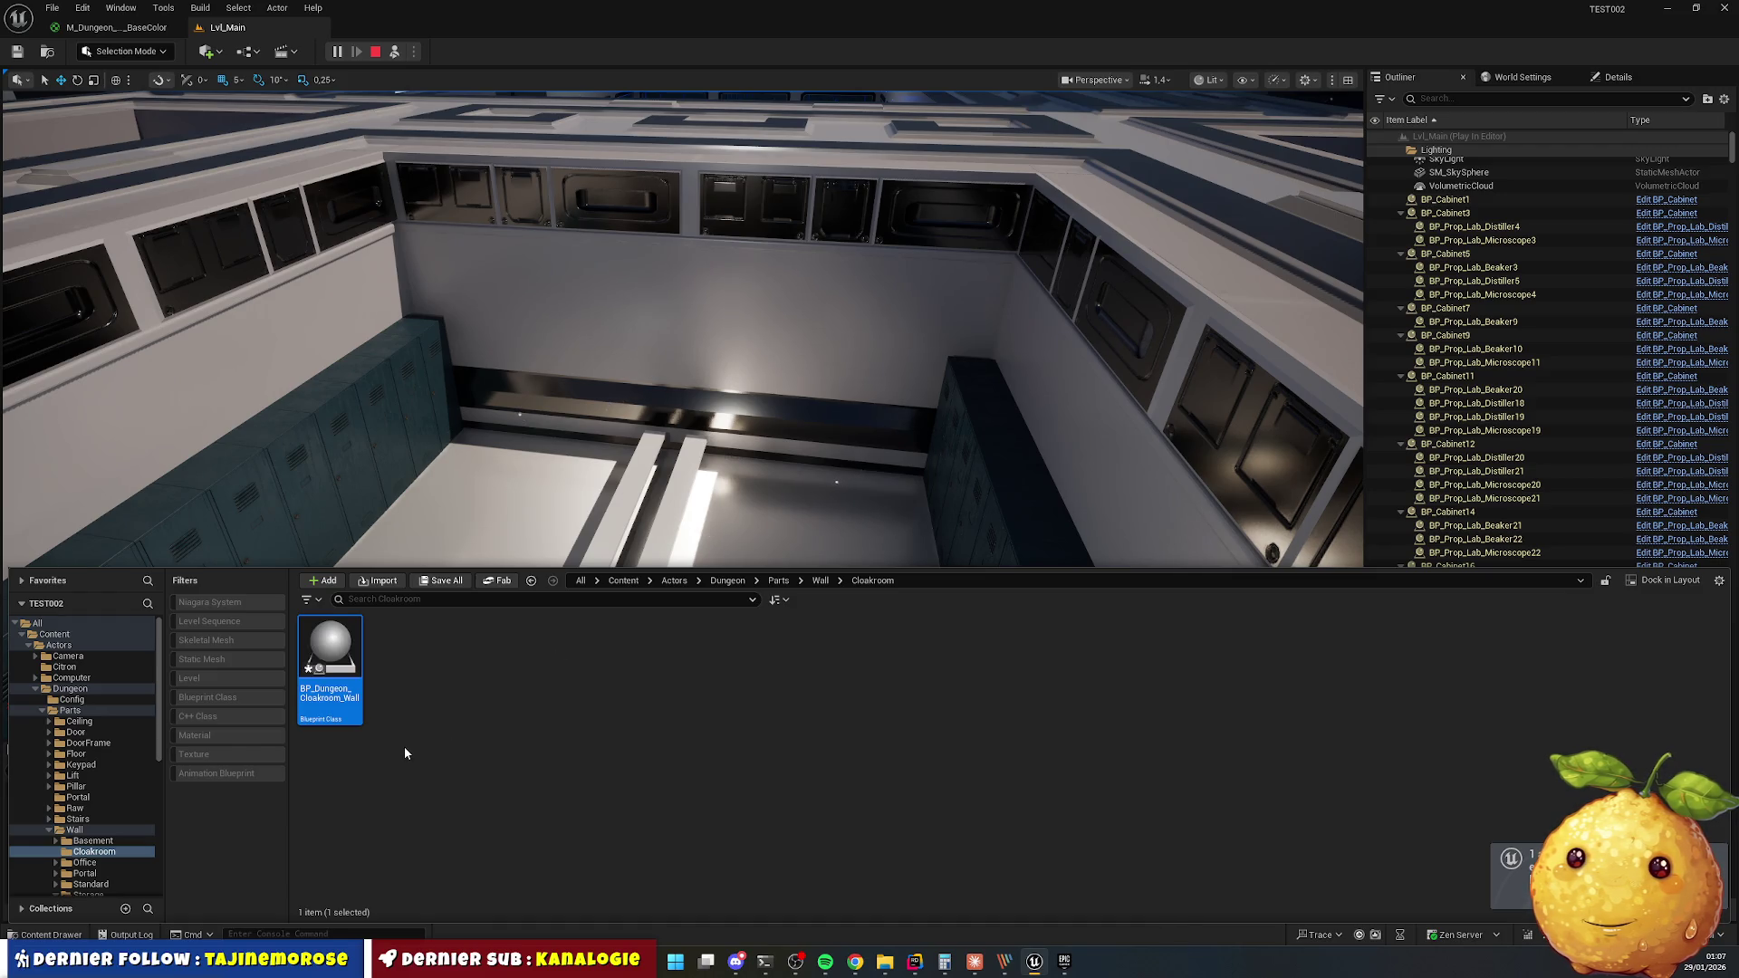
# Browse the physics asset creation options, then hide the Content Drawer and stop the play session.
pyautogui.rightClick(429, 704)
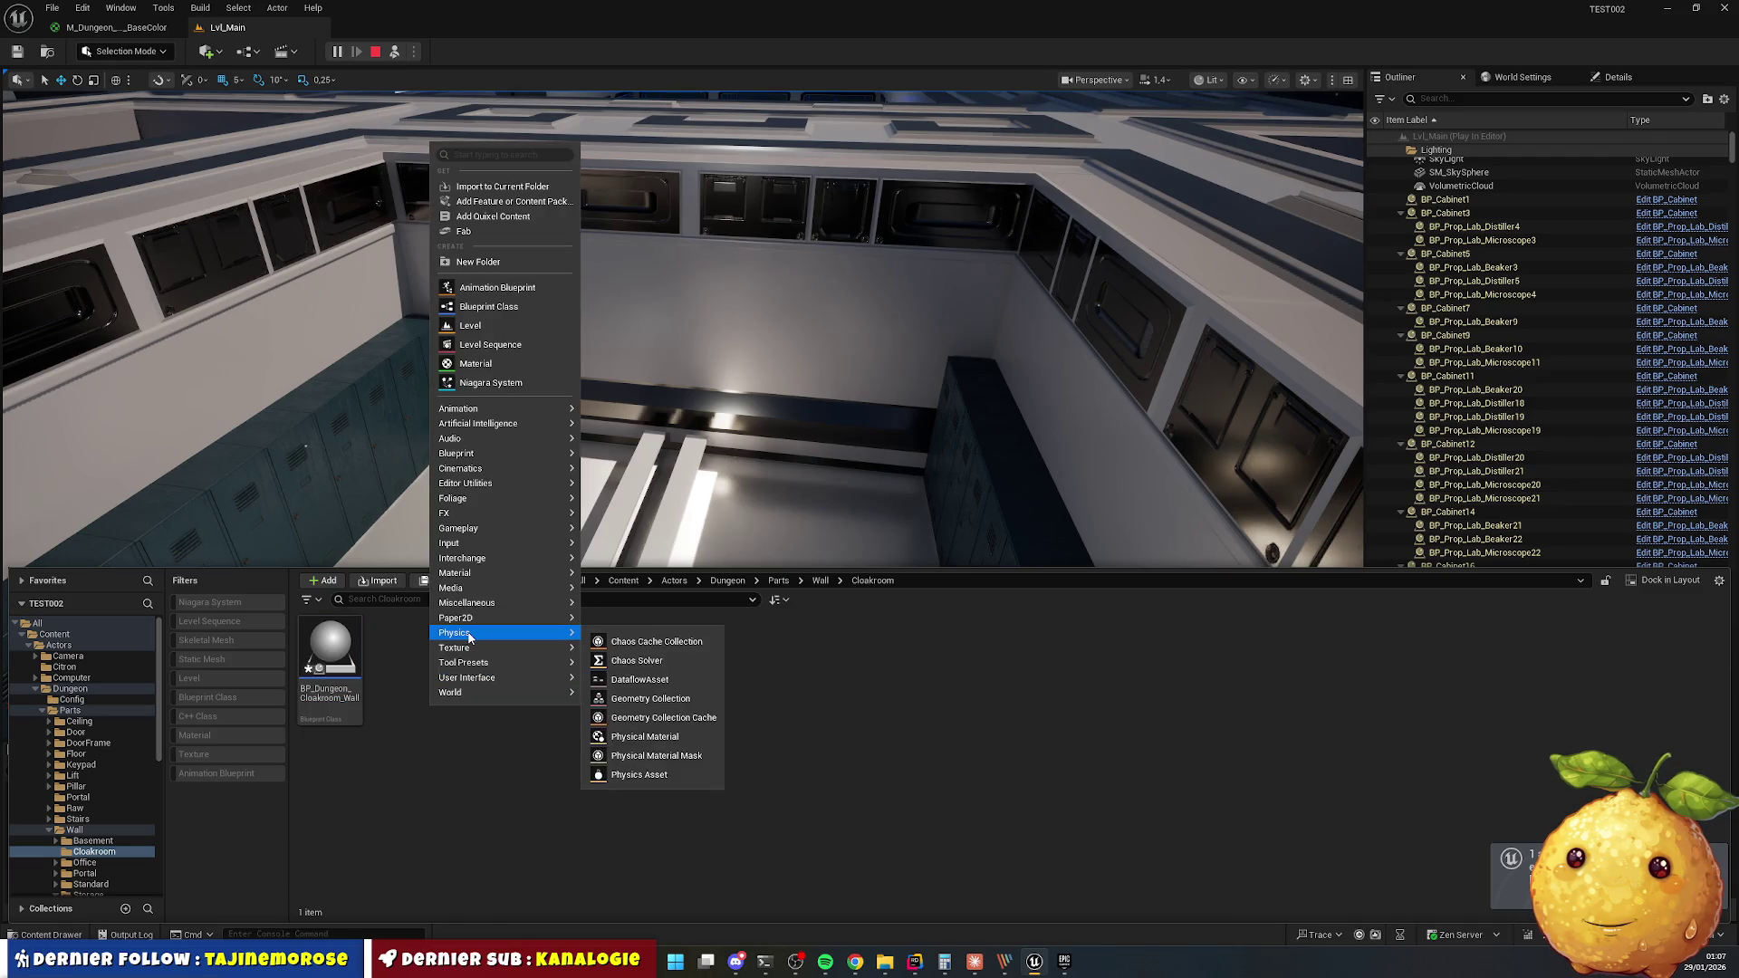
pyautogui.click(622, 815)
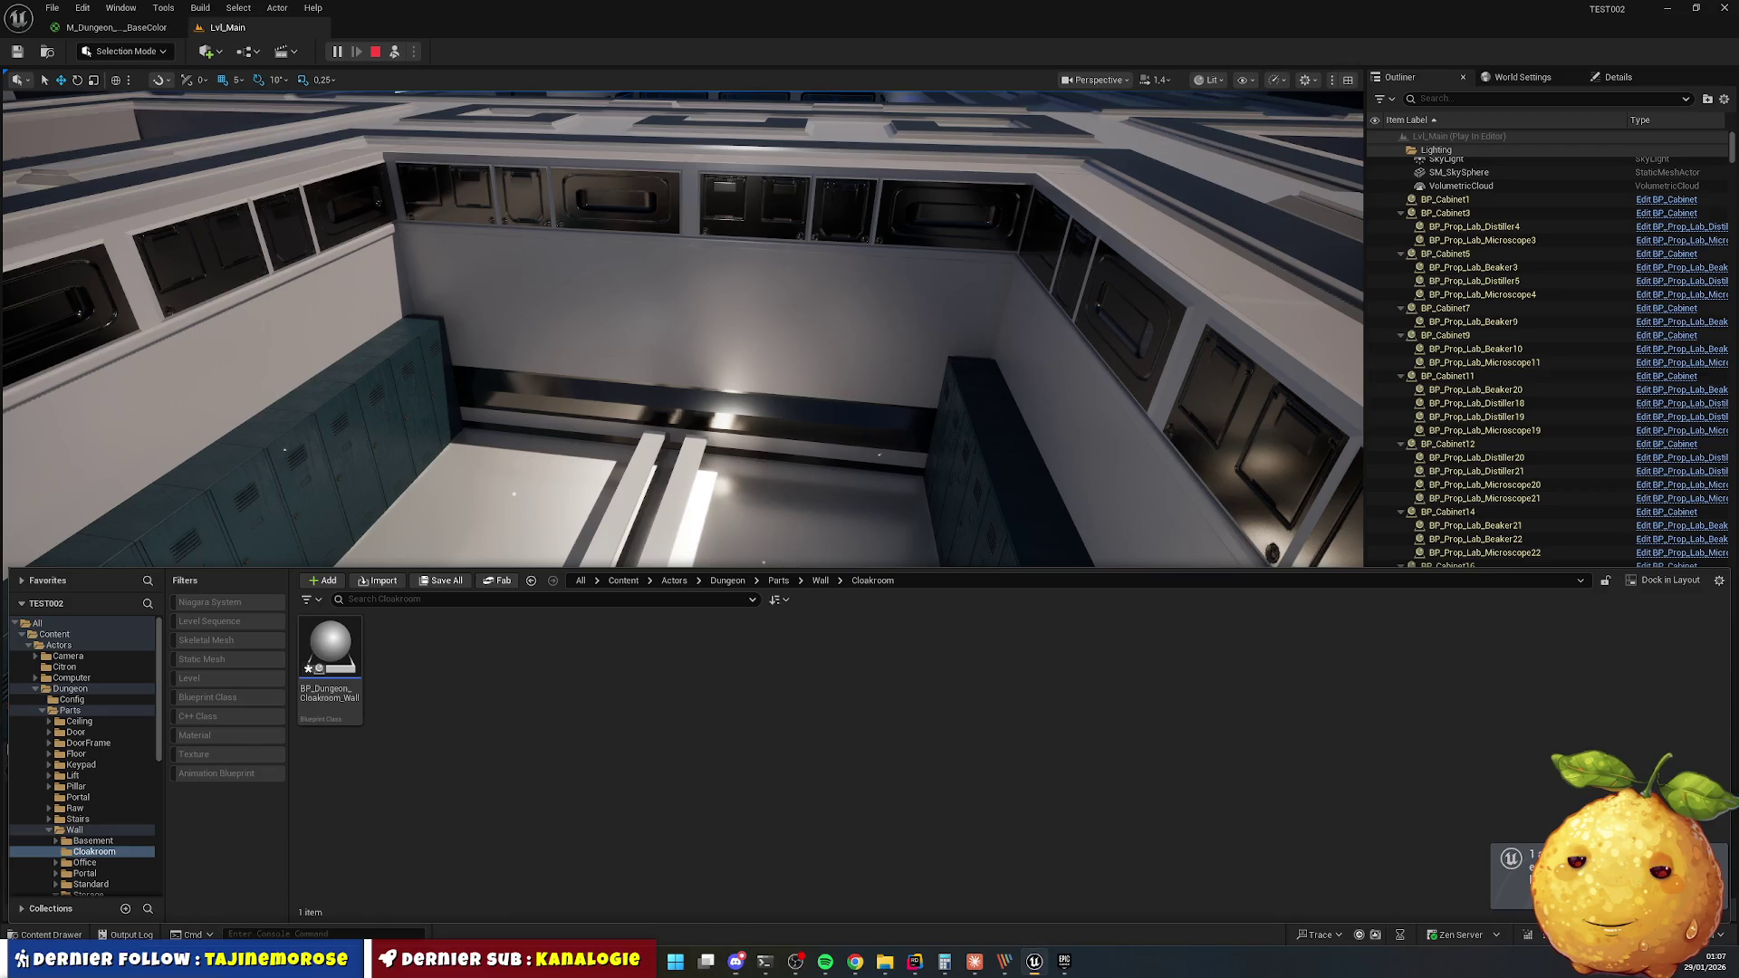
pyautogui.hotkey('ctrl', 'space')
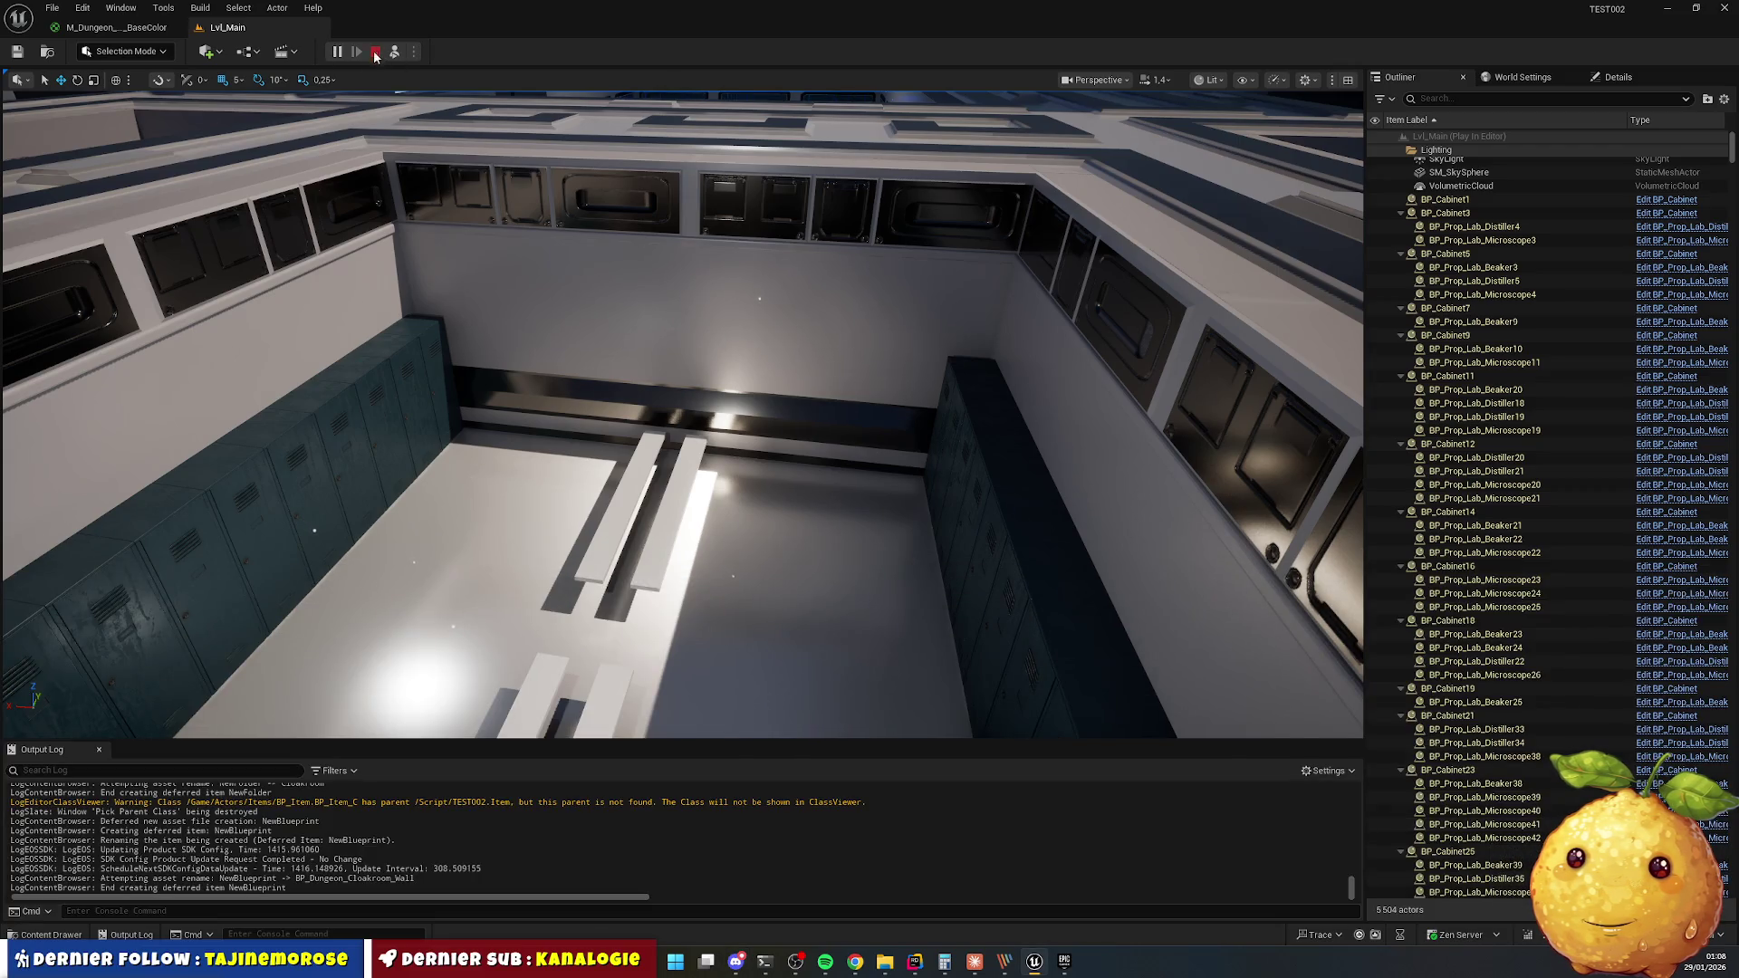
pyautogui.click(377, 52)
# Go to the Dungeon/Config folder in the Content Drawer and open the DT_Rooms data table.
pyautogui.hotkey('ctrl', 'space')
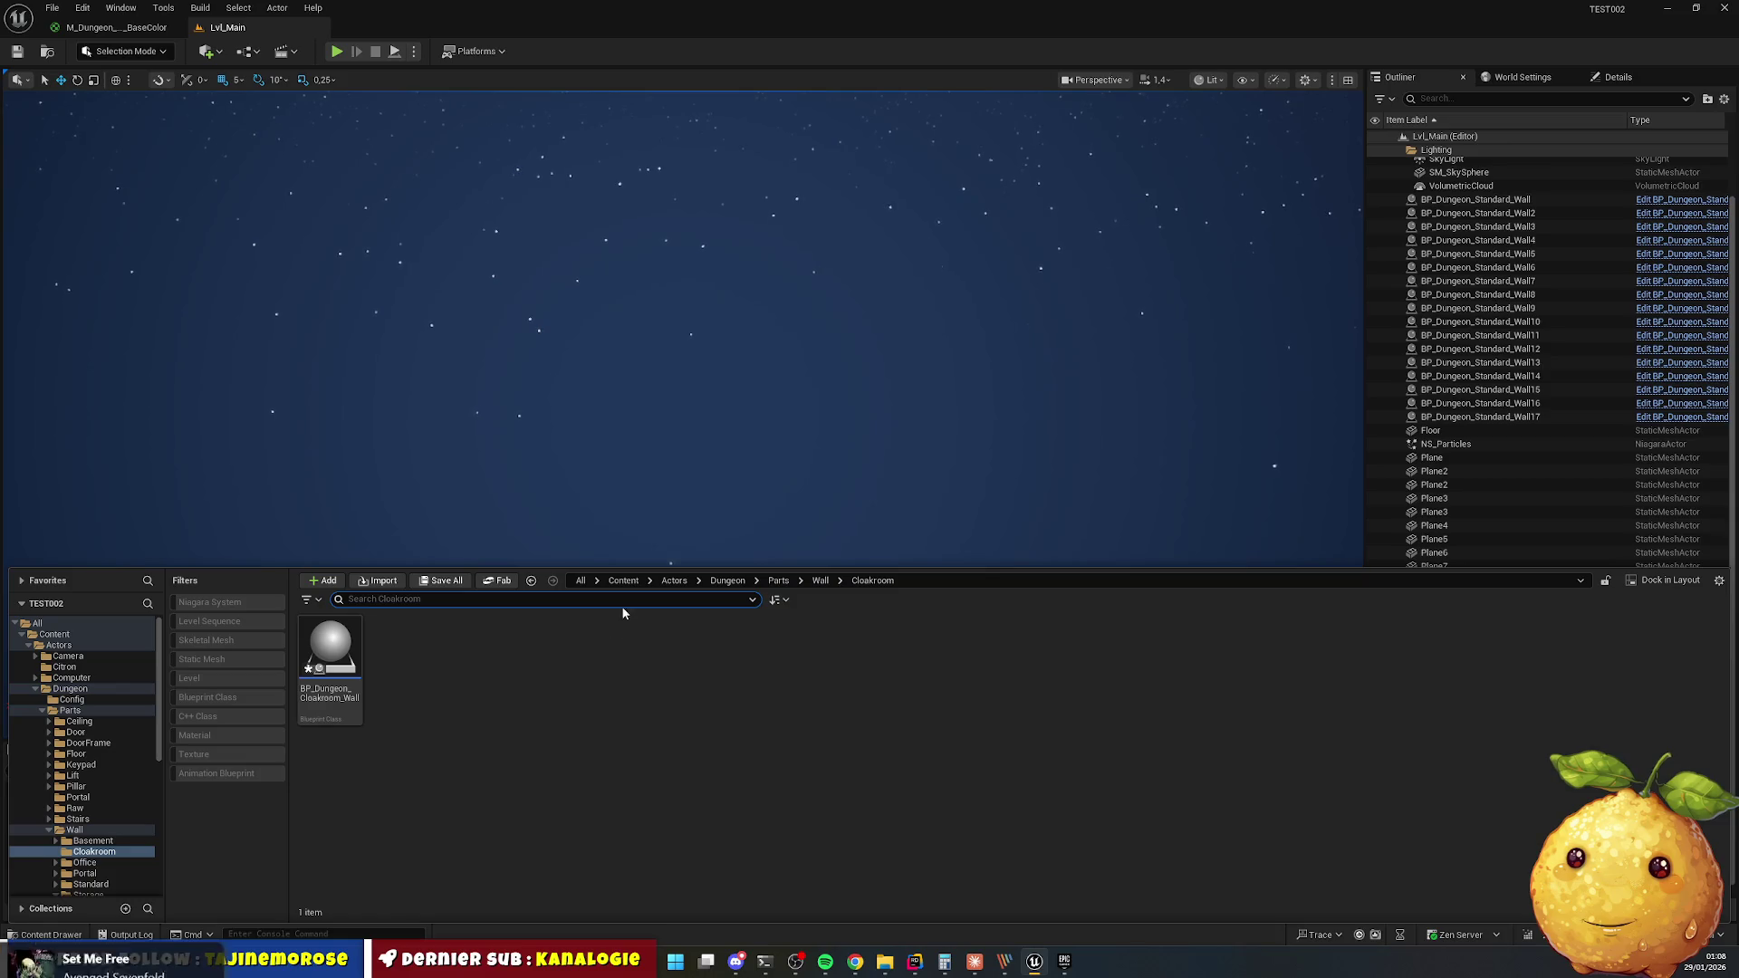
pyautogui.click(728, 580)
pyautogui.doubleClick(330, 649)
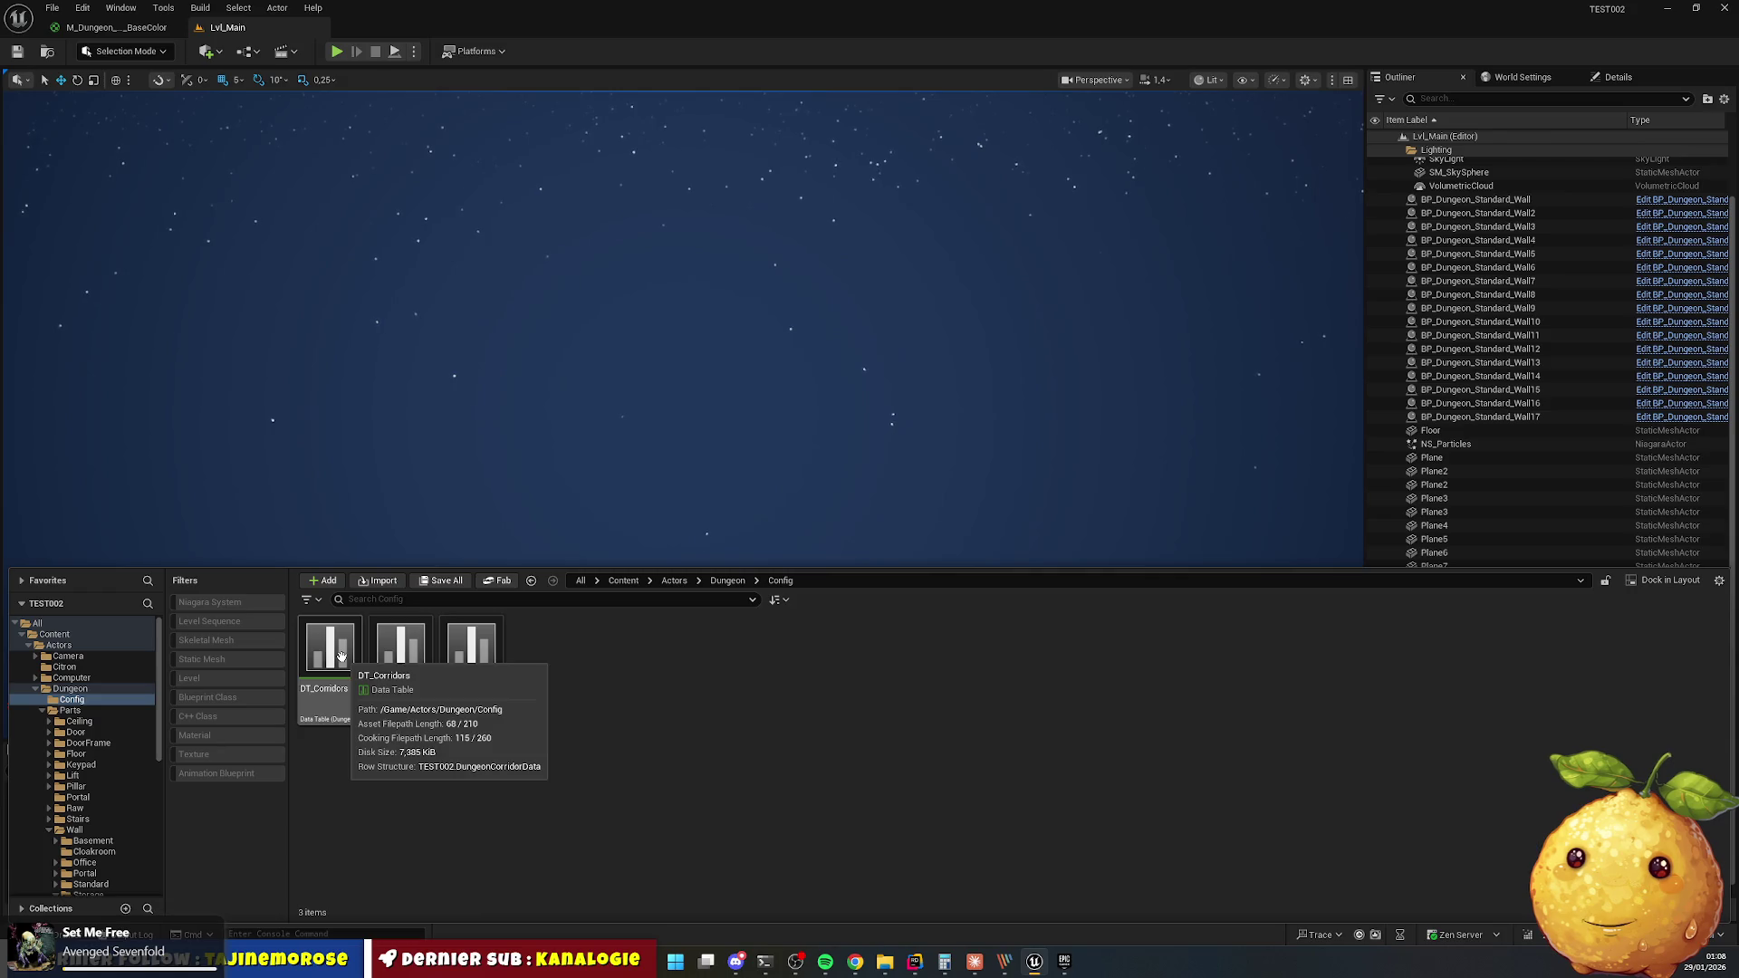
pyautogui.doubleClick(398, 654)
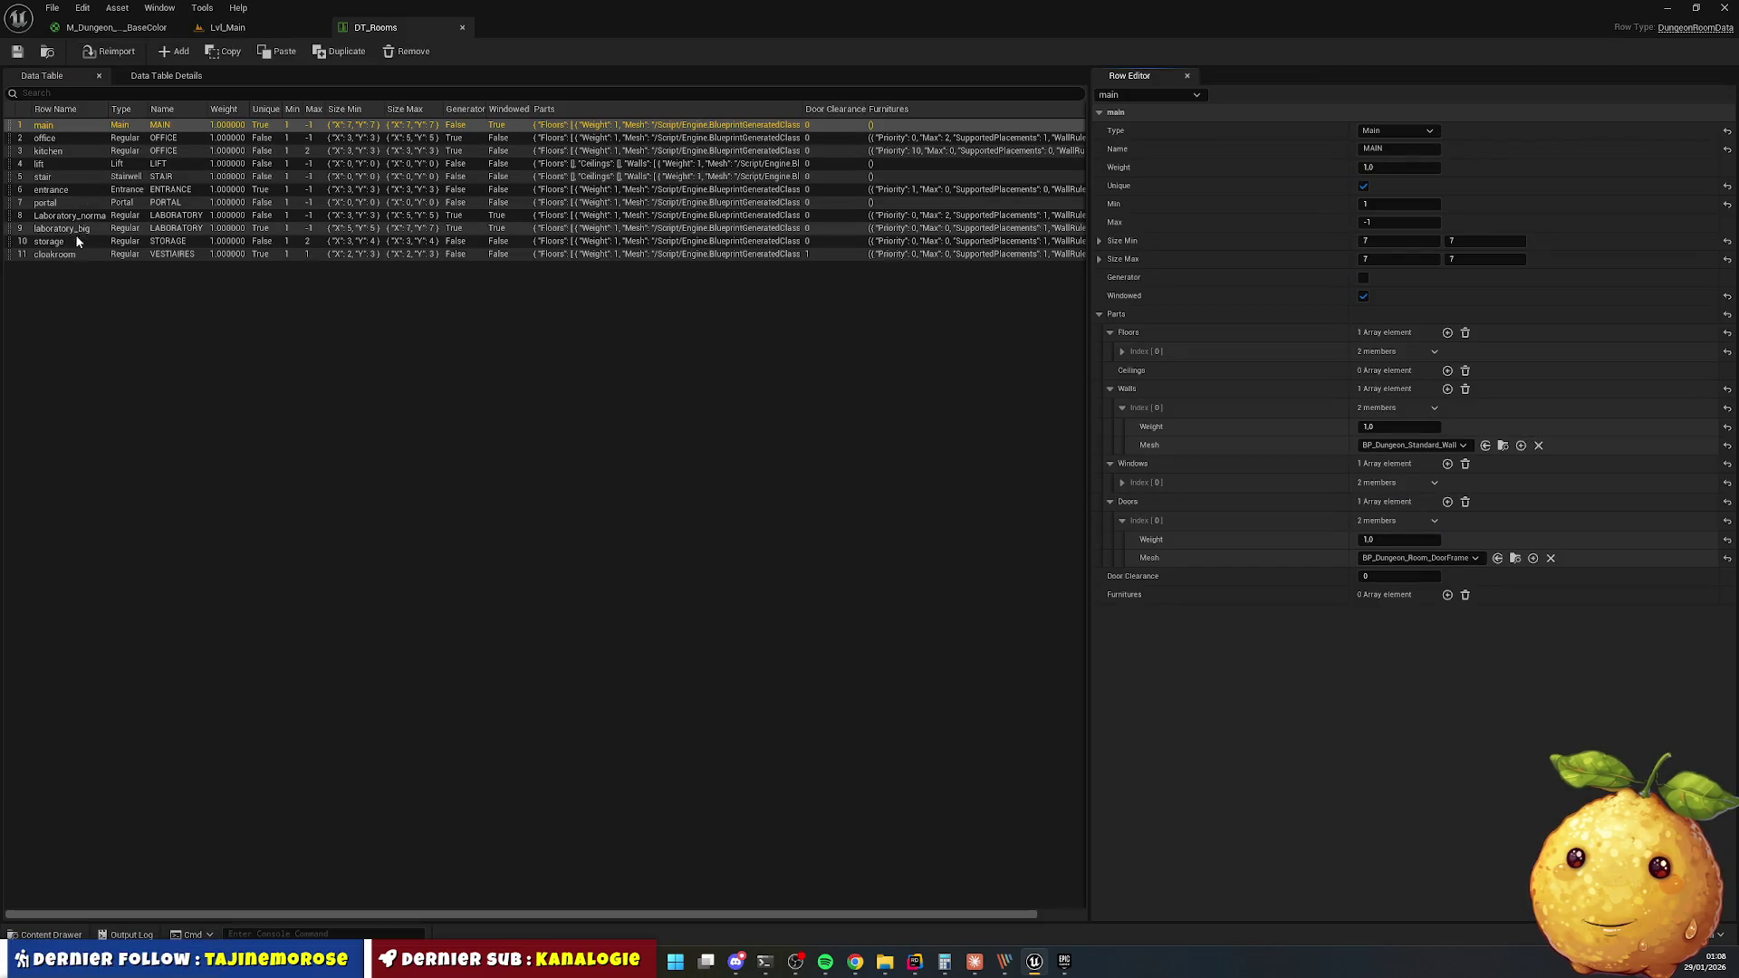
# Set the cloakroom row's Walls Index[0] Mesh to BP_Dungeon_Cloakroom_Wall, then save and close DT_Rooms.
pyautogui.click(111, 255)
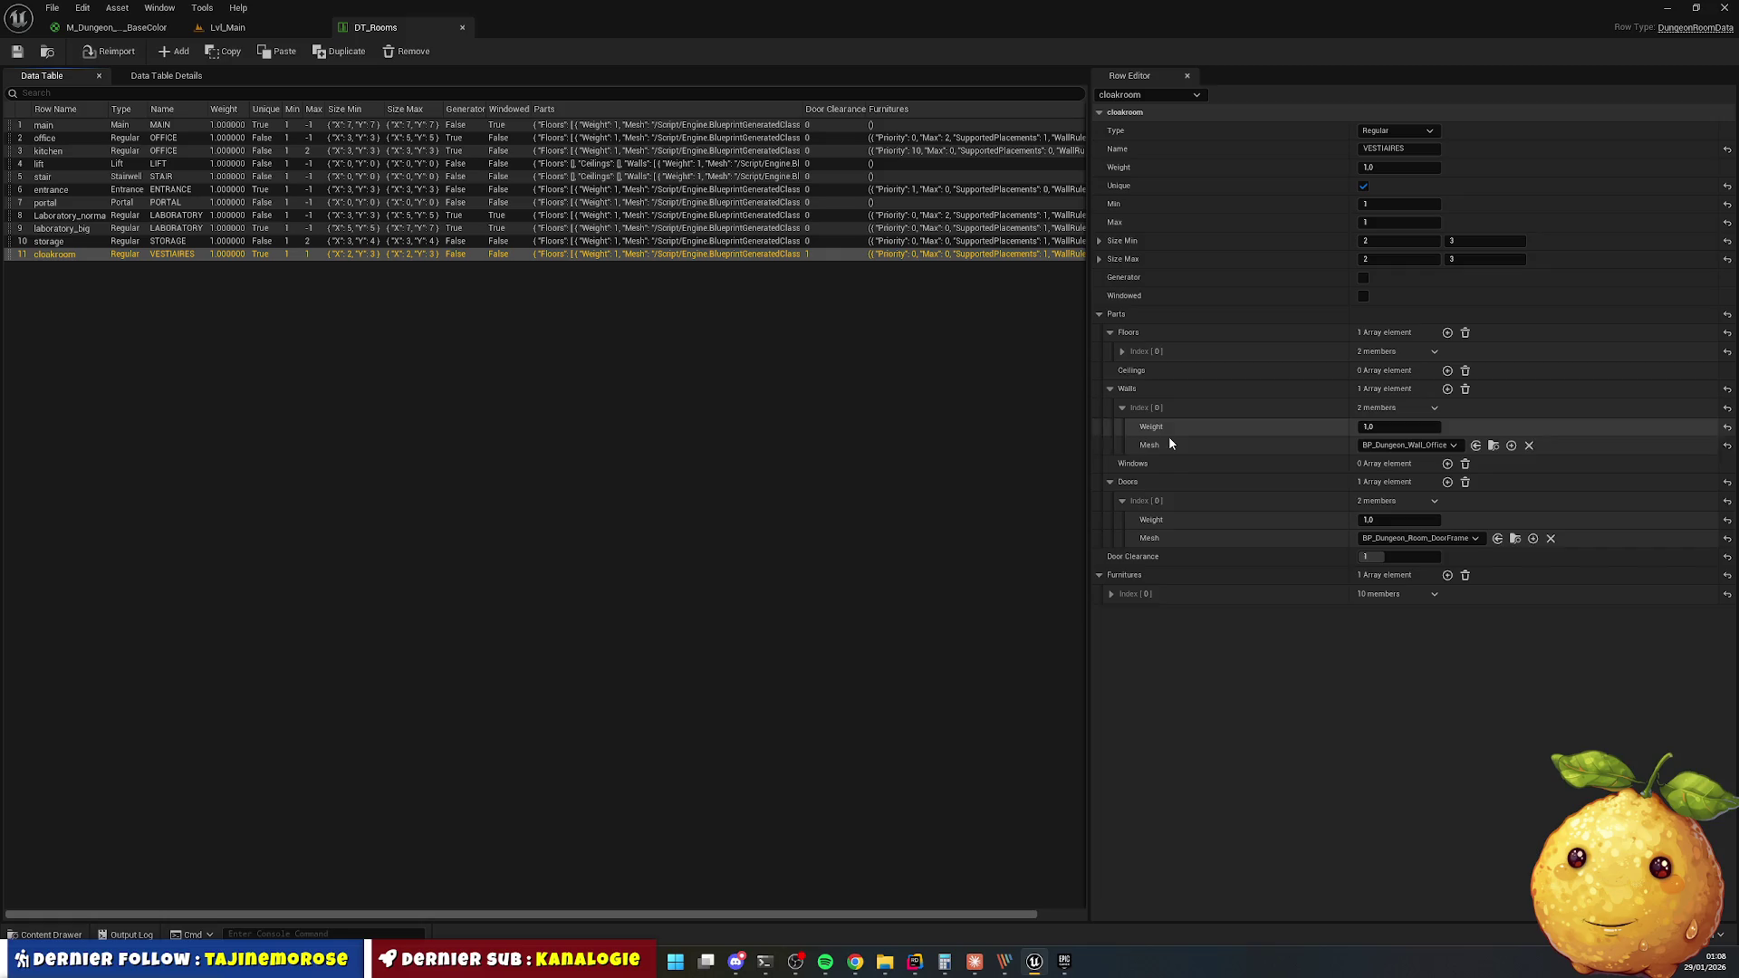
pyautogui.click(1411, 446)
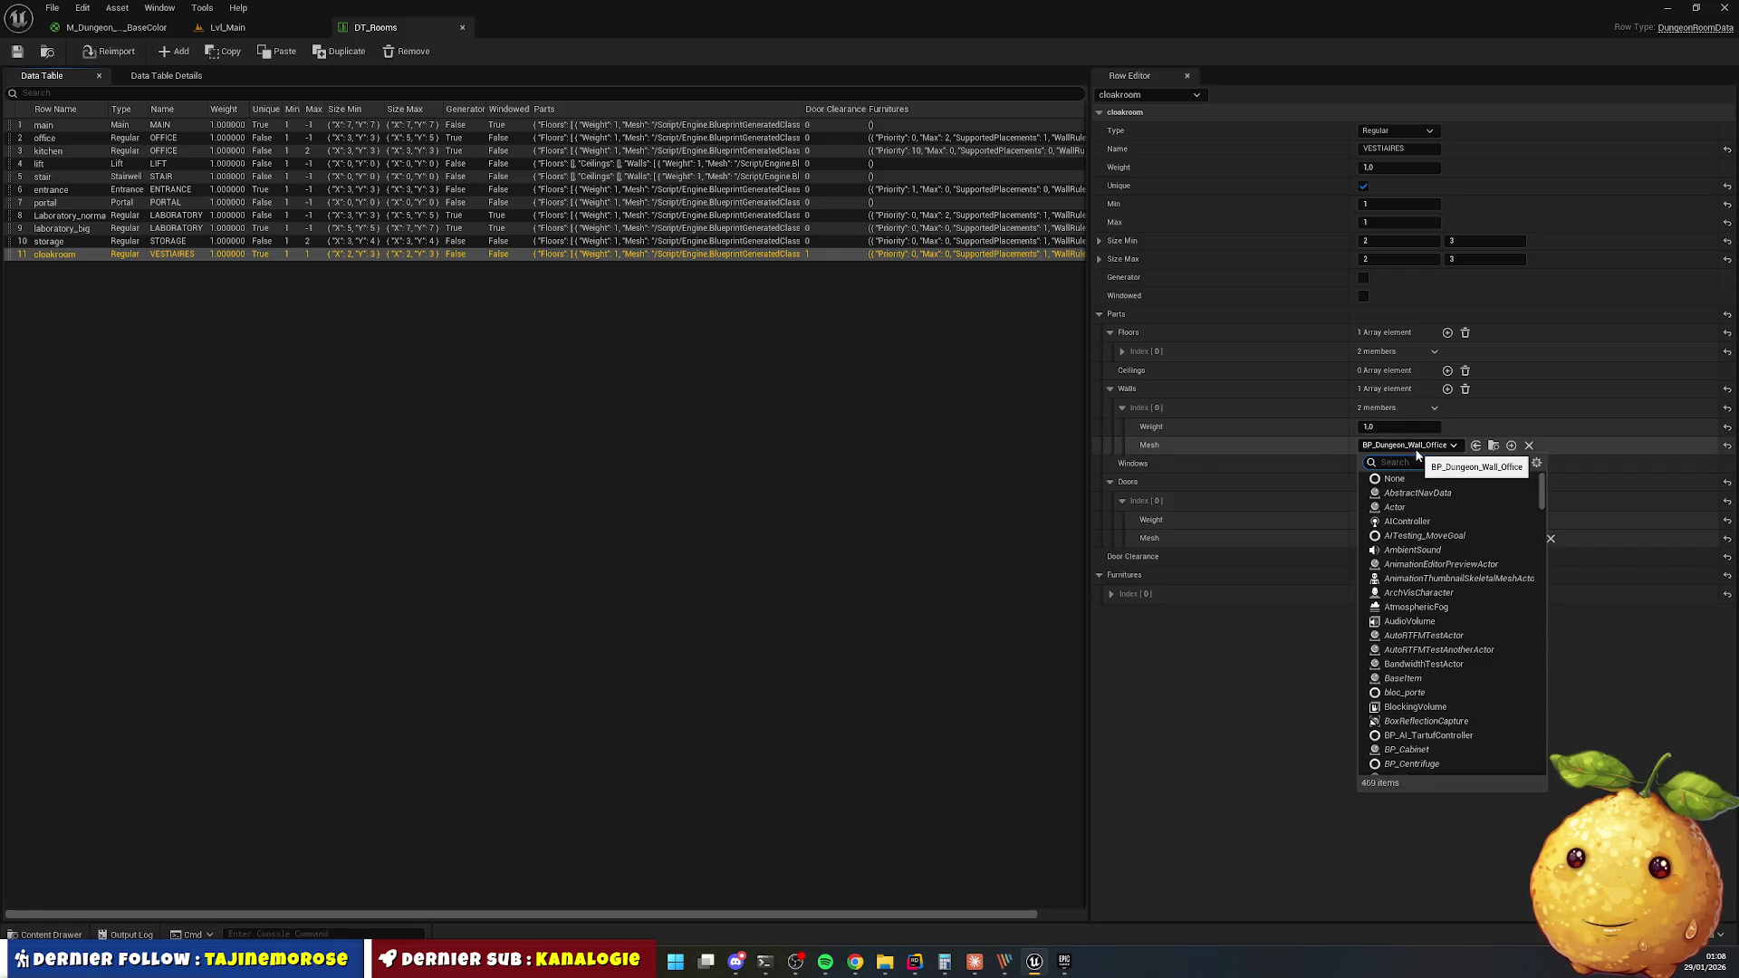
pyautogui.write('cloak')
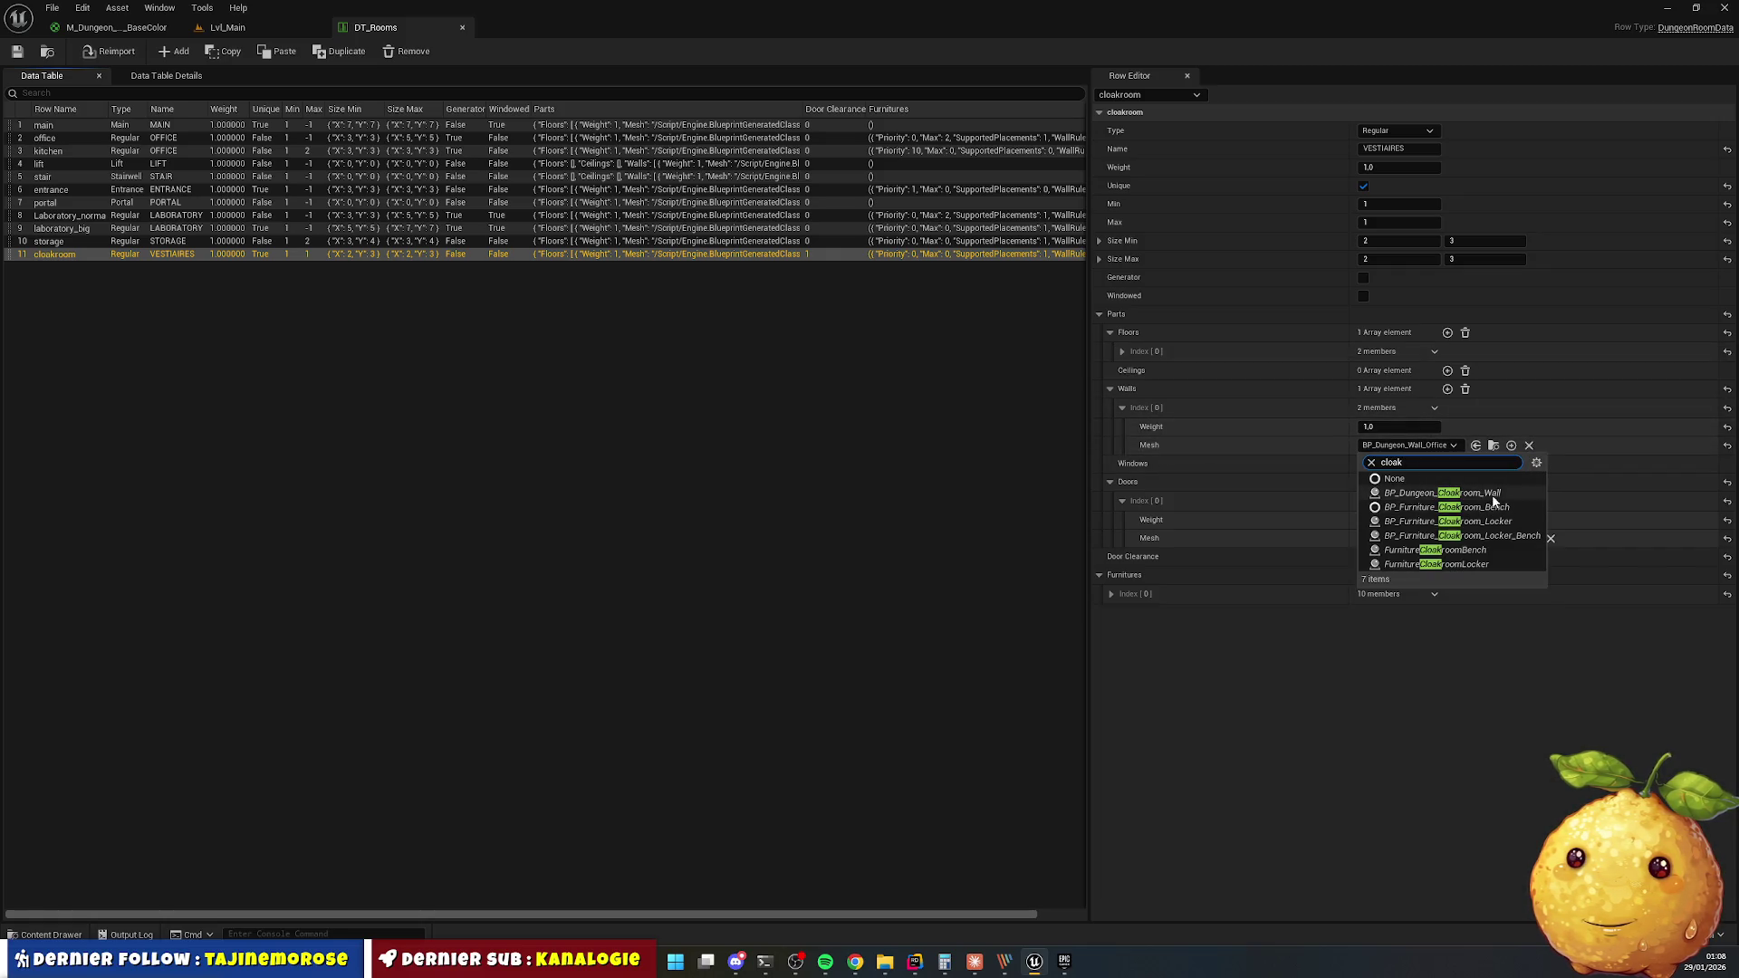
pyautogui.click(1440, 491)
pyautogui.click(17, 52)
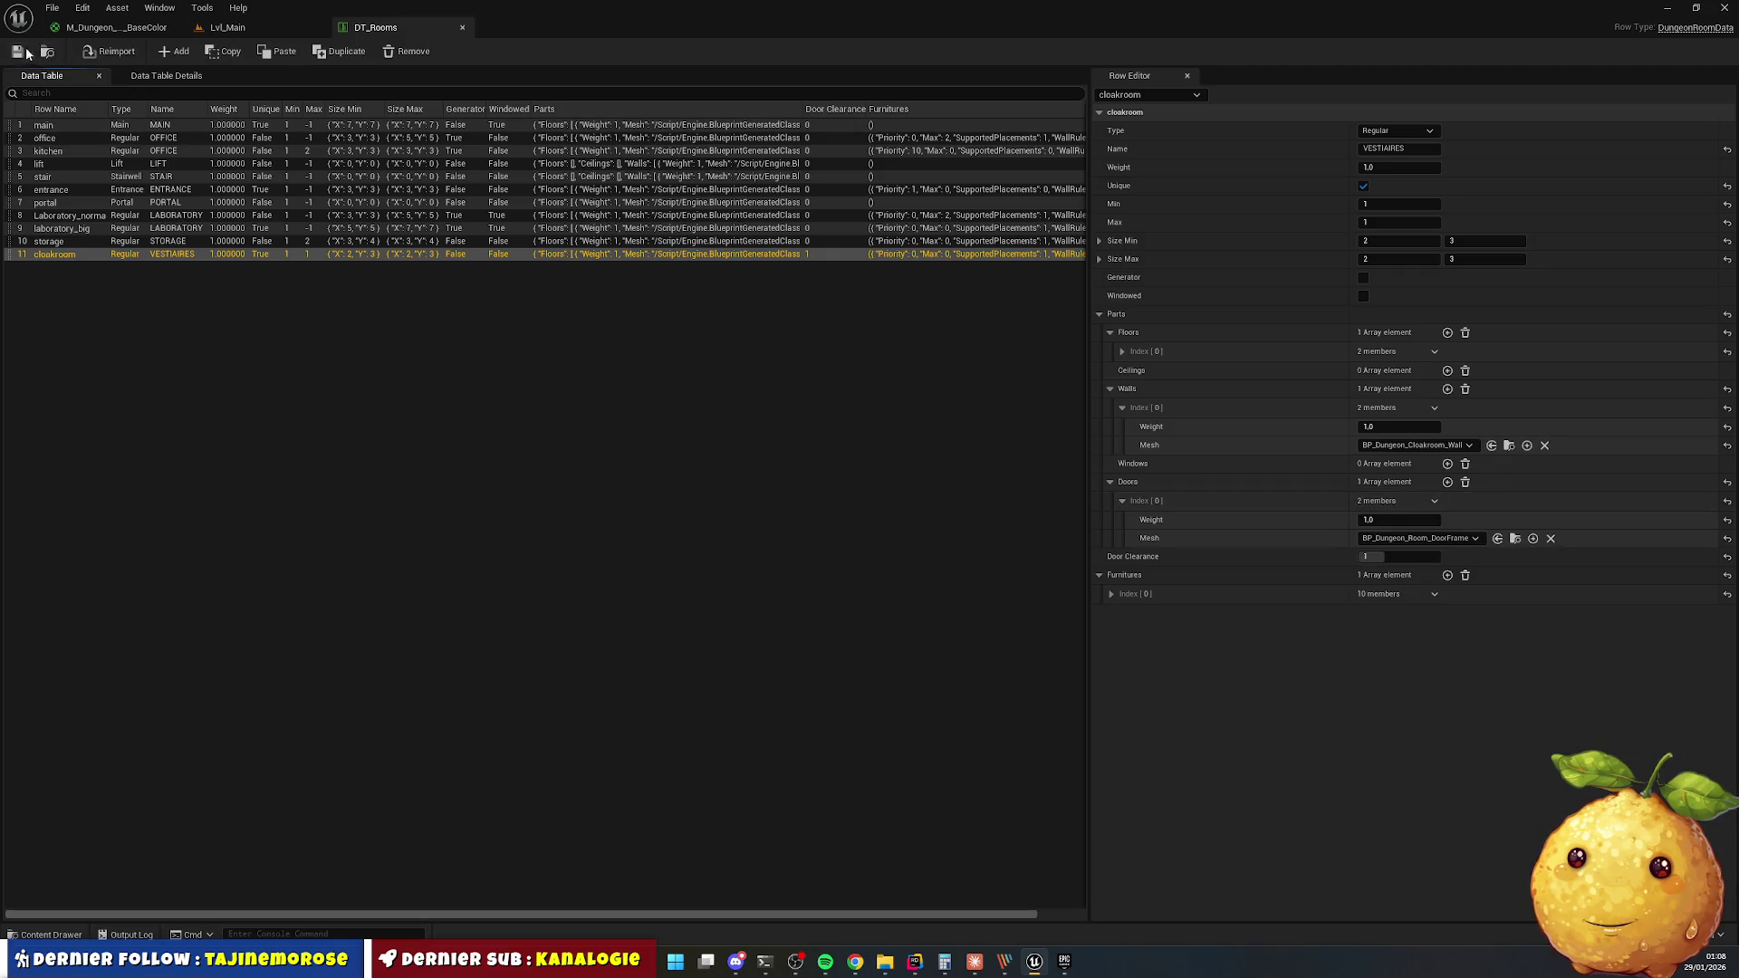
pyautogui.click(462, 27)
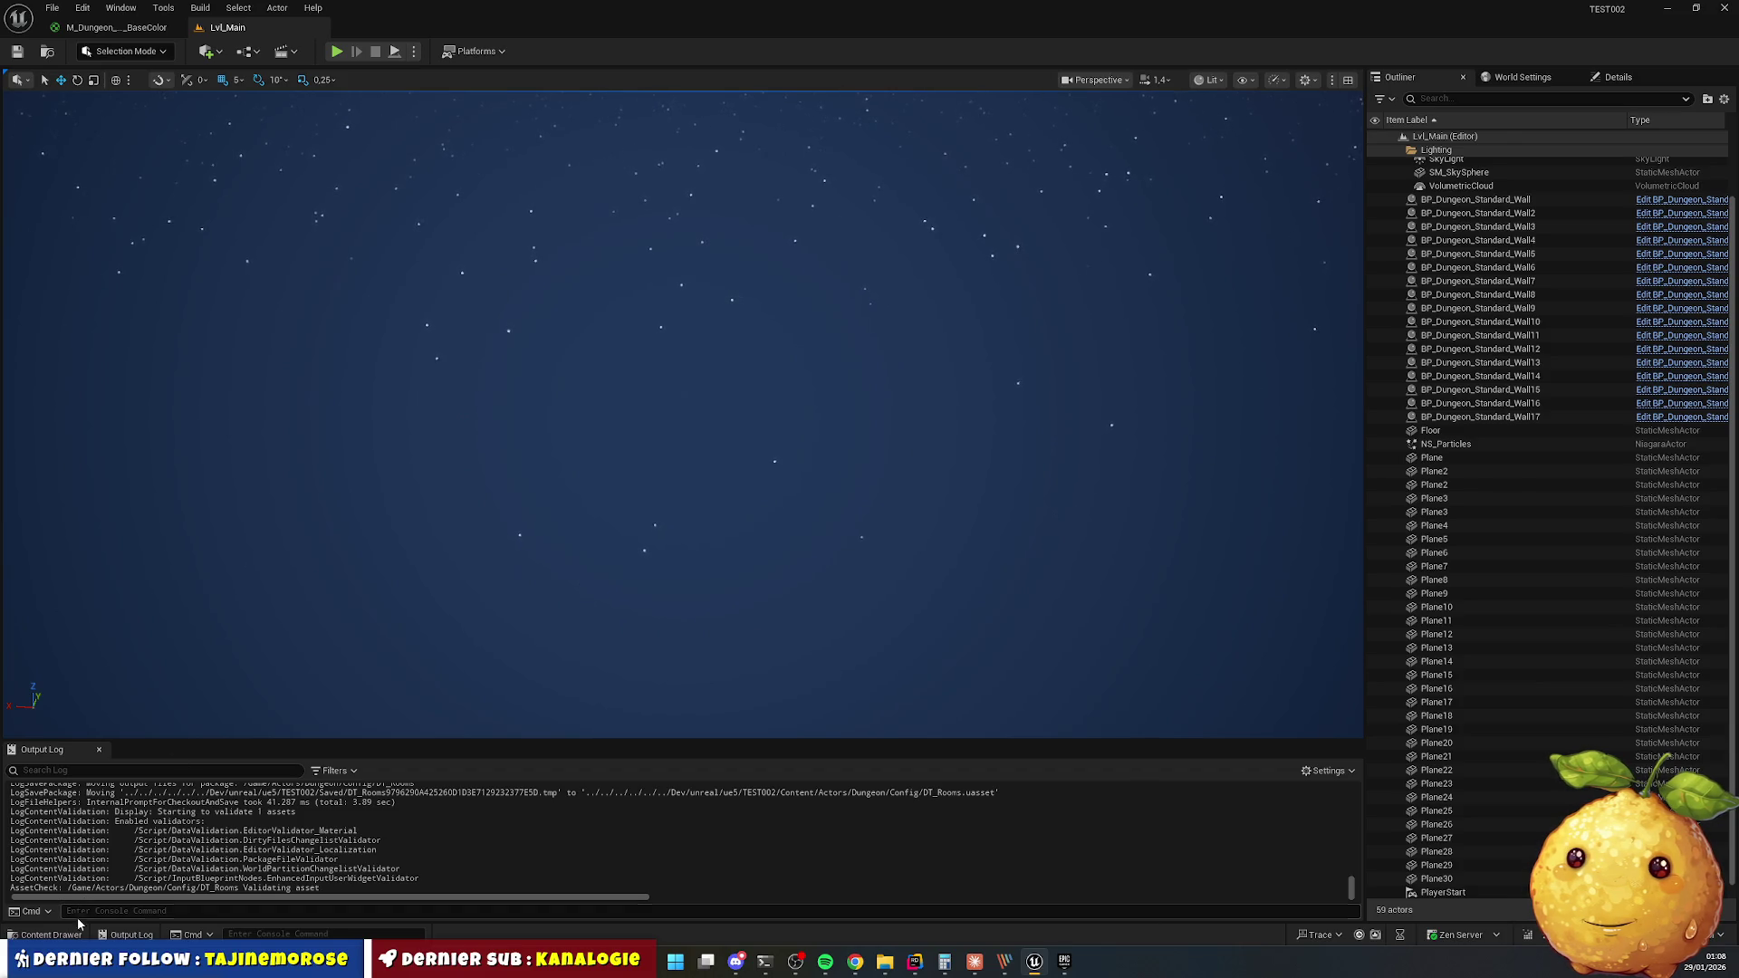
# Navigate to Dungeon/Parts/Wall/Cloakroom and create a Materials folder there.
pyautogui.click(63, 942)
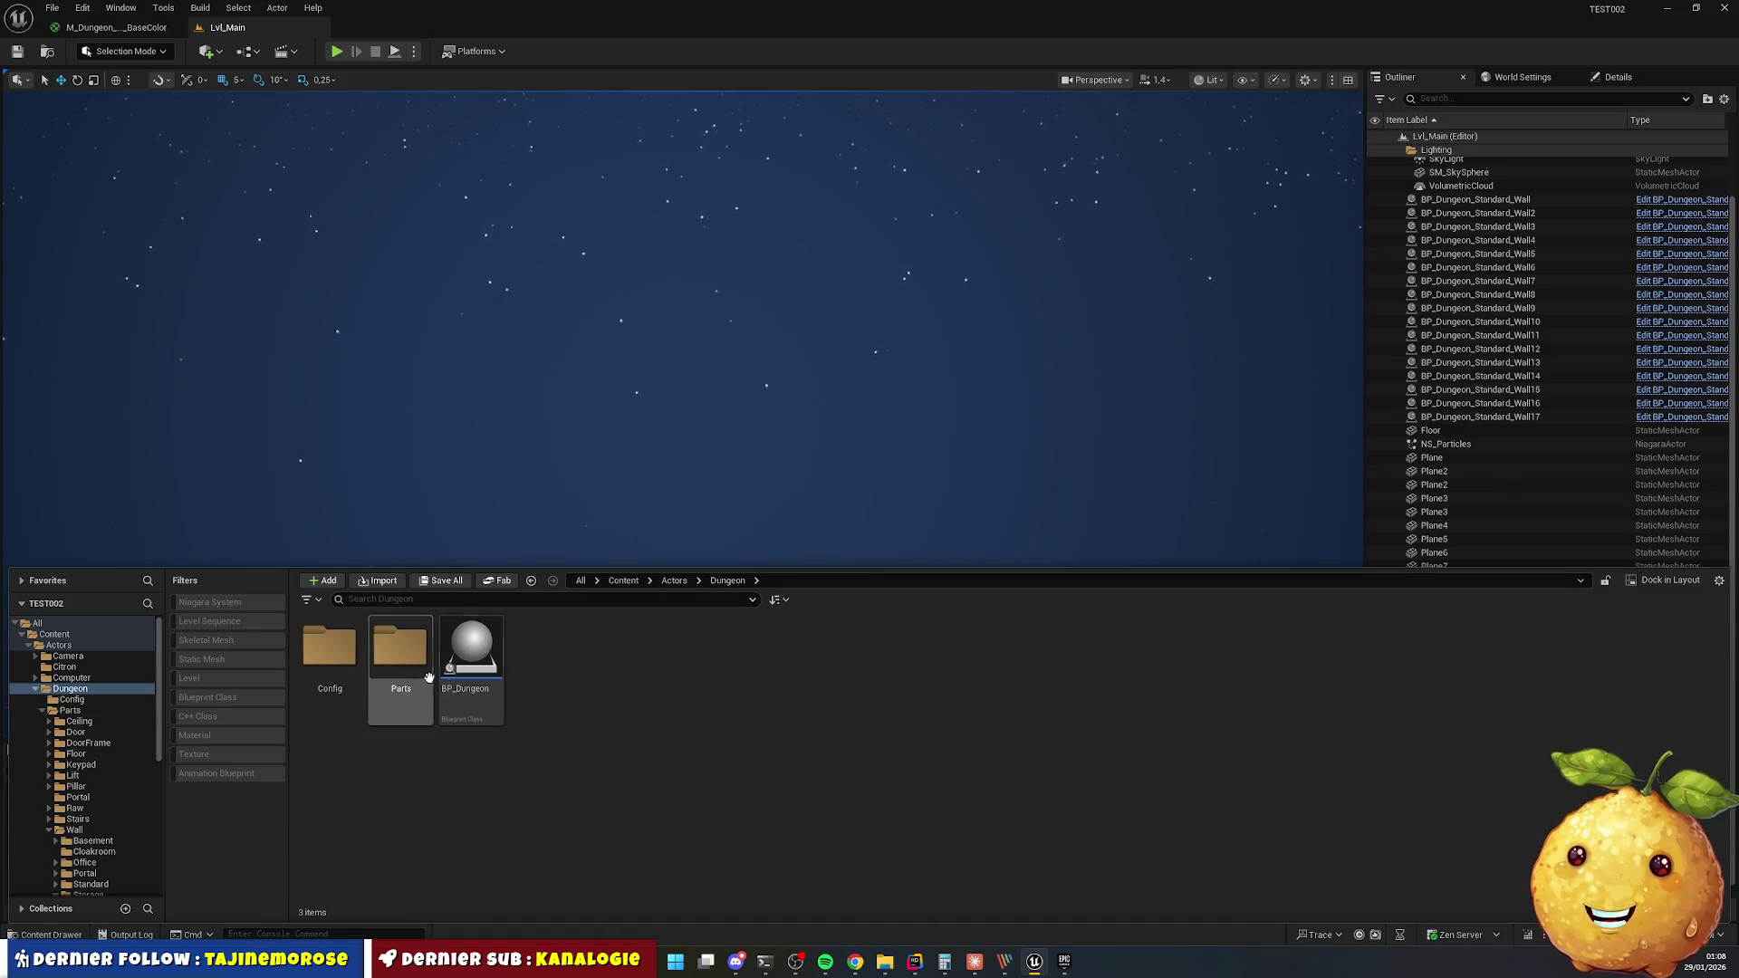
pyautogui.doubleClick(407, 675)
pyautogui.click(1013, 652)
pyautogui.doubleClick(1014, 653)
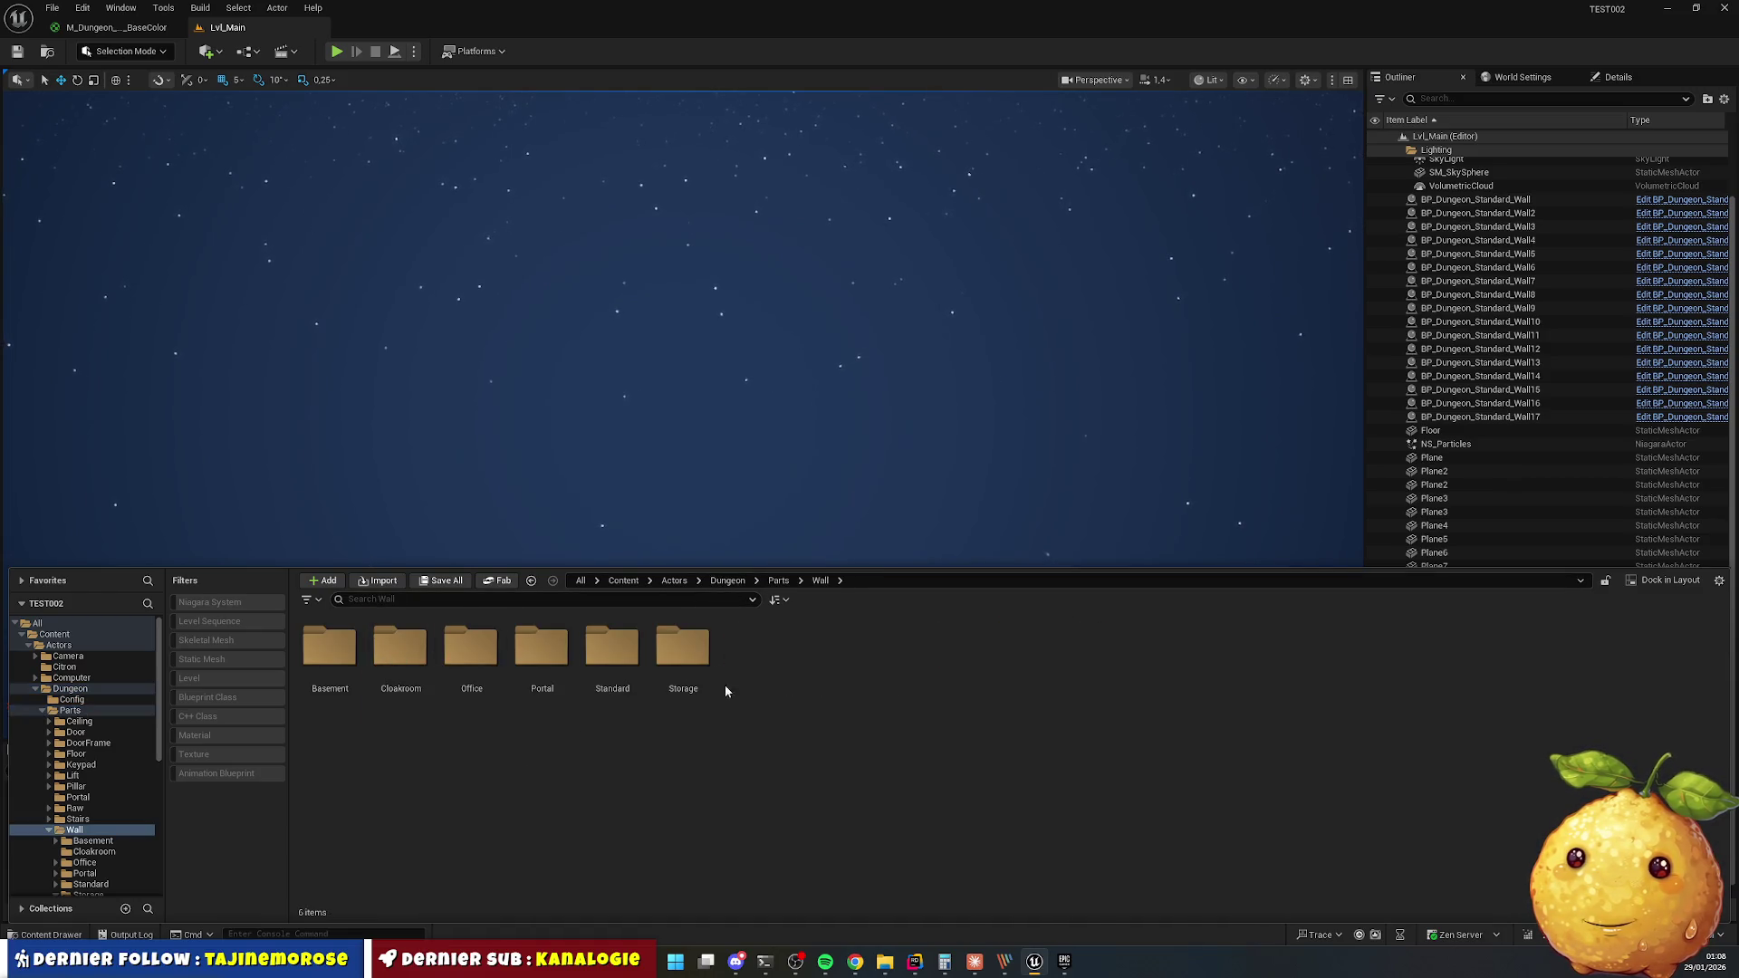
pyautogui.click(680, 652)
pyautogui.doubleClick(416, 665)
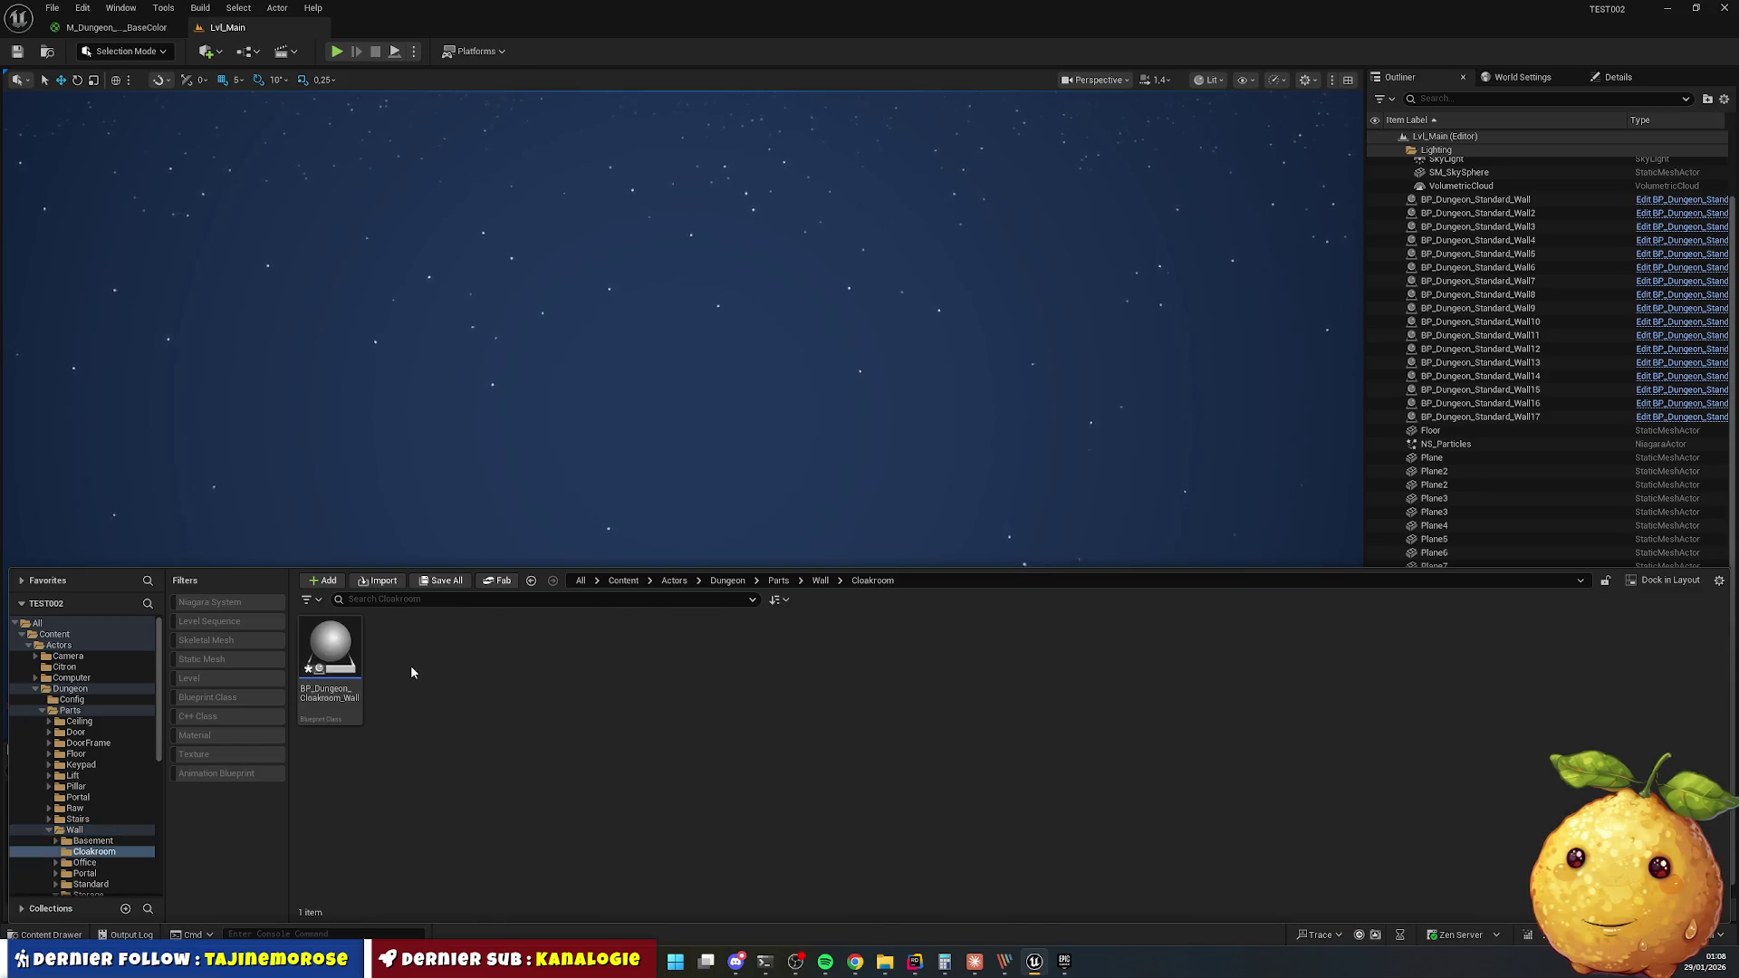
pyautogui.rightClick(445, 693)
pyautogui.click(498, 241)
pyautogui.write('Ms')
pyautogui.press('Return')
pyautogui.press('Return')
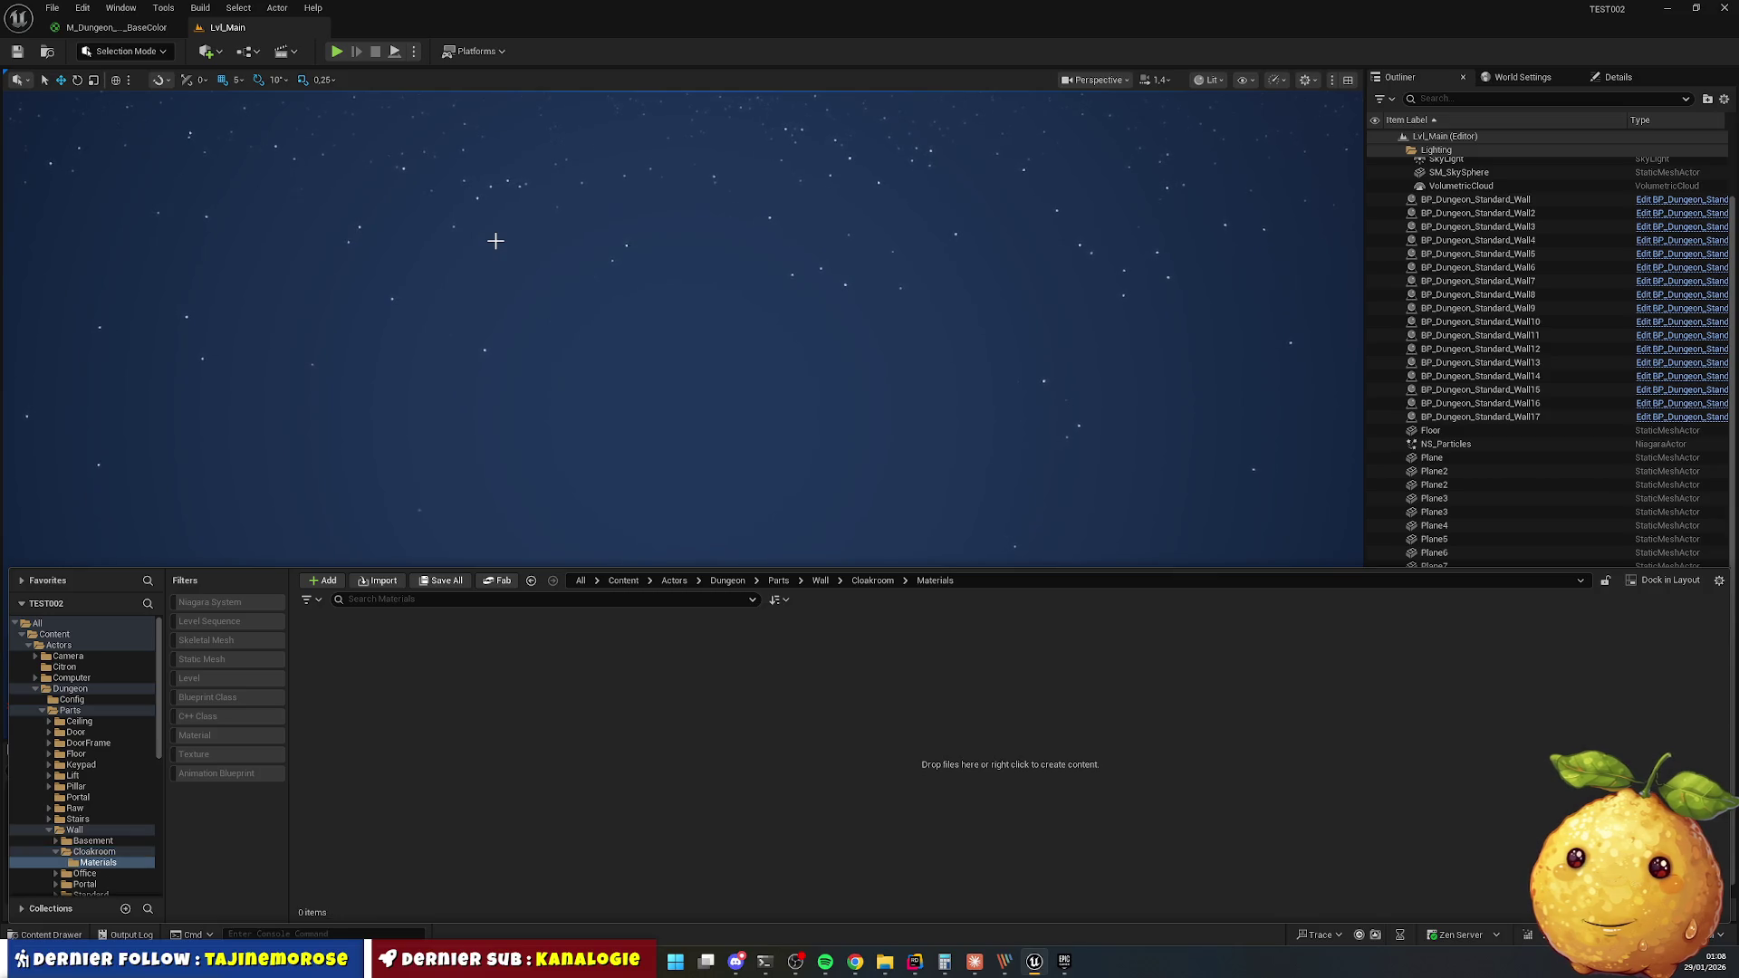
# Create a new material named M_Dungeon_Cloakroom_Wall_BaseColor in the Materials folder.
pyautogui.rightClick(427, 703)
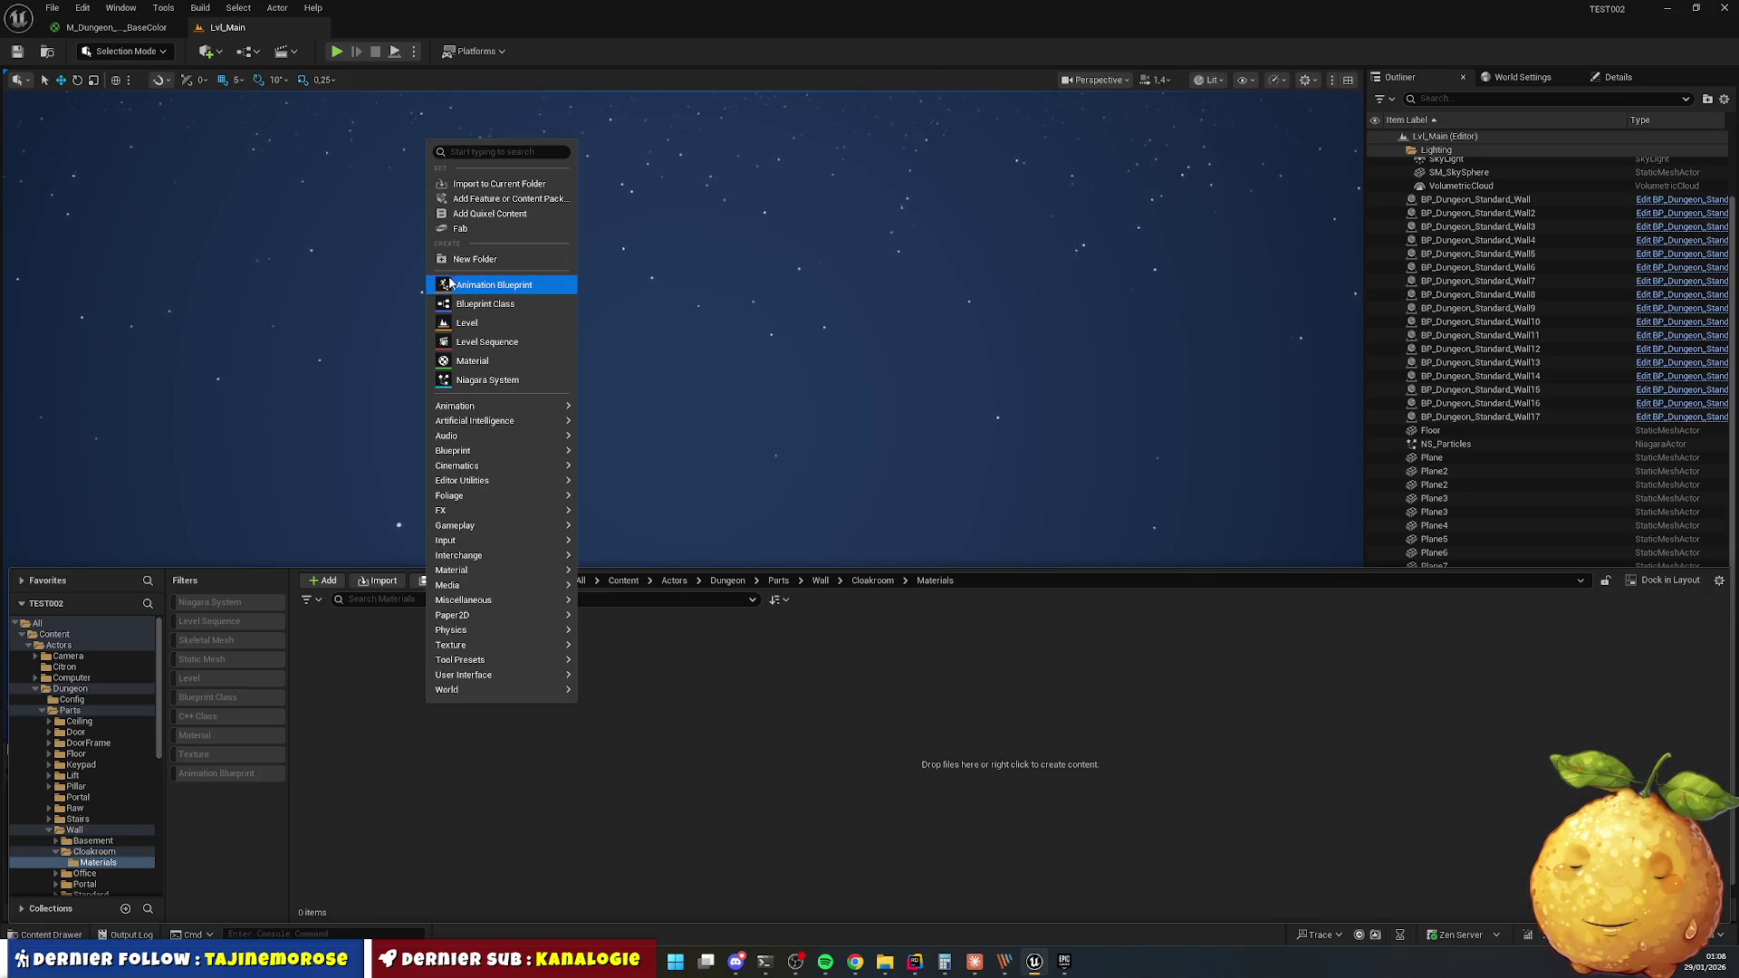
pyautogui.click(491, 307)
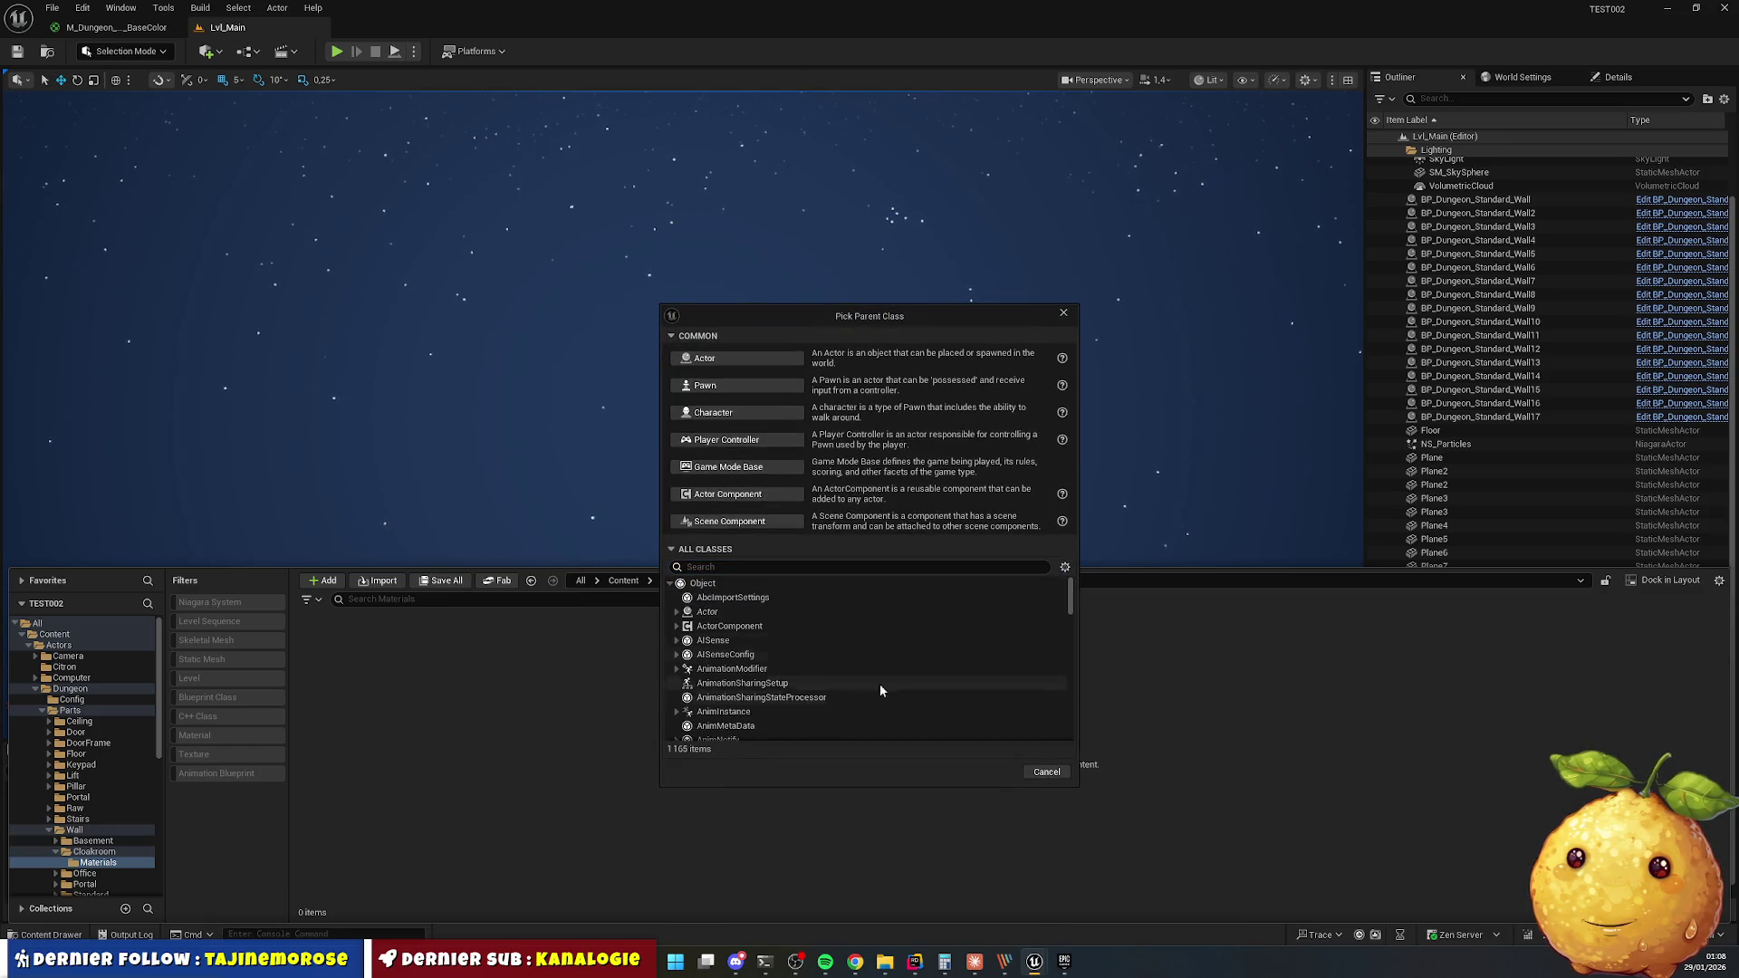
pyautogui.click(1046, 772)
pyautogui.rightClick(631, 707)
pyautogui.click(688, 355)
pyautogui.press('BackSpace')
pyautogui.press('BackSpace')
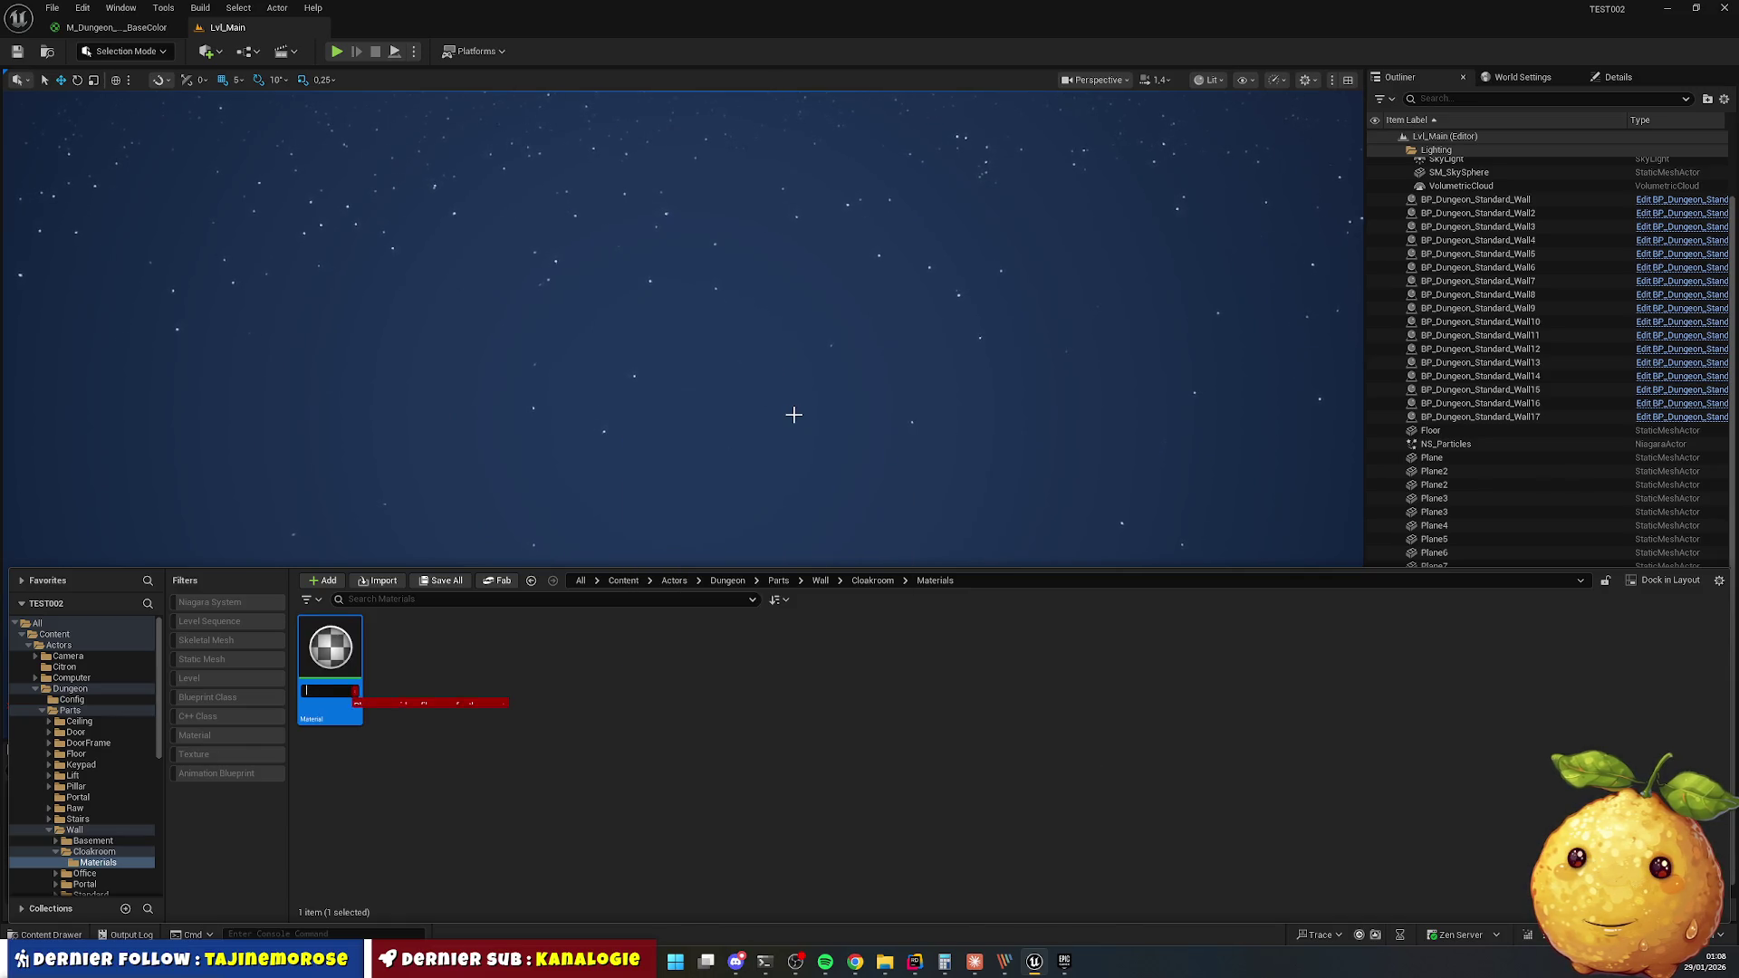
pyautogui.write('M_Dun')
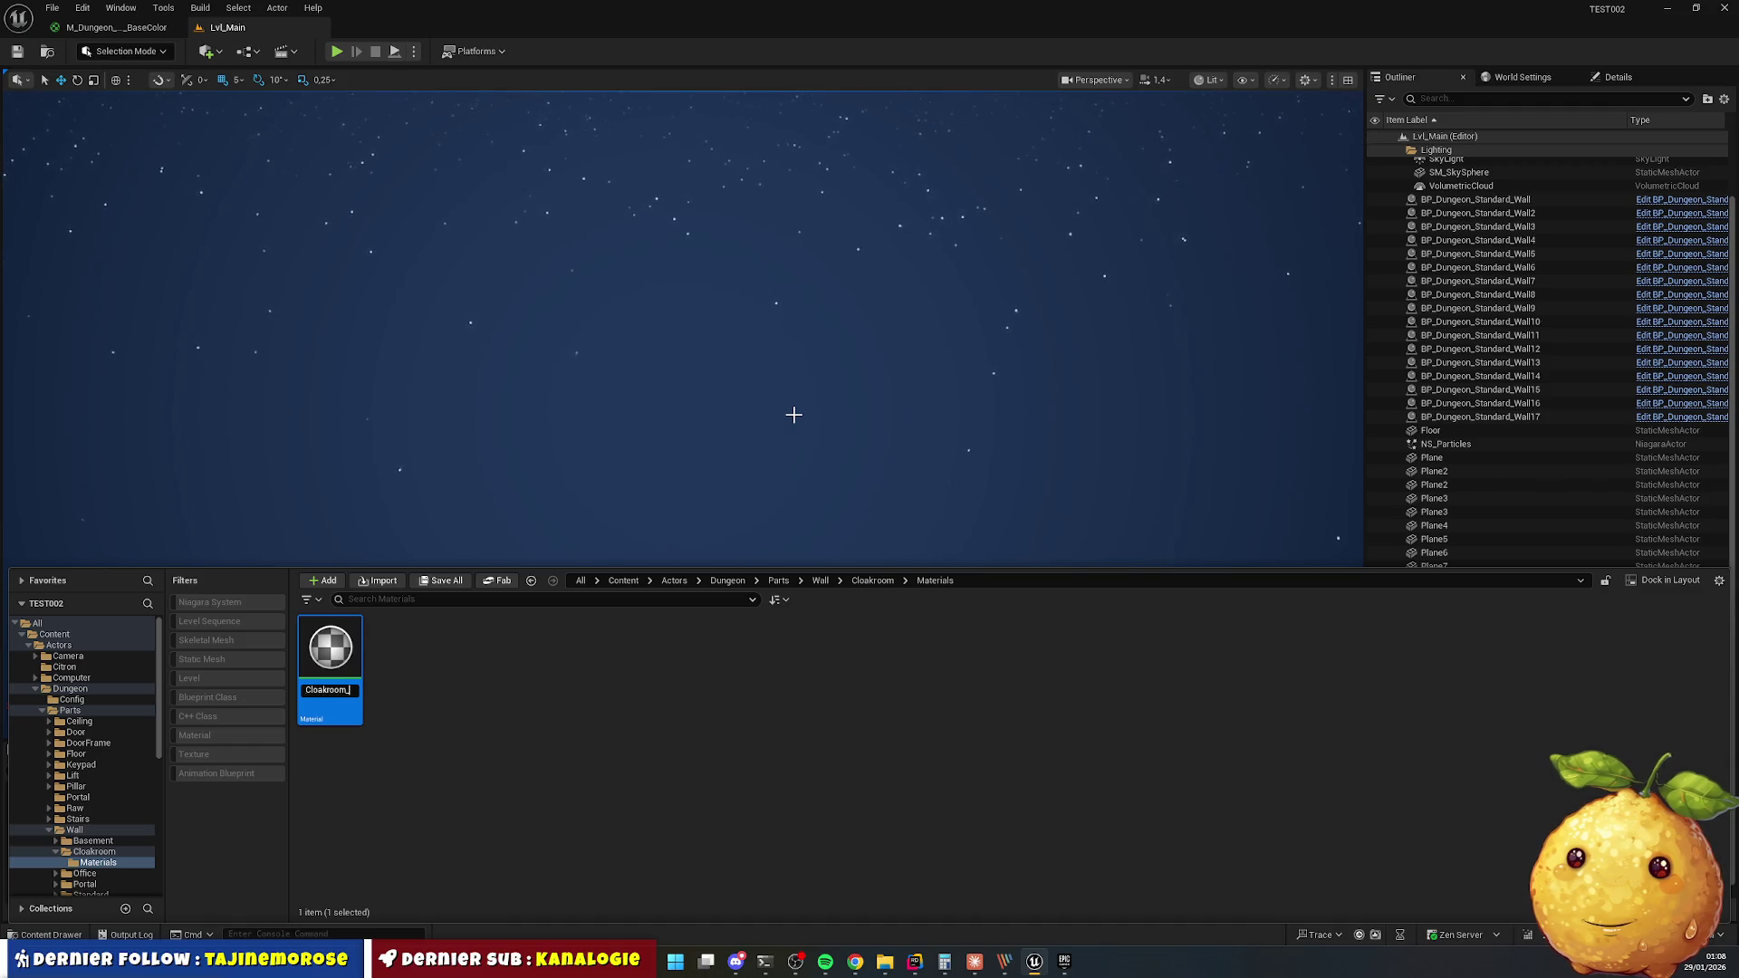
pyautogui.write('all_B')
pyautogui.write('aseColor')
pyautogui.press('Return')
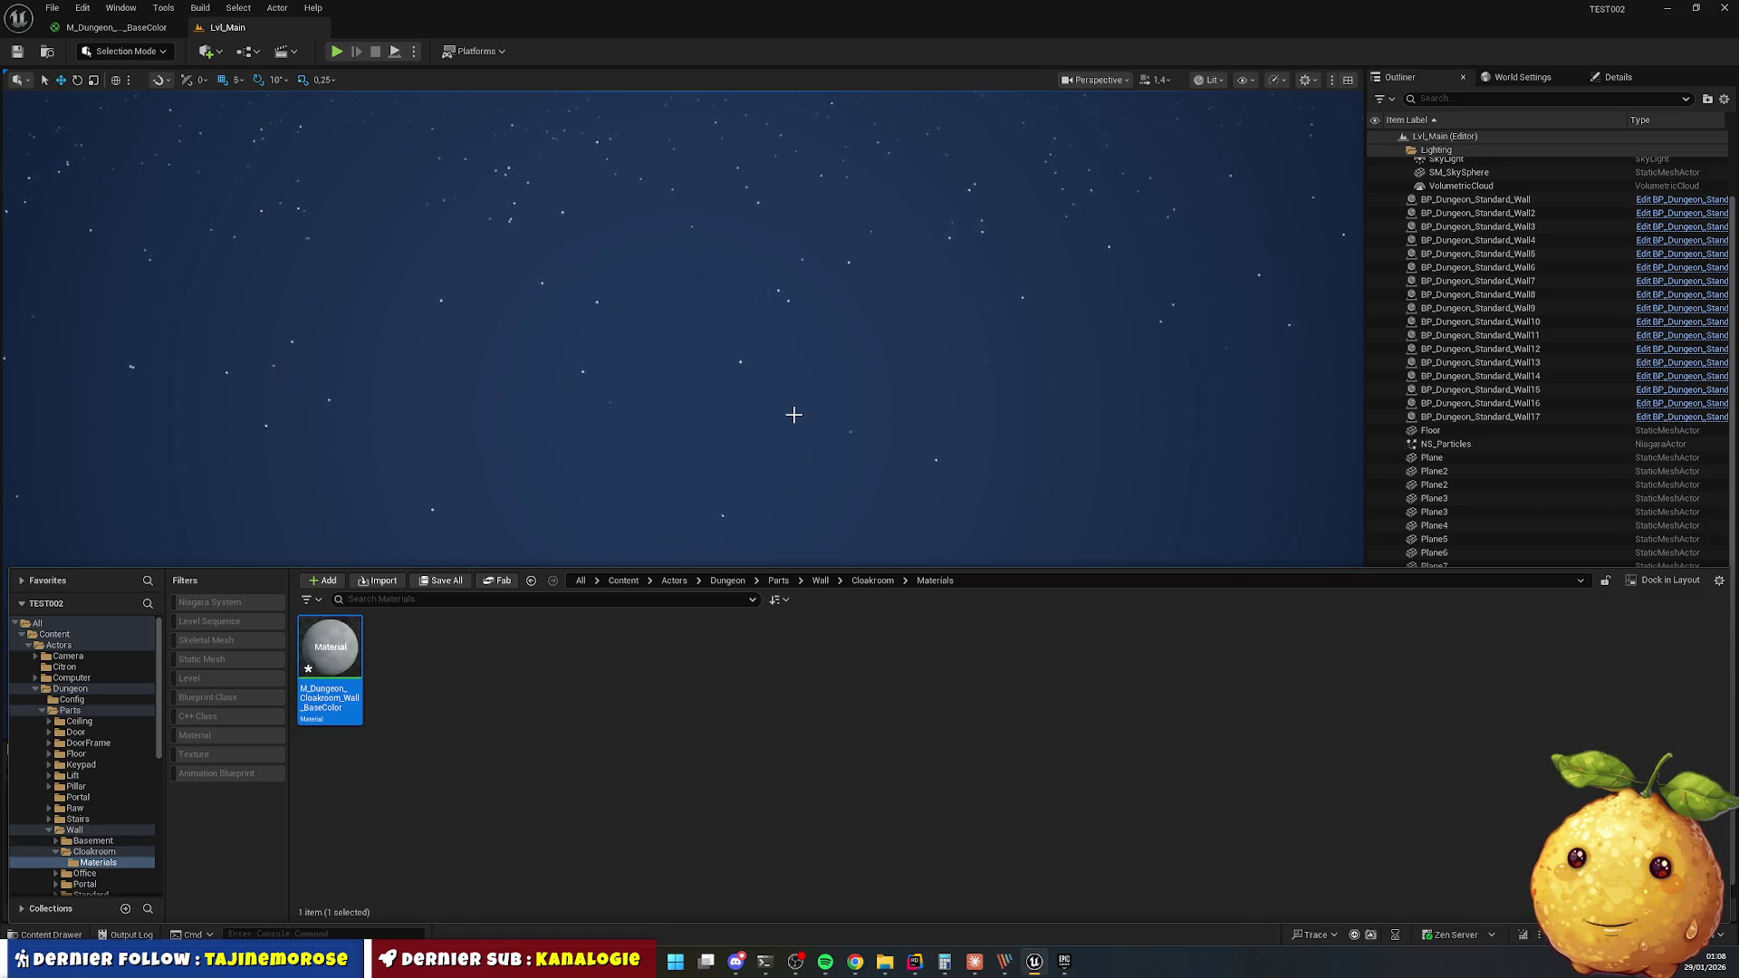
# Duplicate it as M_Dungeon_Cloakroom_Wall_Metal and return to the Cloakroom folder.
pyautogui.hotkey('ctrl', 'd')
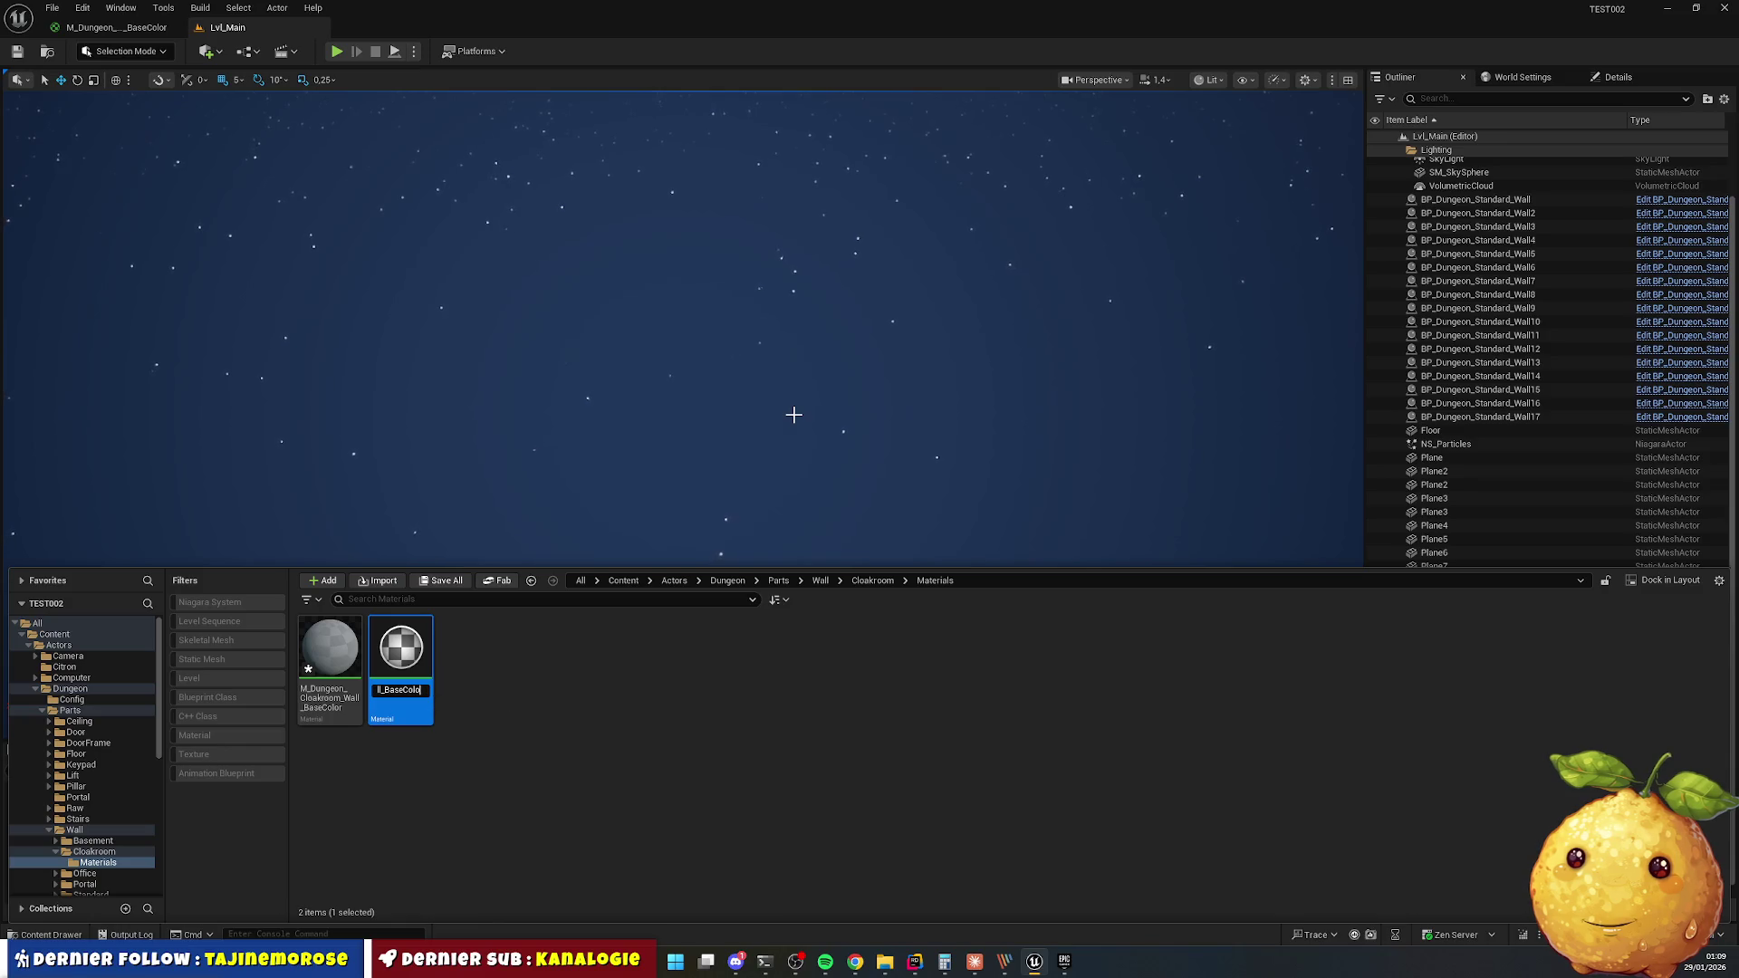
pyautogui.press('BackSpace')
pyautogui.press('BackSpace')
pyautogui.press('BackSpace')
pyautogui.write('tal')
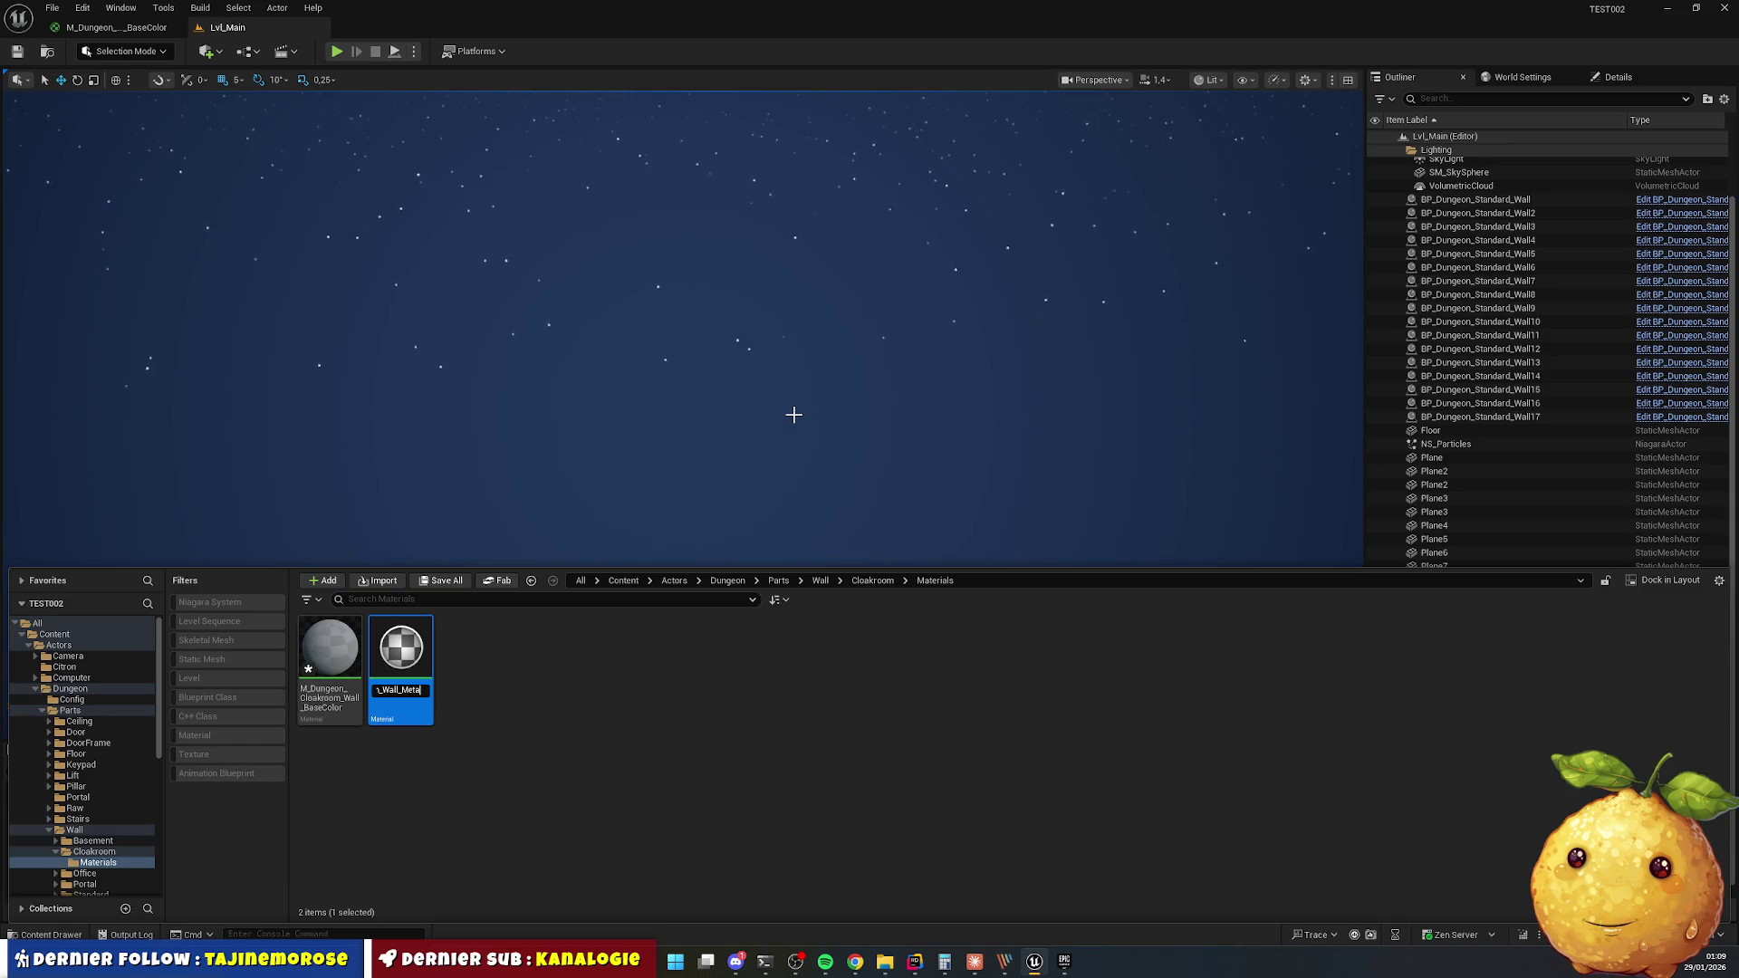
pyautogui.press('Return')
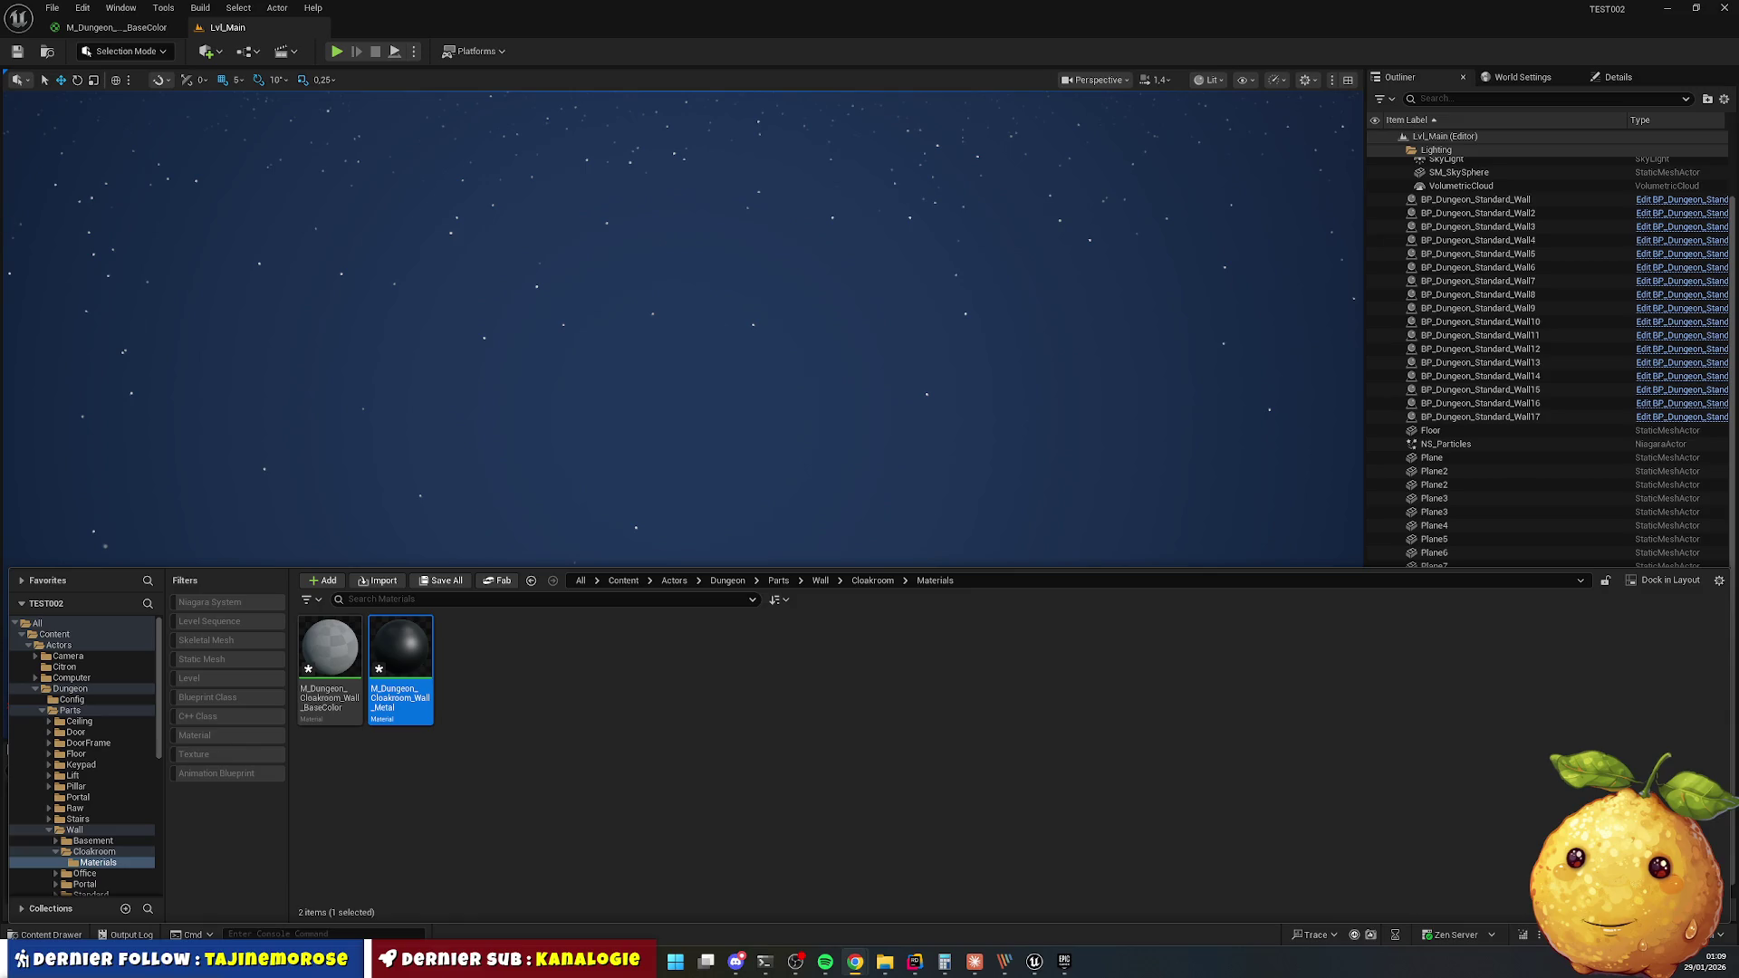
pyautogui.click(851, 737)
pyautogui.click(872, 580)
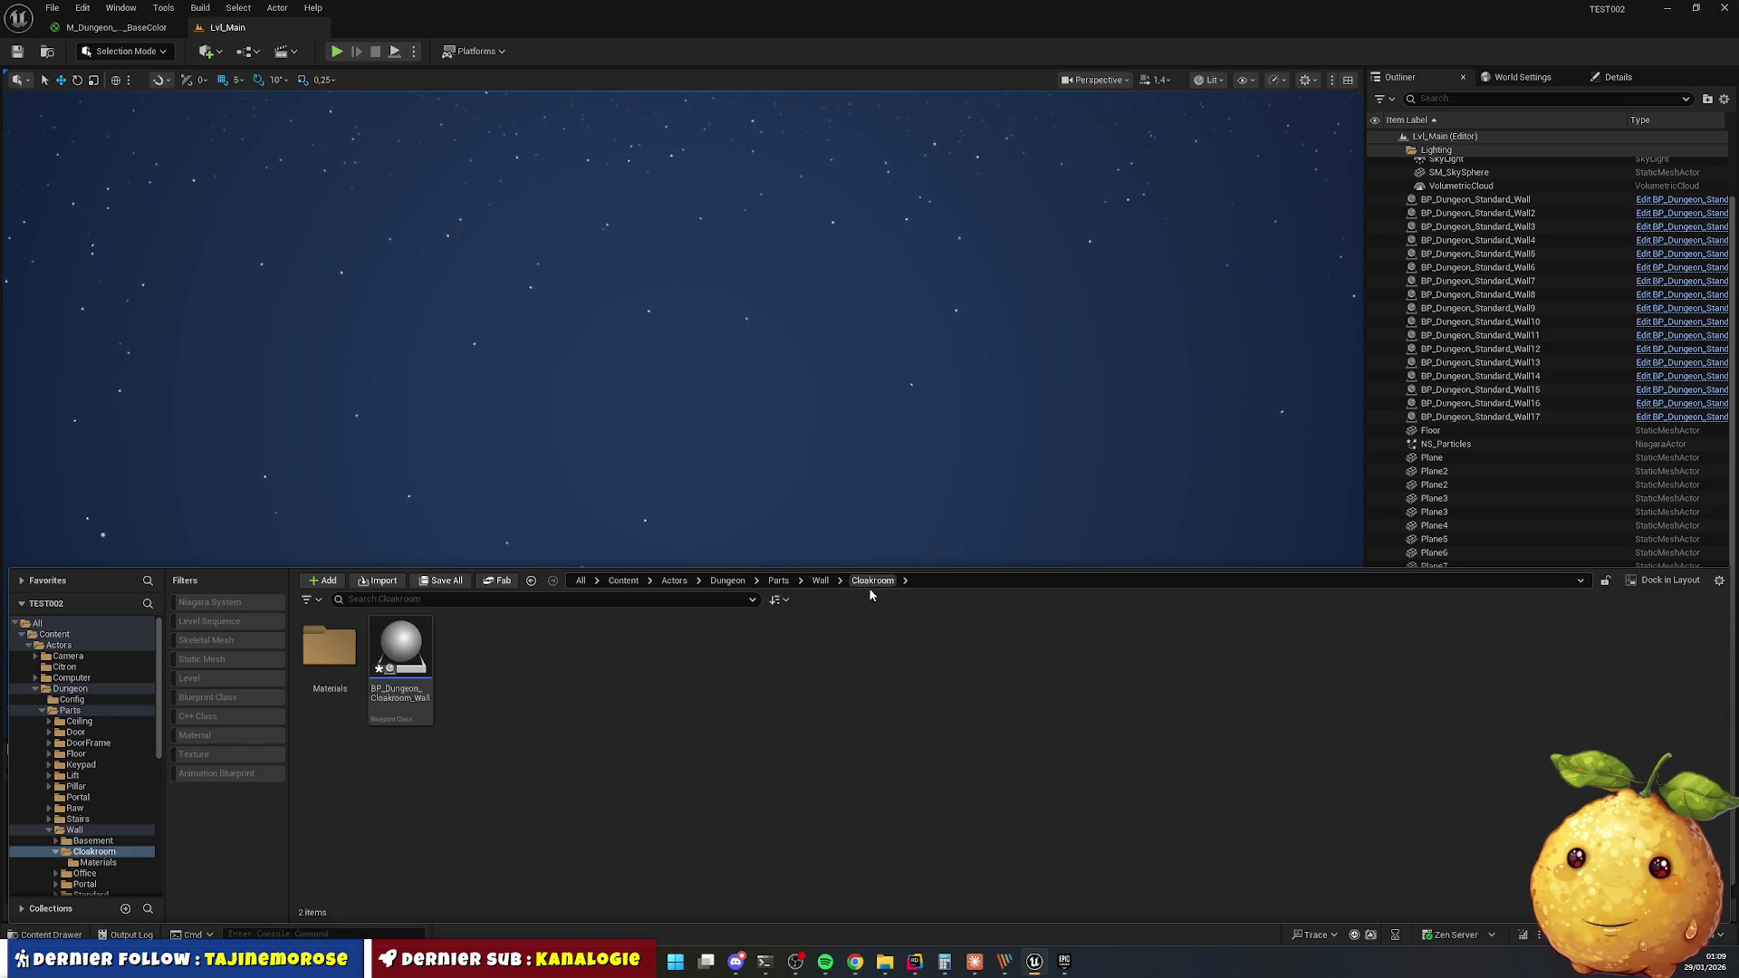
# Import SM_Dungeon_Wall_Cloak.glb into the Cloakroom folder with default import settings.
pyautogui.rightClick(584, 702)
pyautogui.click(652, 178)
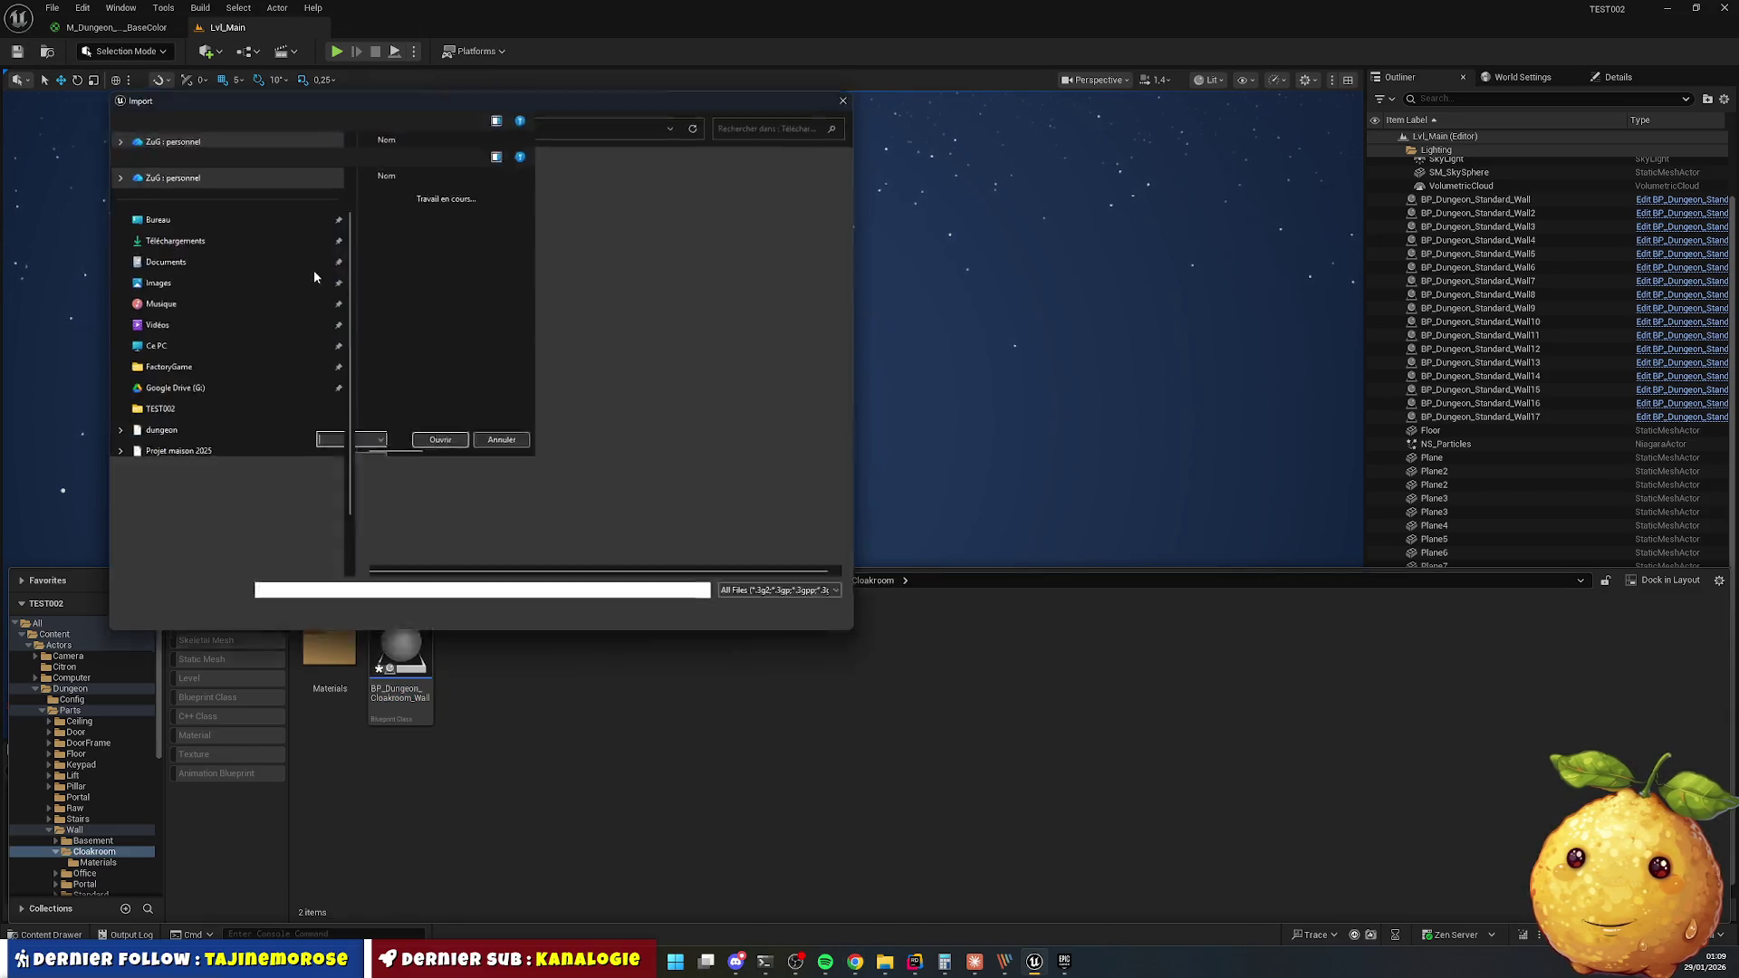
pyautogui.doubleClick(471, 214)
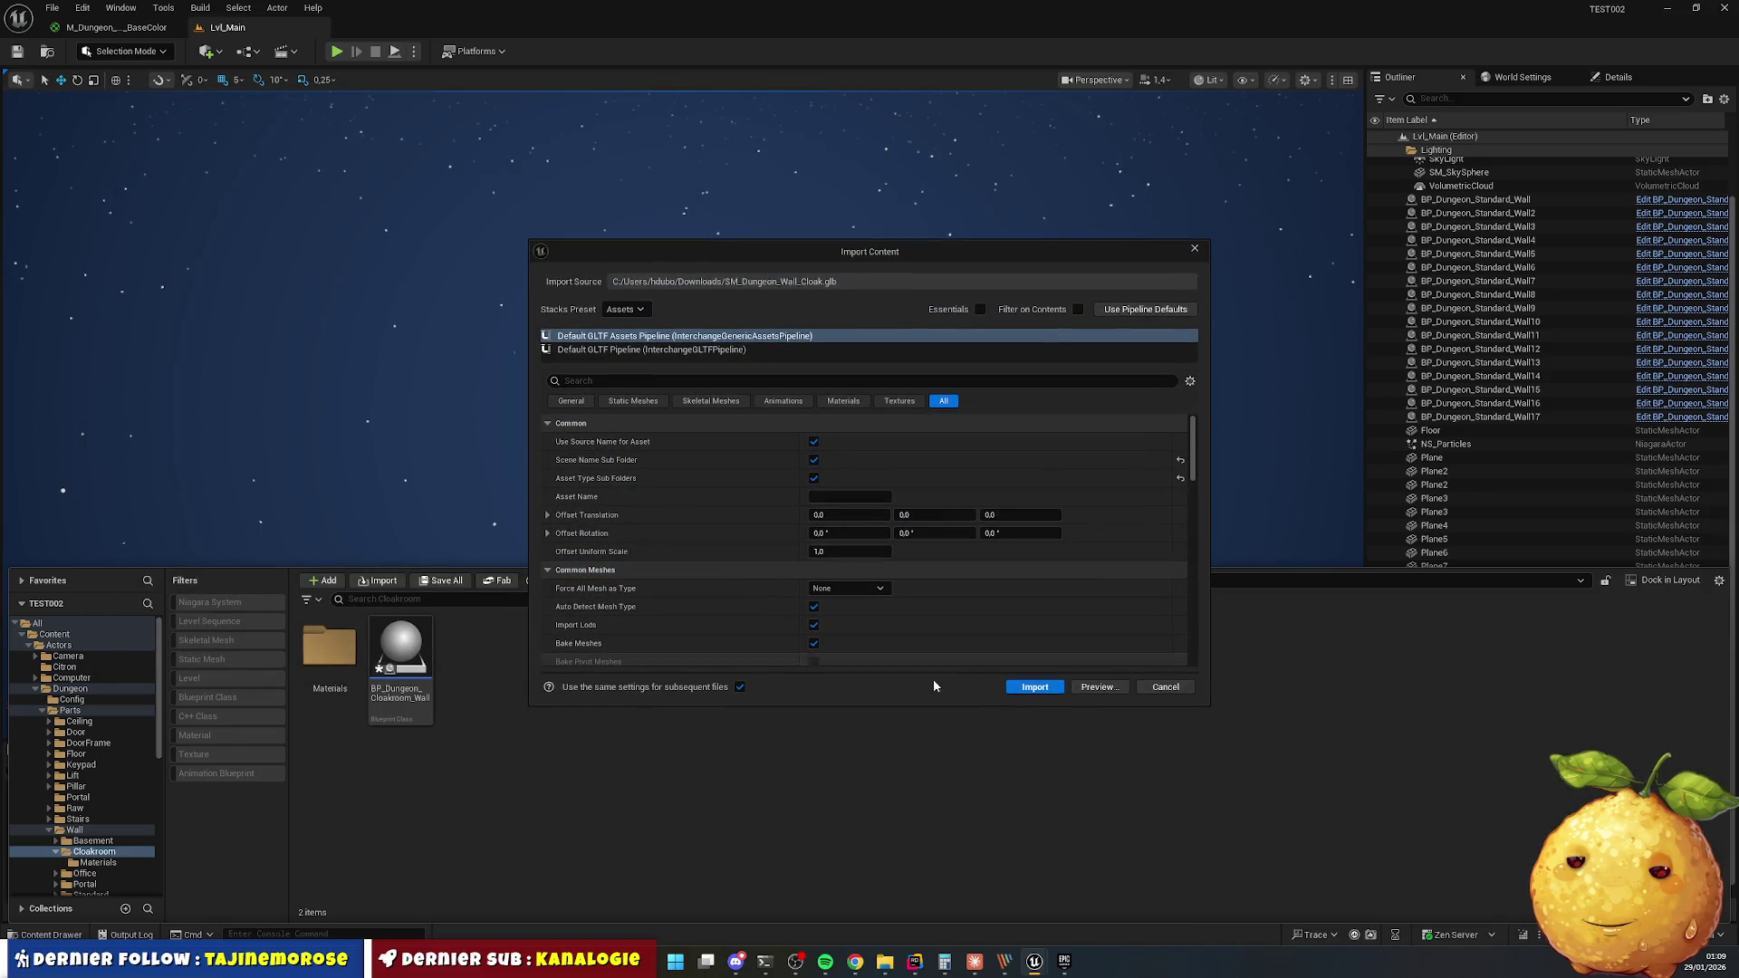
pyautogui.click(1033, 687)
# Inspect the imported cloak wall mesh in SM_Dungeon_Wall_Cloak/StaticMeshes, then return to Cloakroom.
pyautogui.click(477, 652)
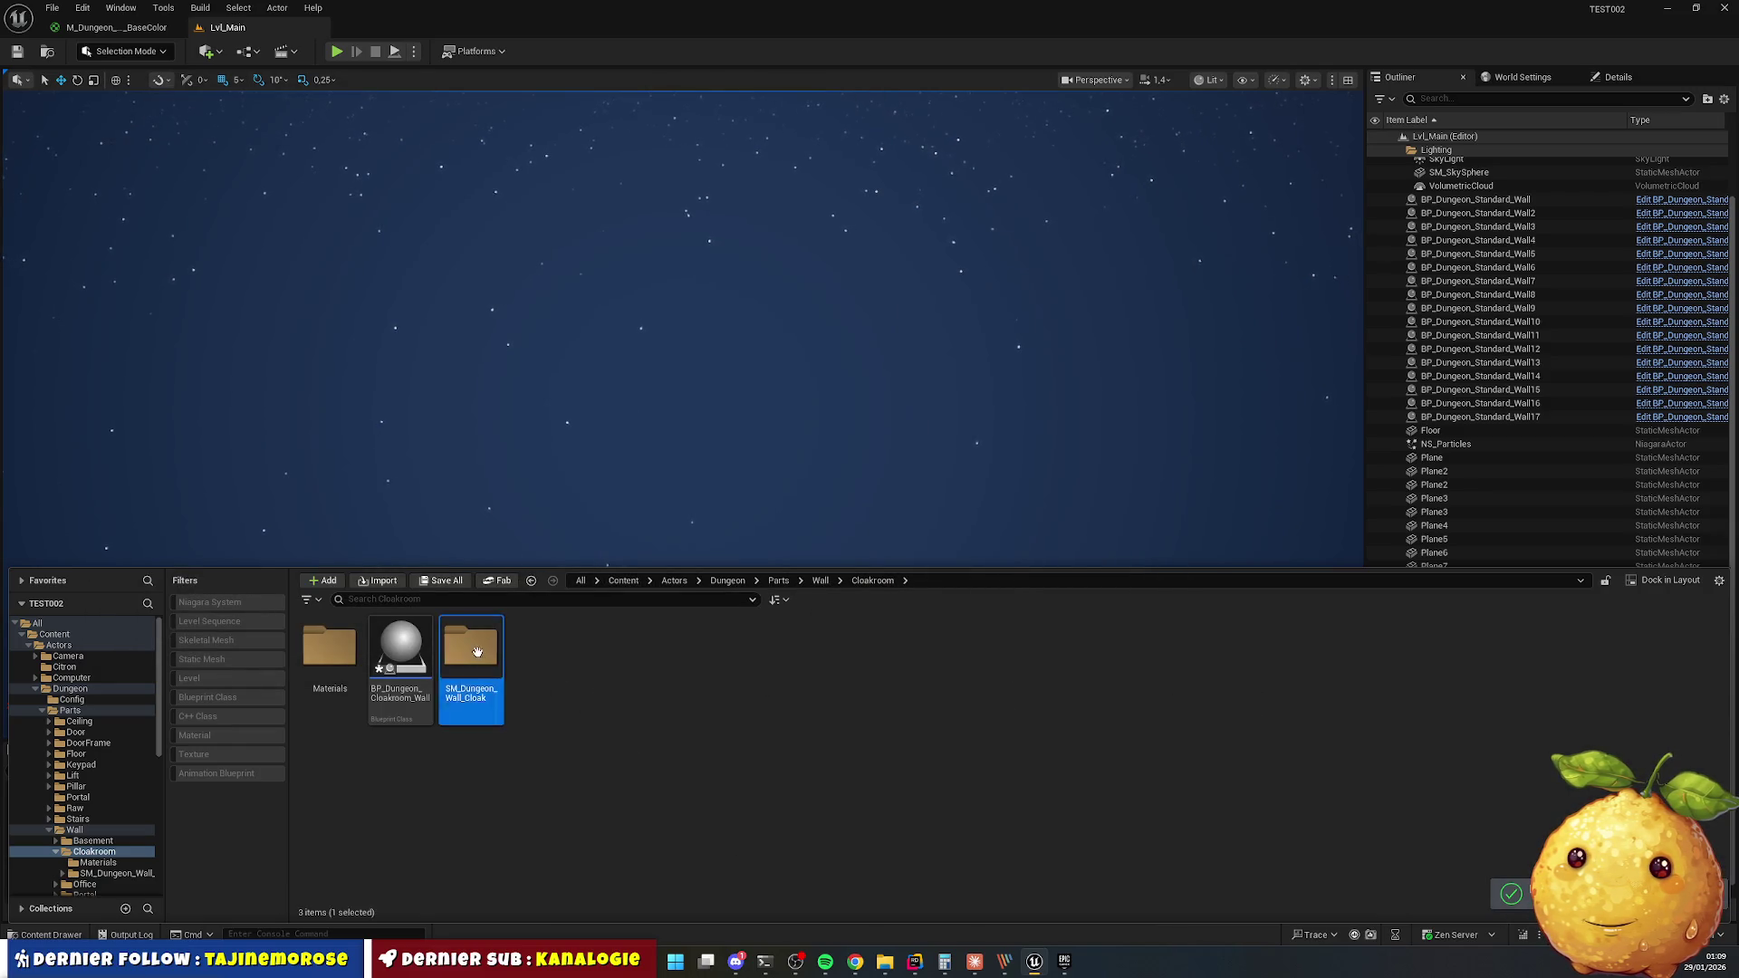
pyautogui.doubleClick(478, 652)
pyautogui.doubleClick(401, 650)
pyautogui.click(340, 659)
pyautogui.moveTo(331, 665)
pyautogui.mouseDown()
pyautogui.moveTo(107, 901)
pyautogui.moveTo(318, 687)
pyautogui.mouseUp()
pyautogui.scroll(-3, 118, 815)
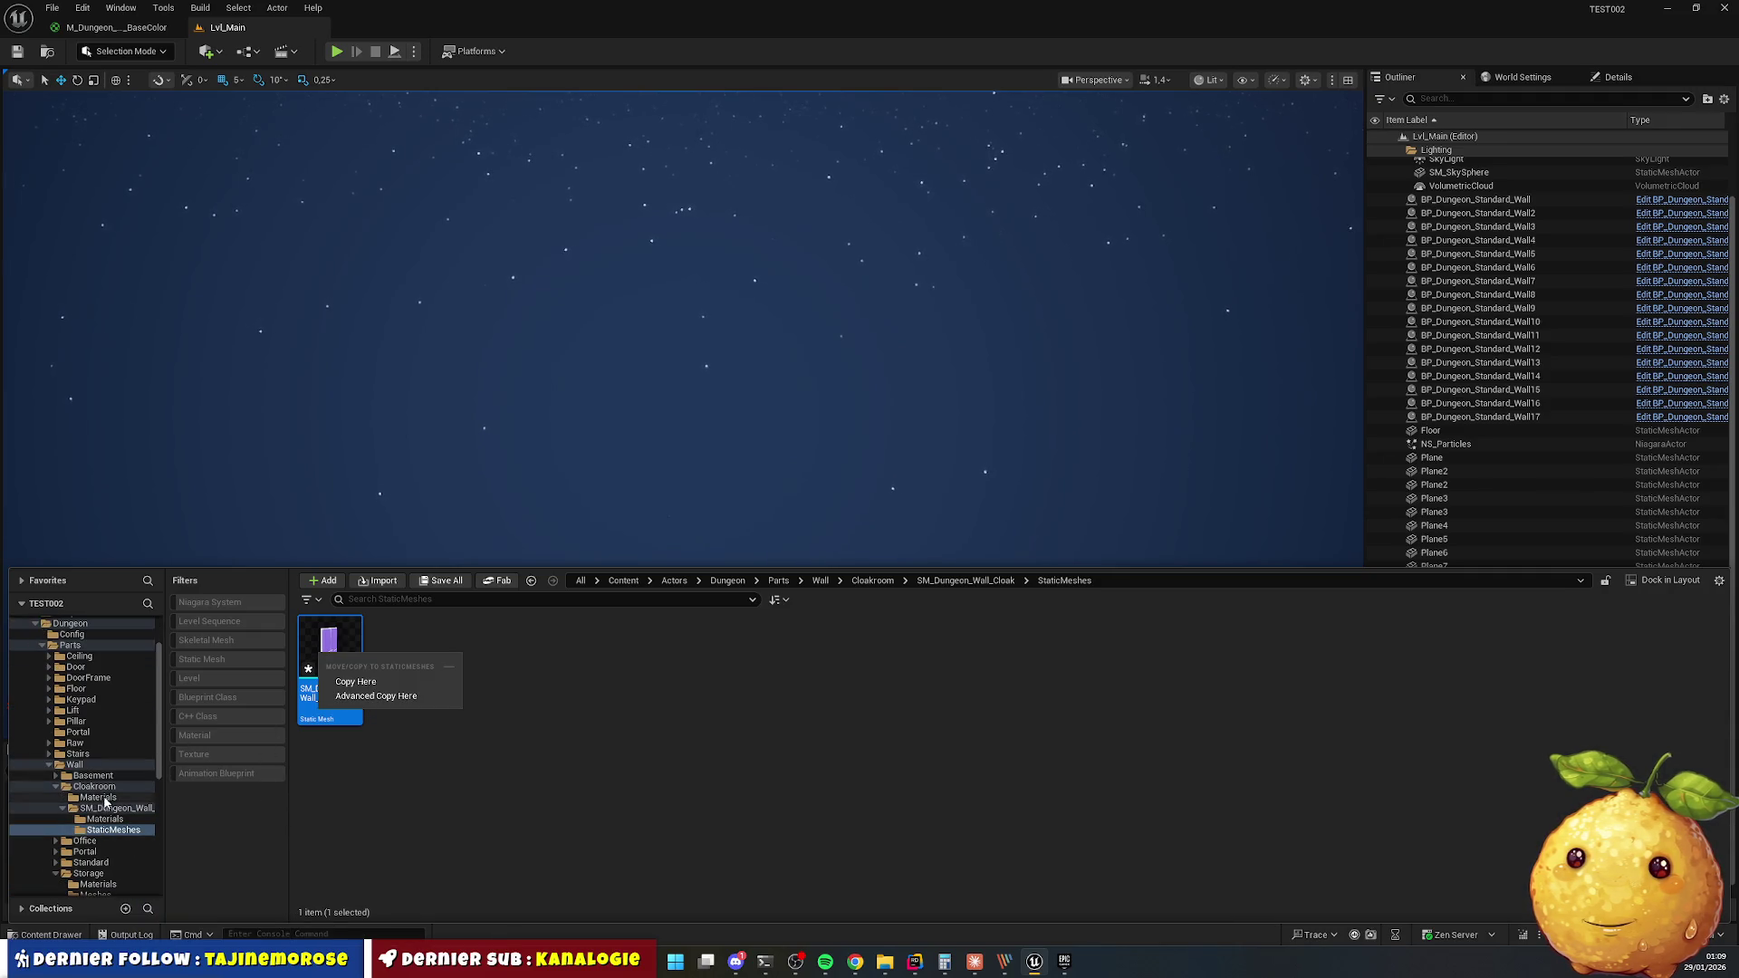
pyautogui.click(94, 787)
pyautogui.rightClick(584, 761)
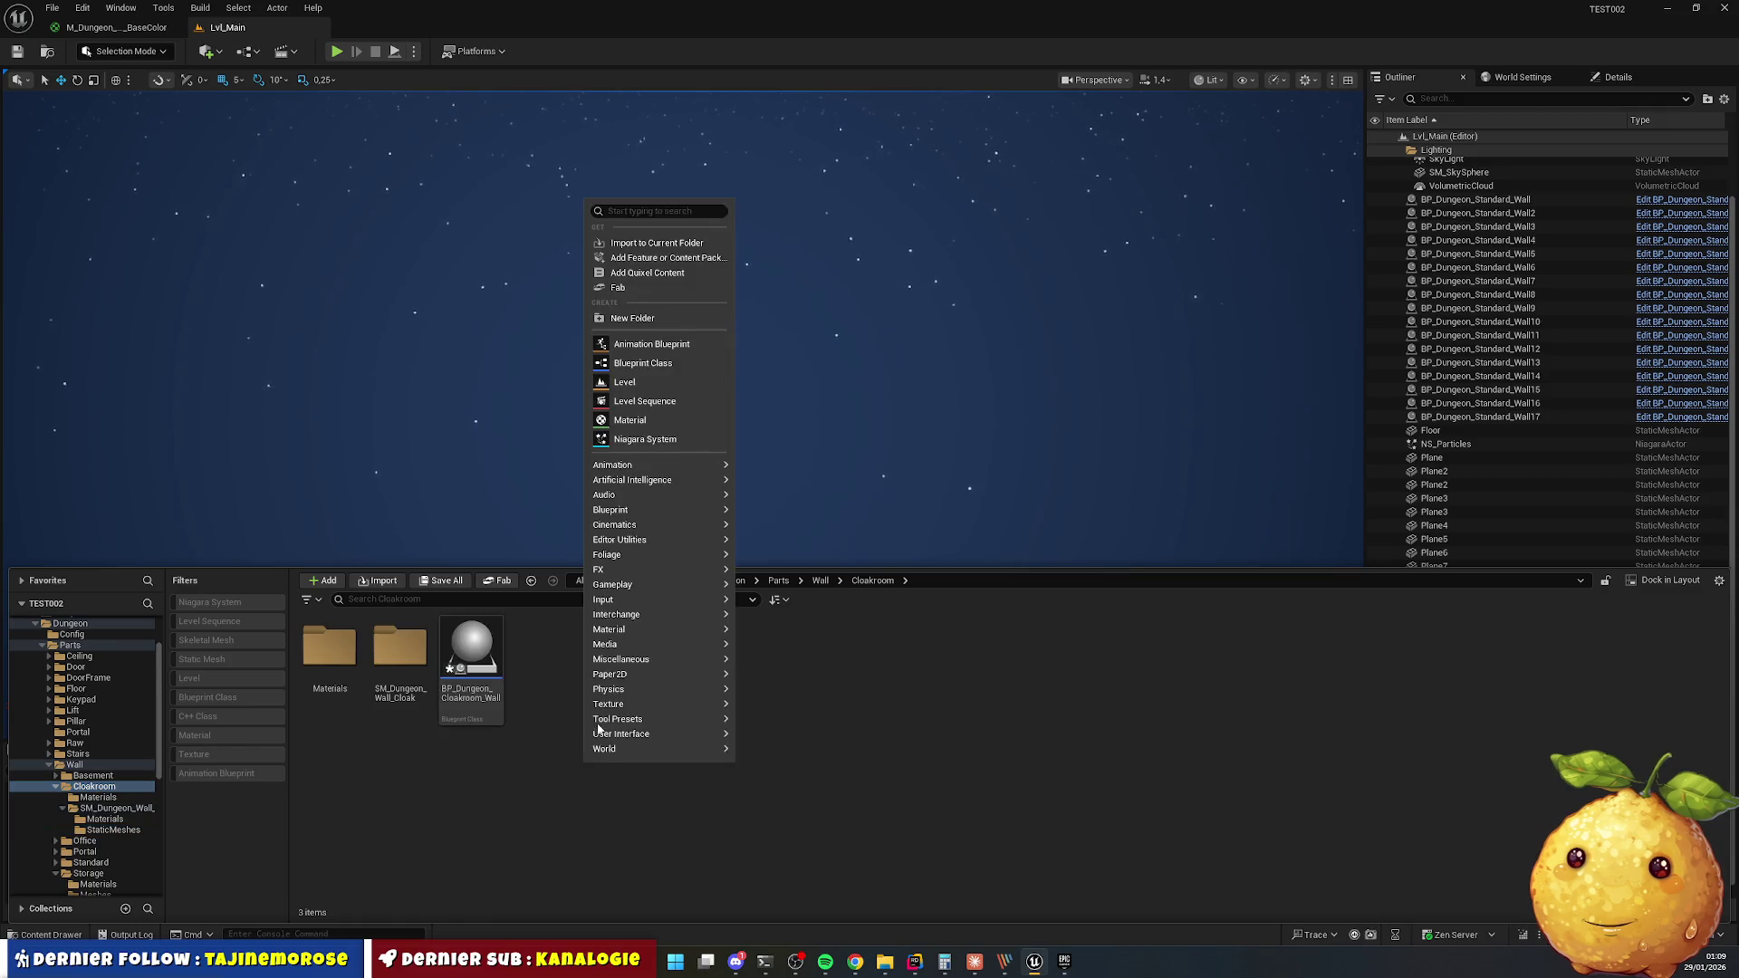
# Create Meshes and Textures folders inside Cloakroom.
pyautogui.click(673, 317)
pyautogui.write('shes')
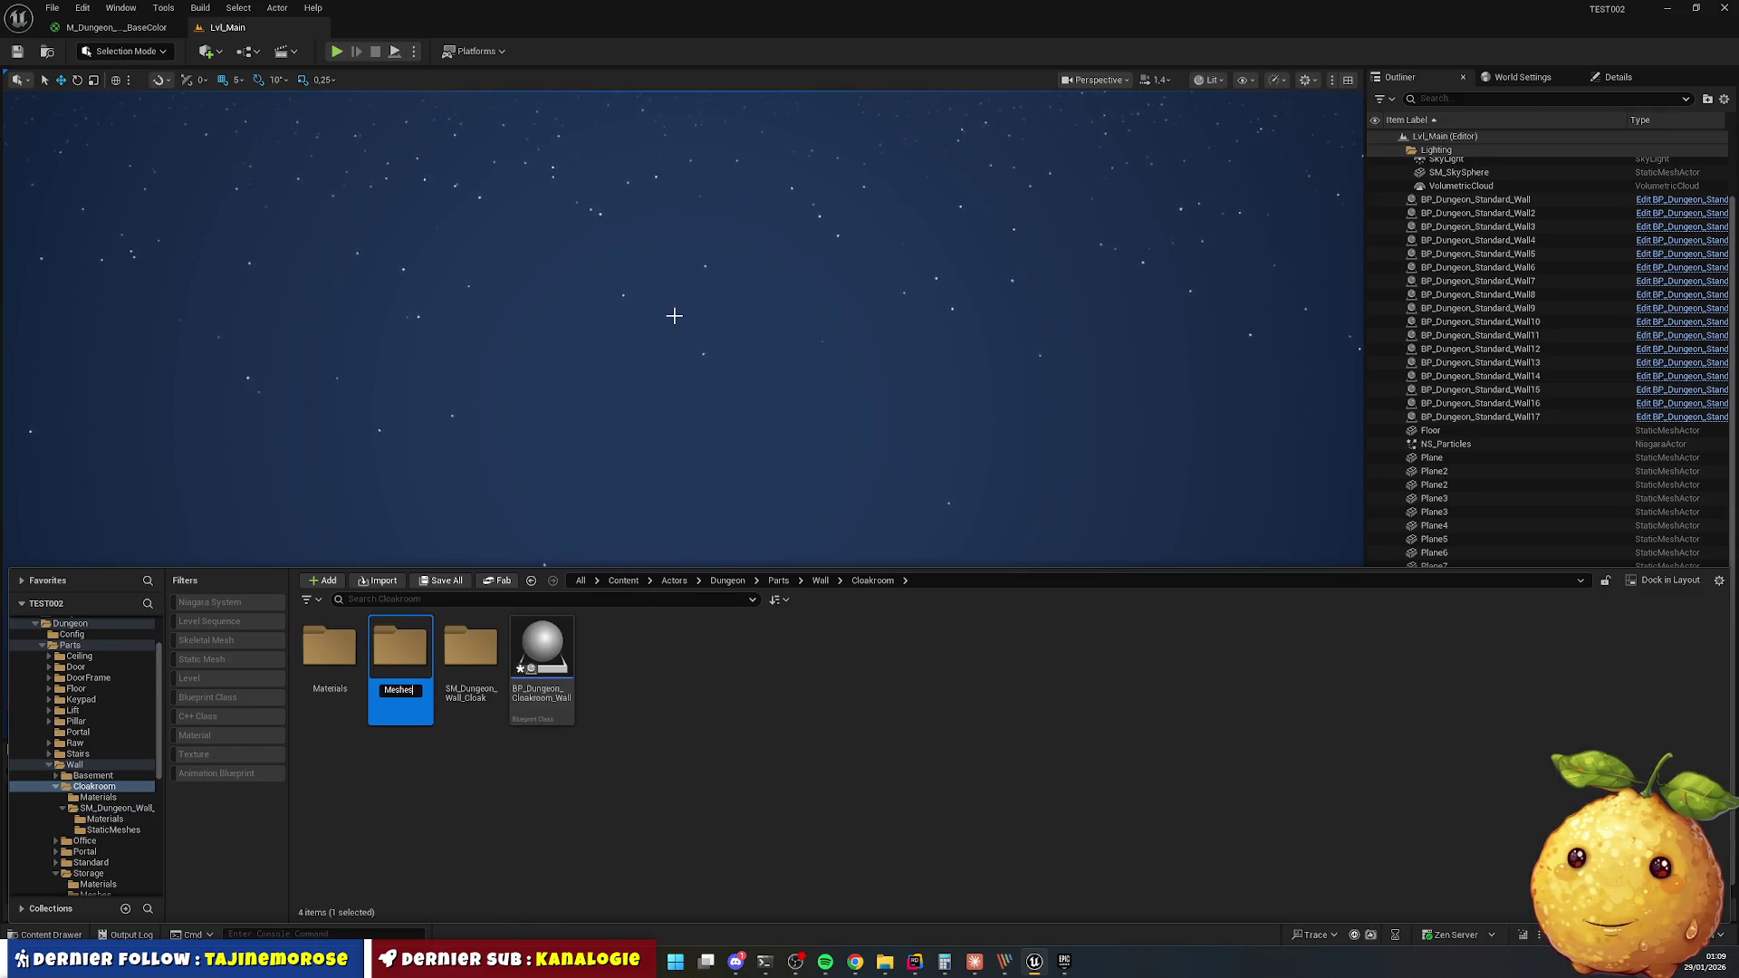
pyautogui.press('Return')
pyautogui.rightClick(634, 771)
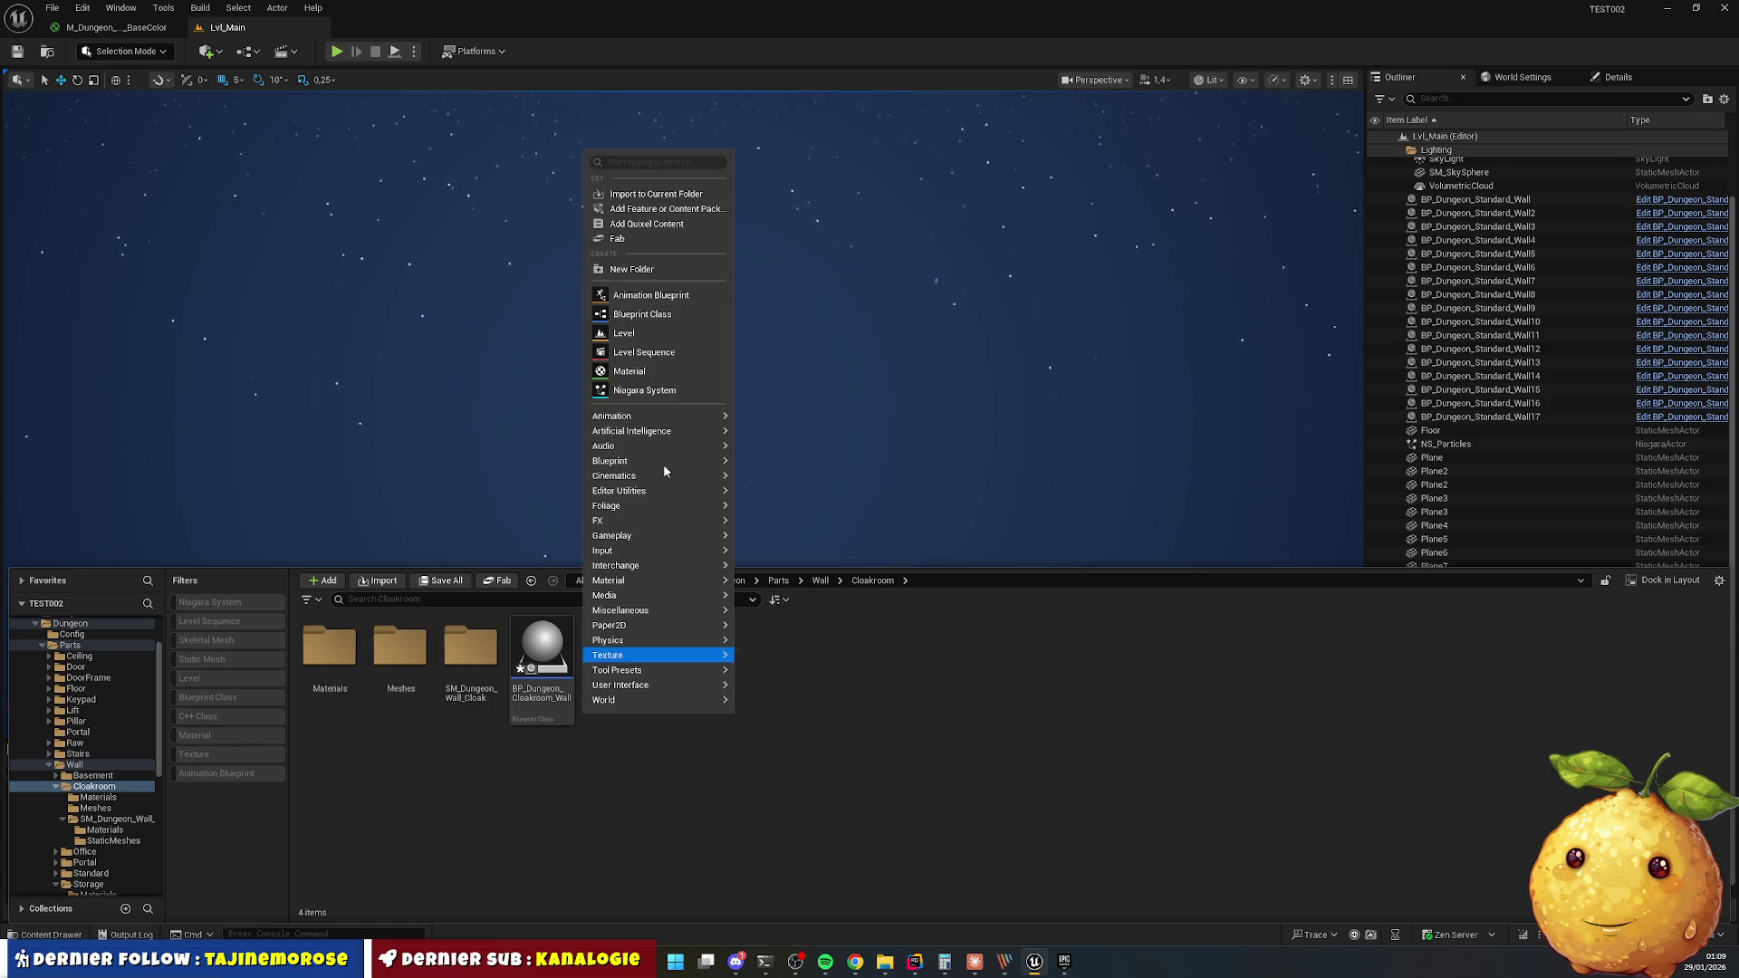
pyautogui.click(643, 271)
pyautogui.write('Textures')
pyautogui.press('Return')
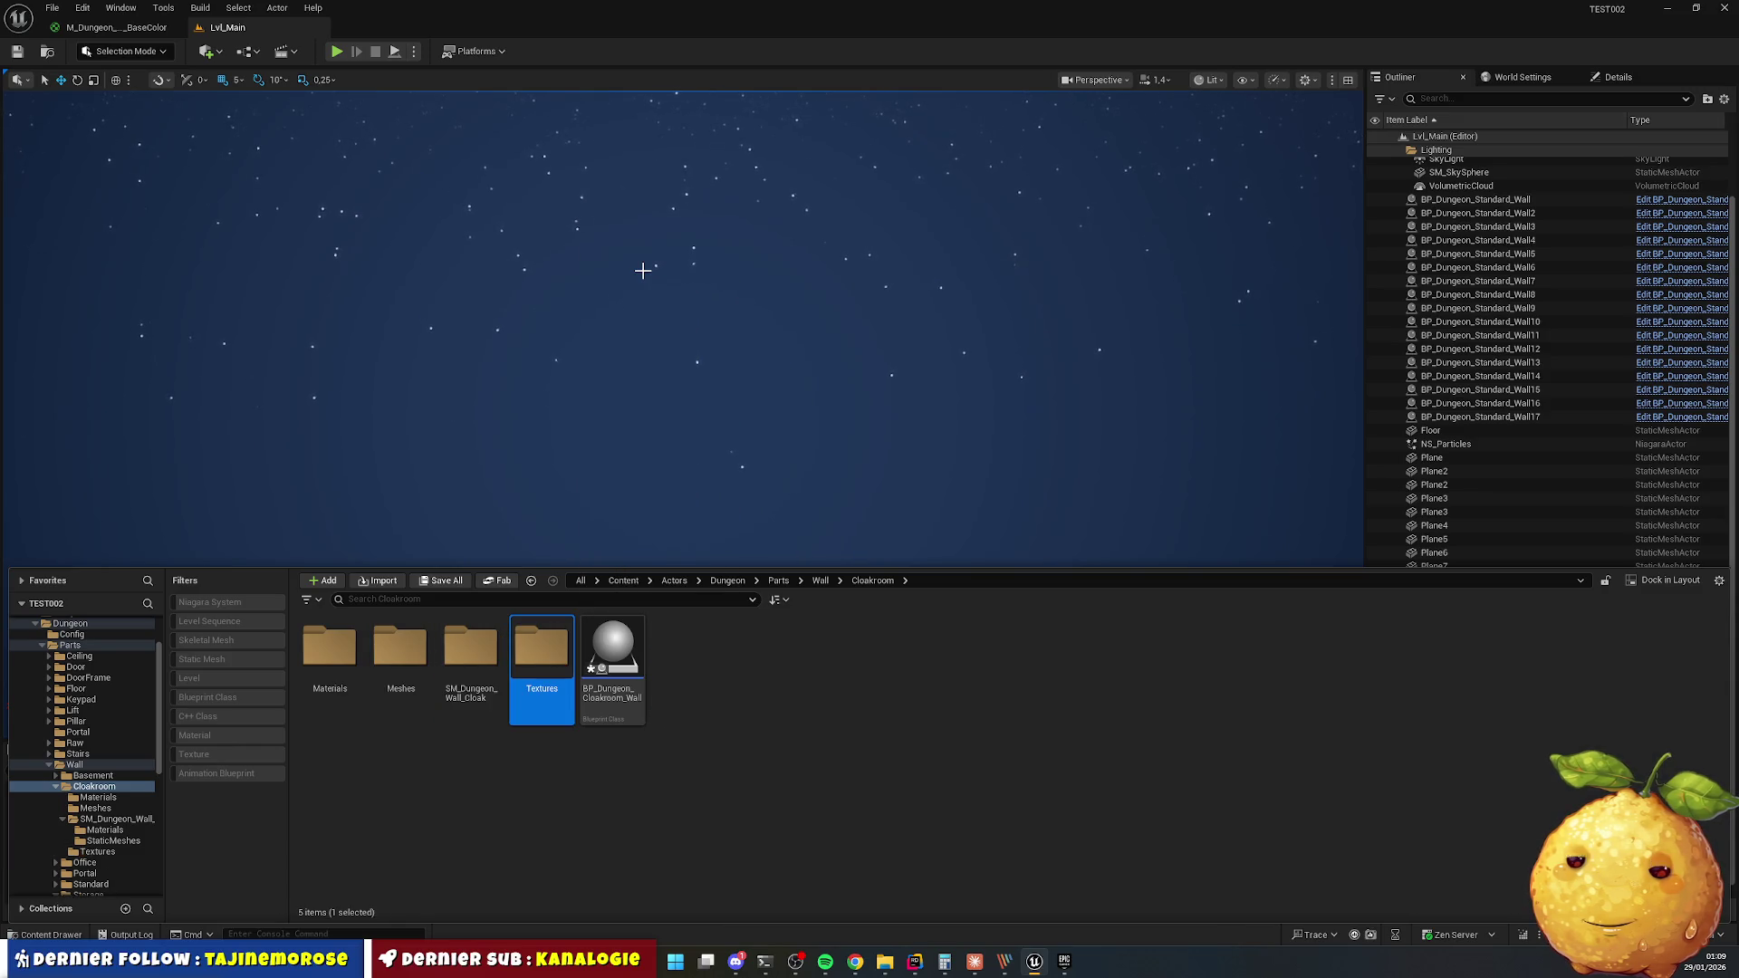
# Move the cloak wall static mesh from StaticMeshes into Meshes and select the two cloak materials.
pyautogui.doubleClick(459, 669)
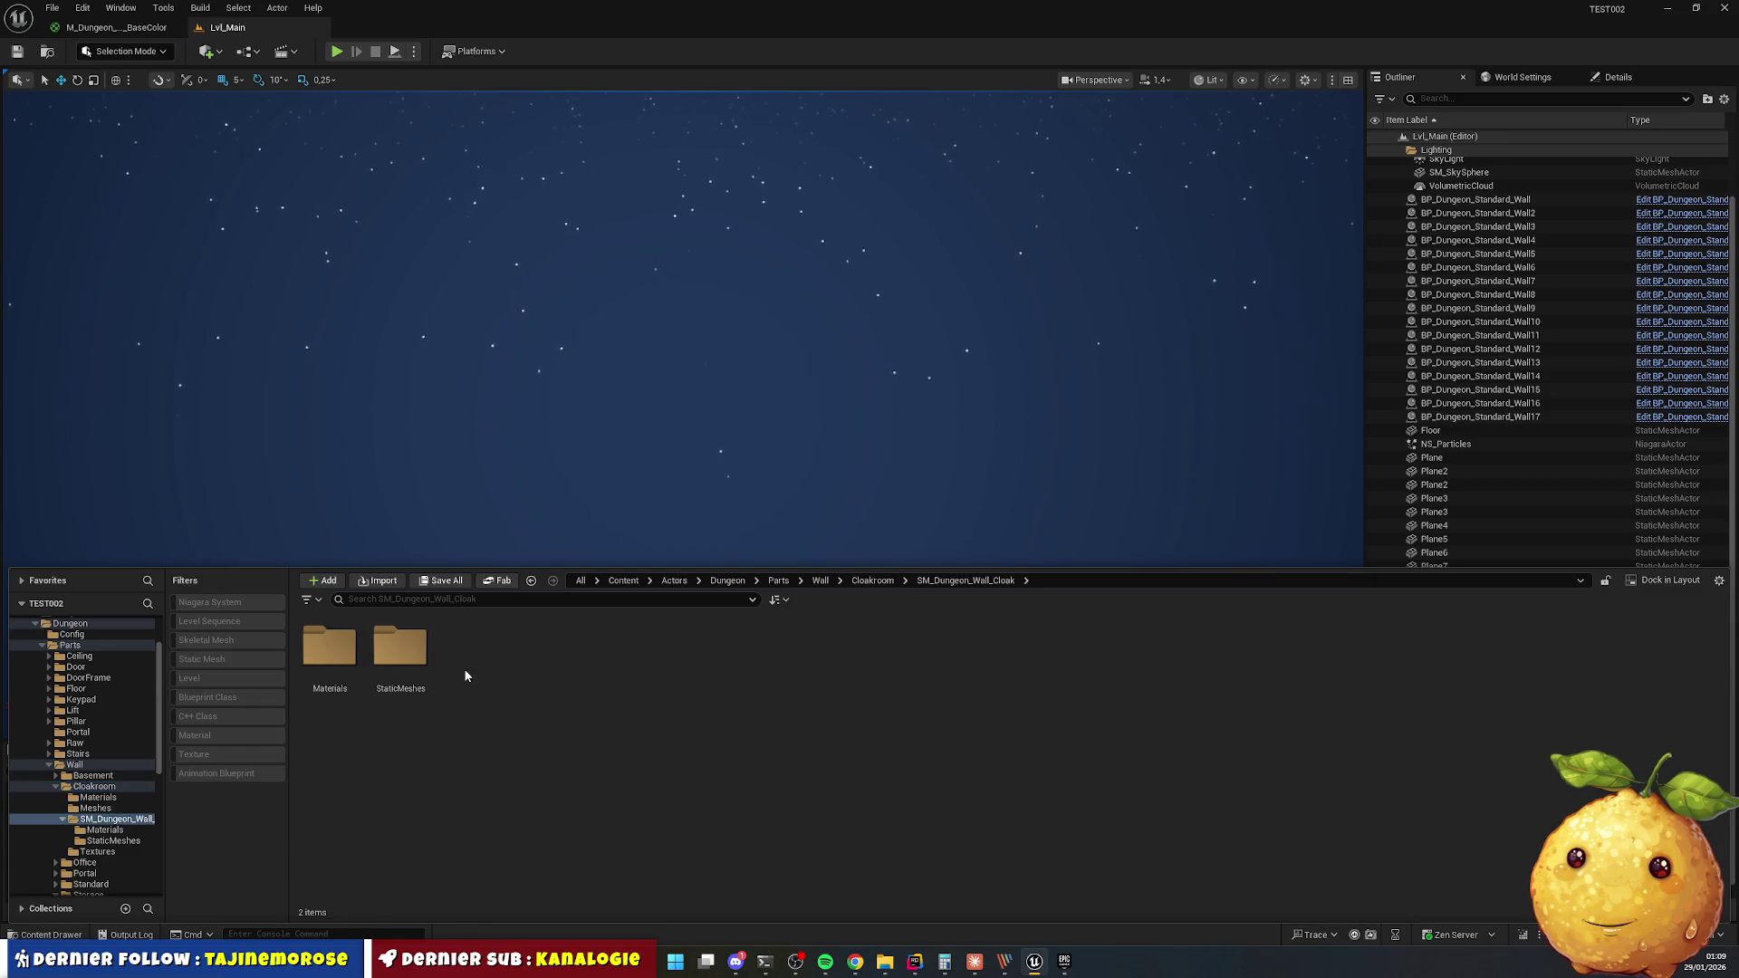
pyautogui.doubleClick(398, 663)
pyautogui.moveTo(330, 657)
pyautogui.mouseDown()
pyautogui.moveTo(337, 675)
pyautogui.moveTo(109, 822)
pyautogui.moveTo(96, 811)
pyautogui.mouseUp()
pyautogui.press('Up')
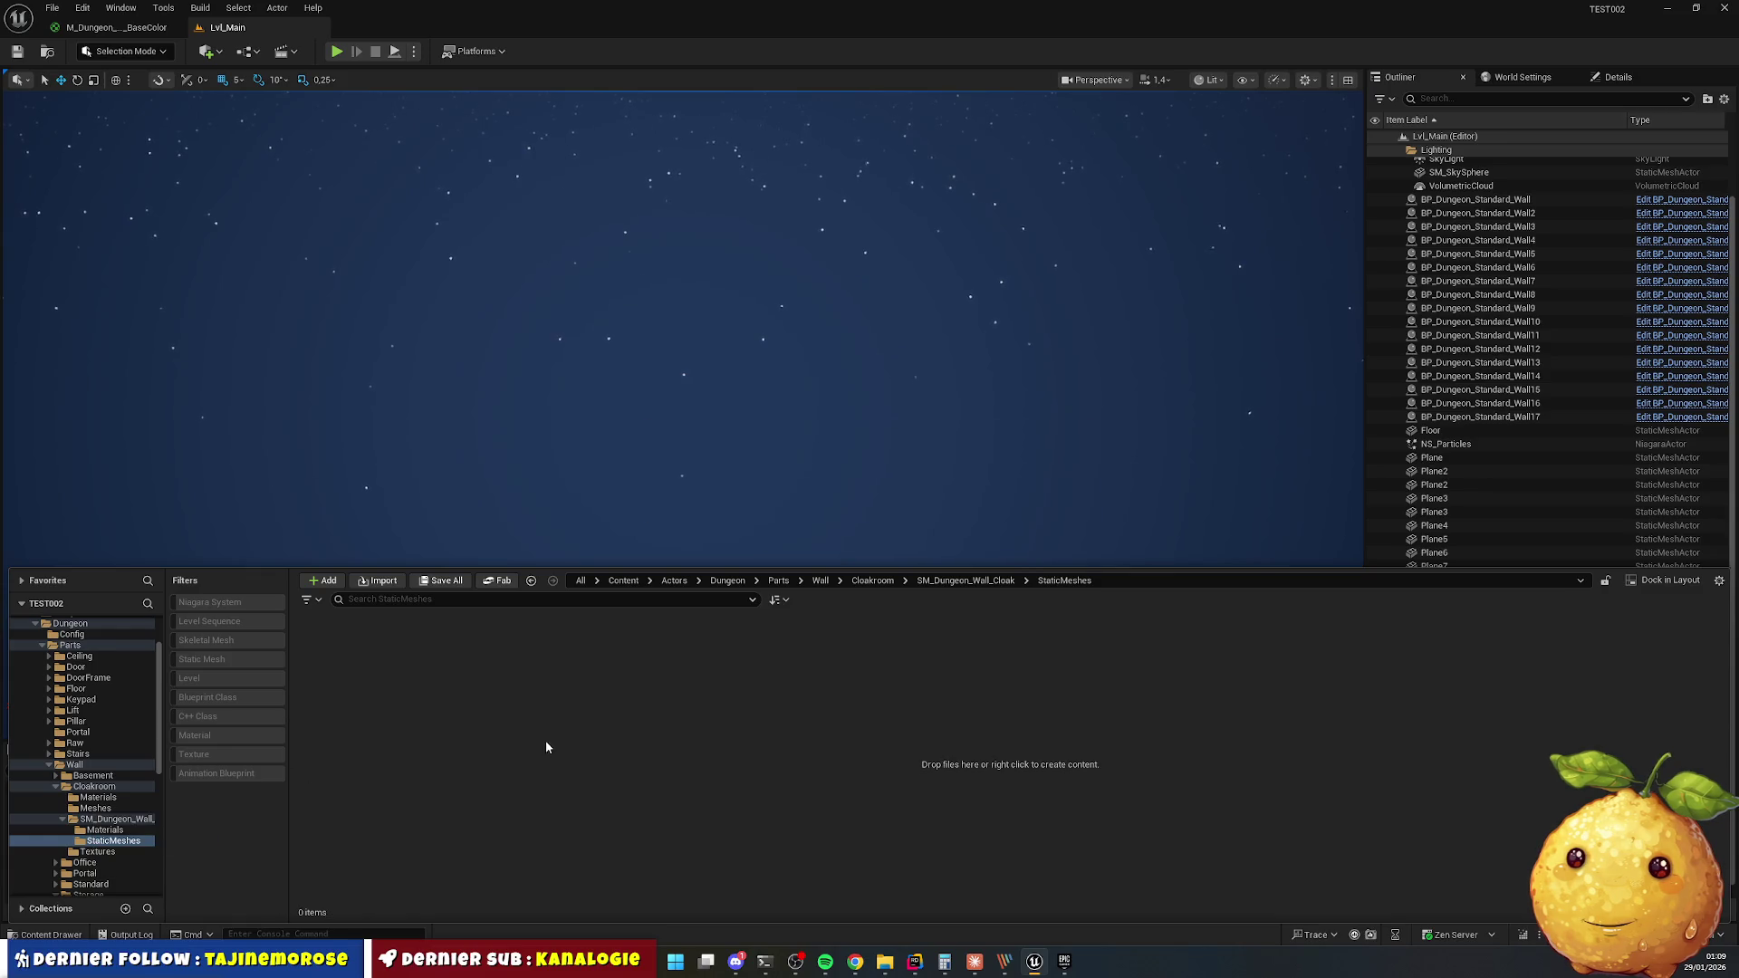
pyautogui.hotkey('ctrl', 'a')
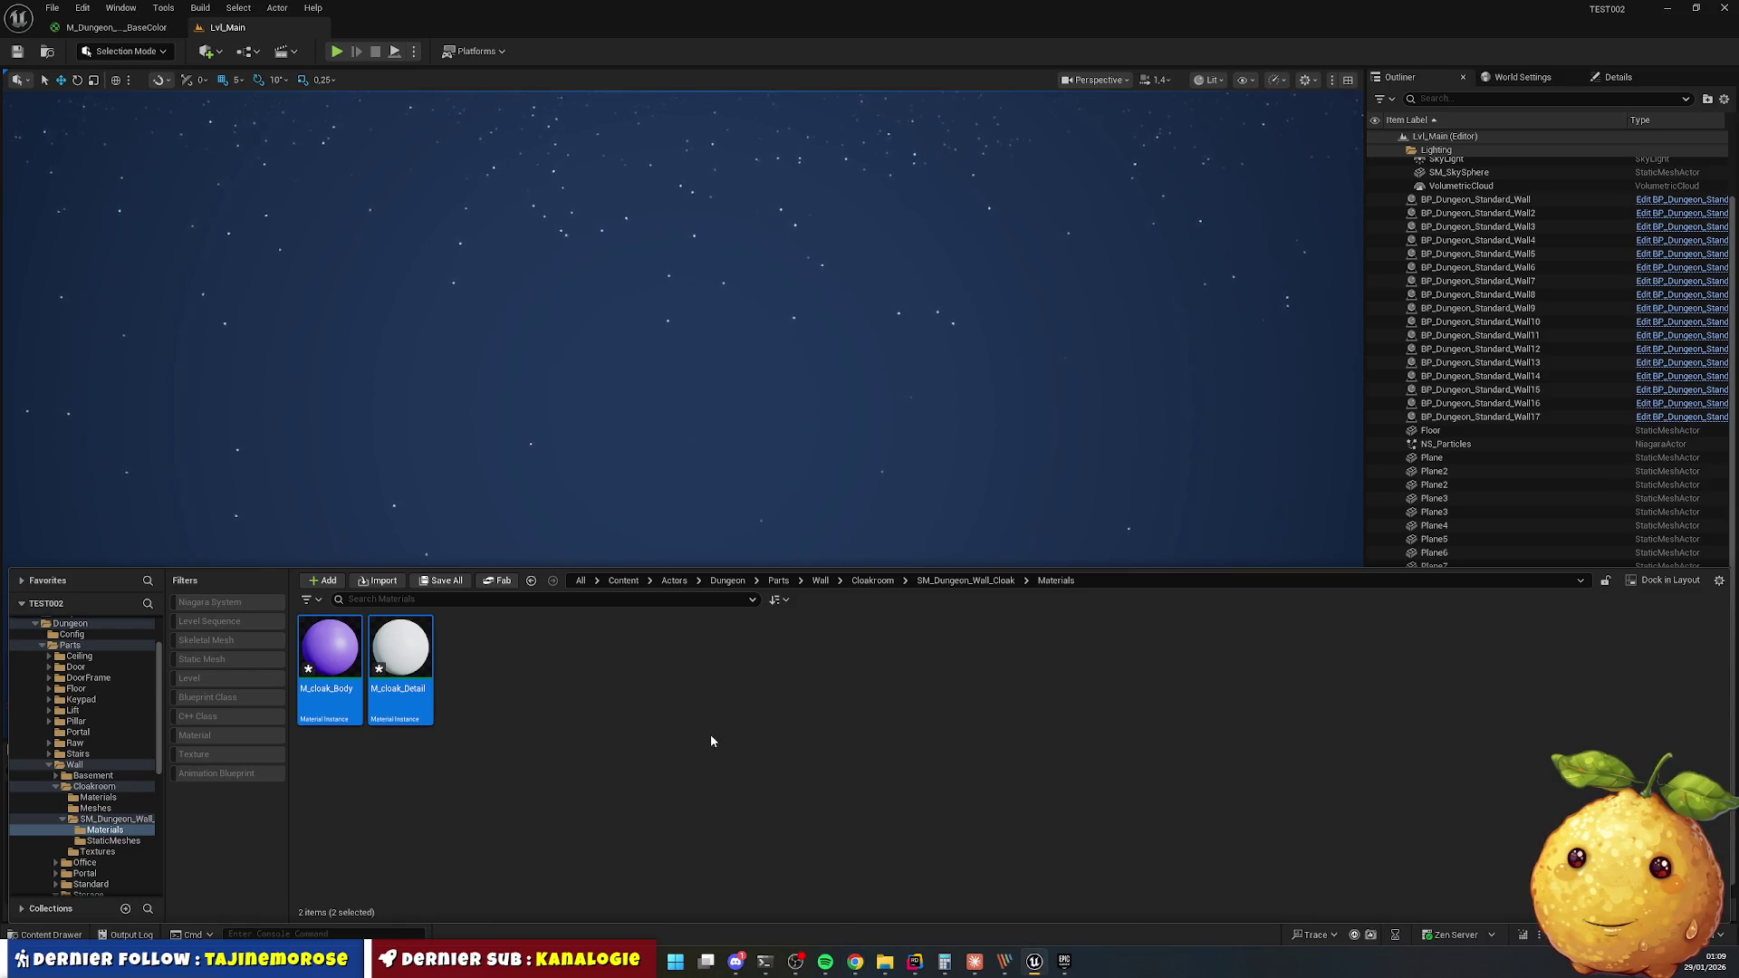
# Force-delete the M_cloak_Body and M_cloak_Detail materials.
pyautogui.click(534, 738)
pyautogui.click(356, 653)
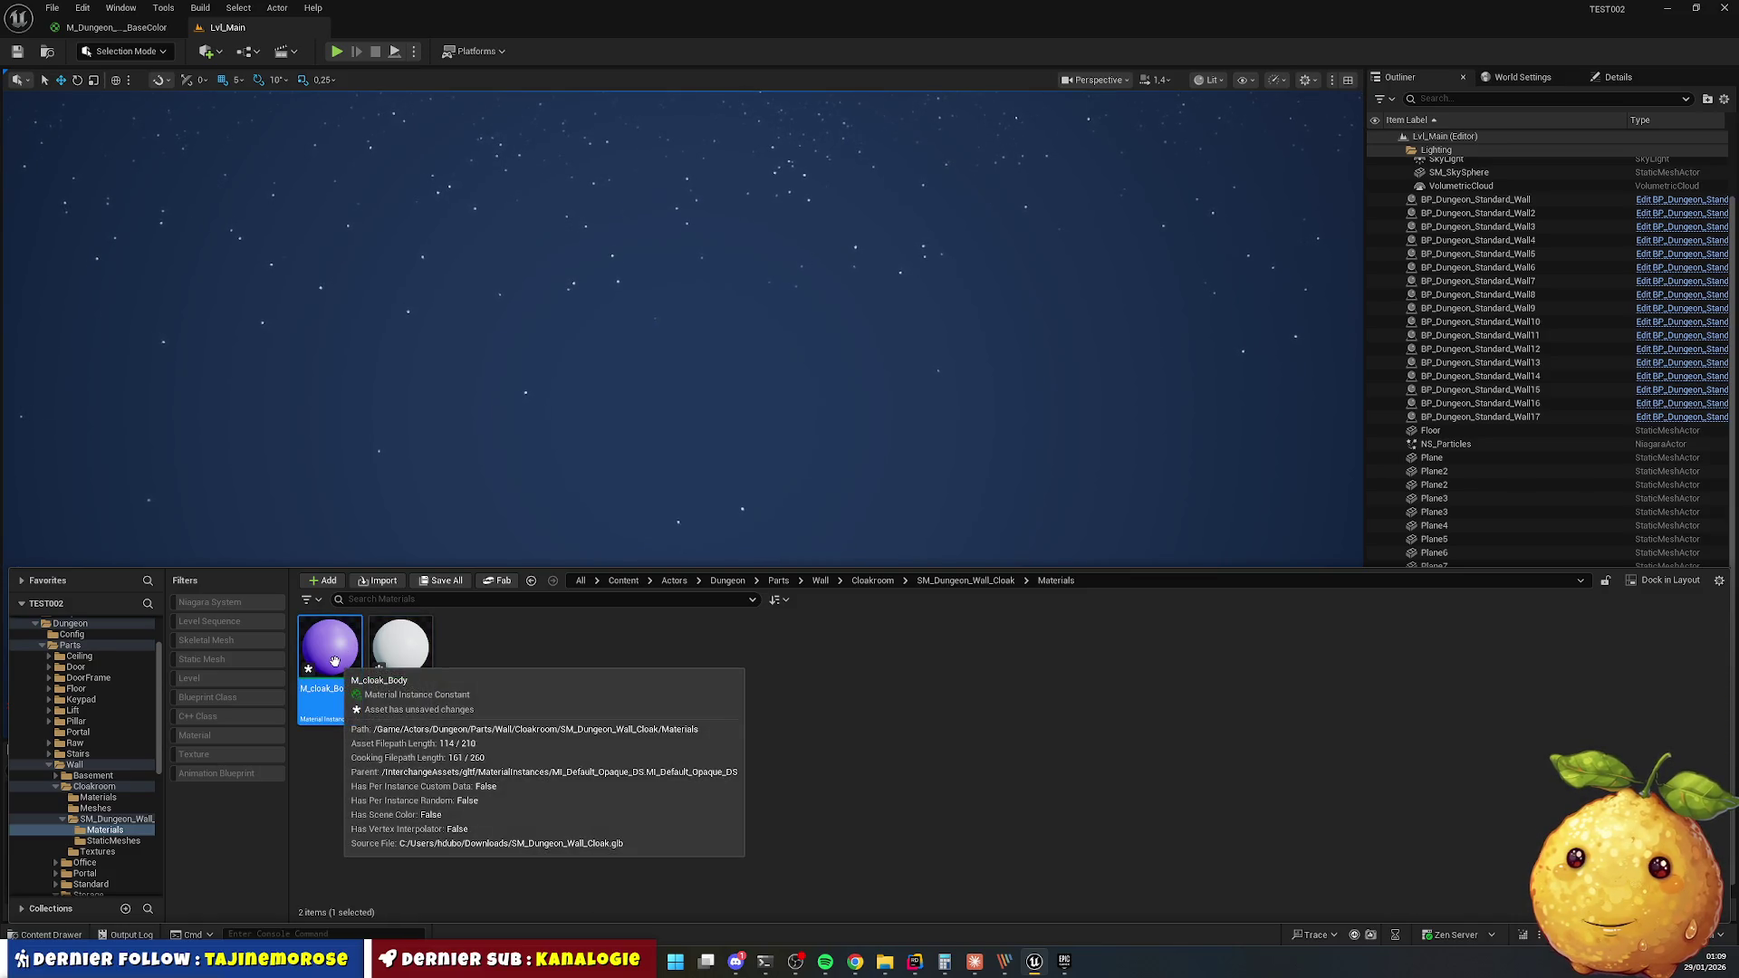
pyautogui.press('Delete')
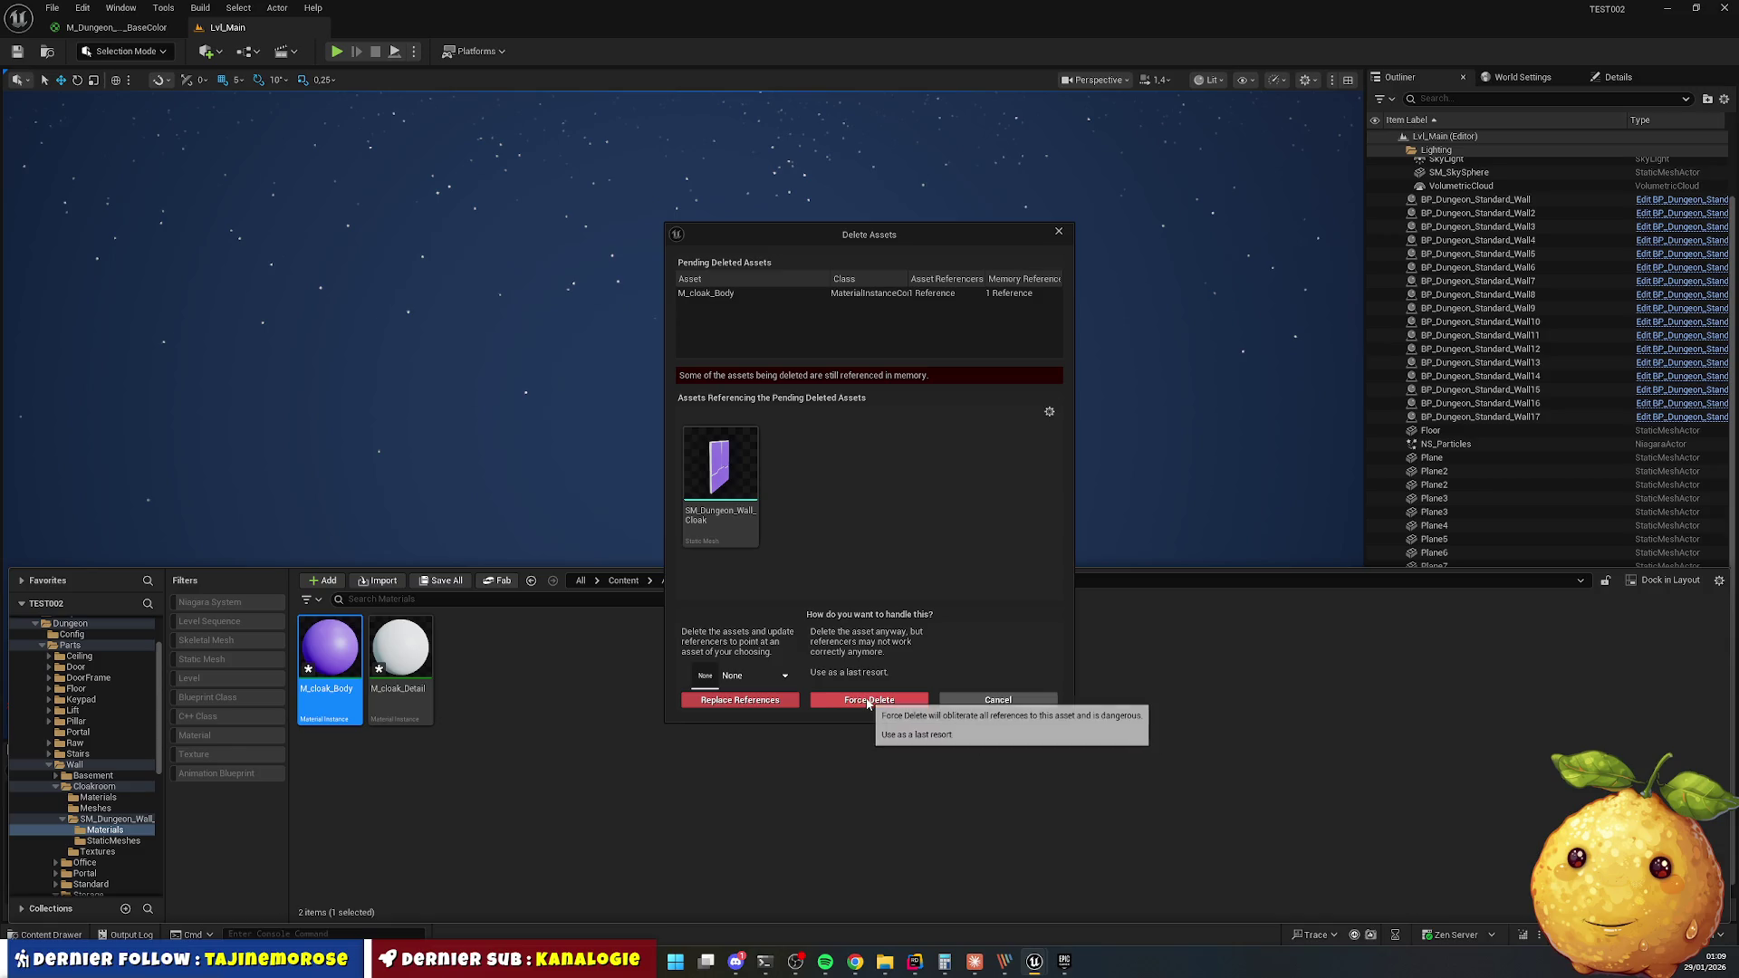
pyautogui.click(856, 704)
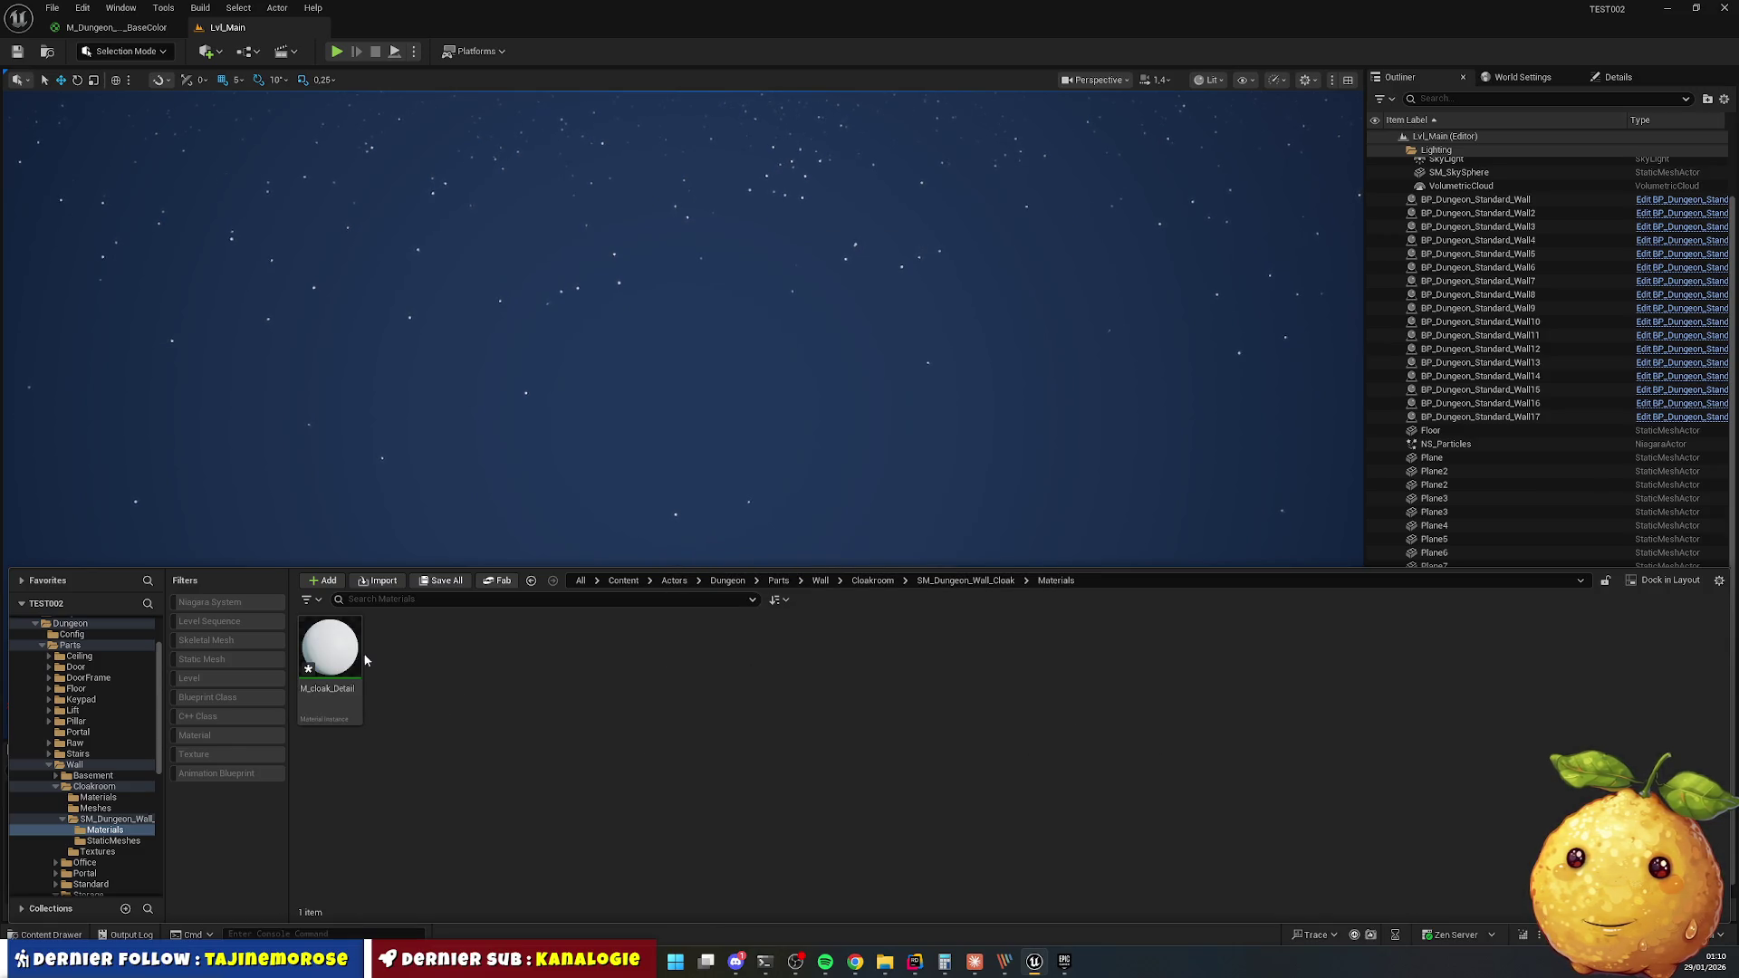
pyautogui.click(348, 661)
pyautogui.press('Delete')
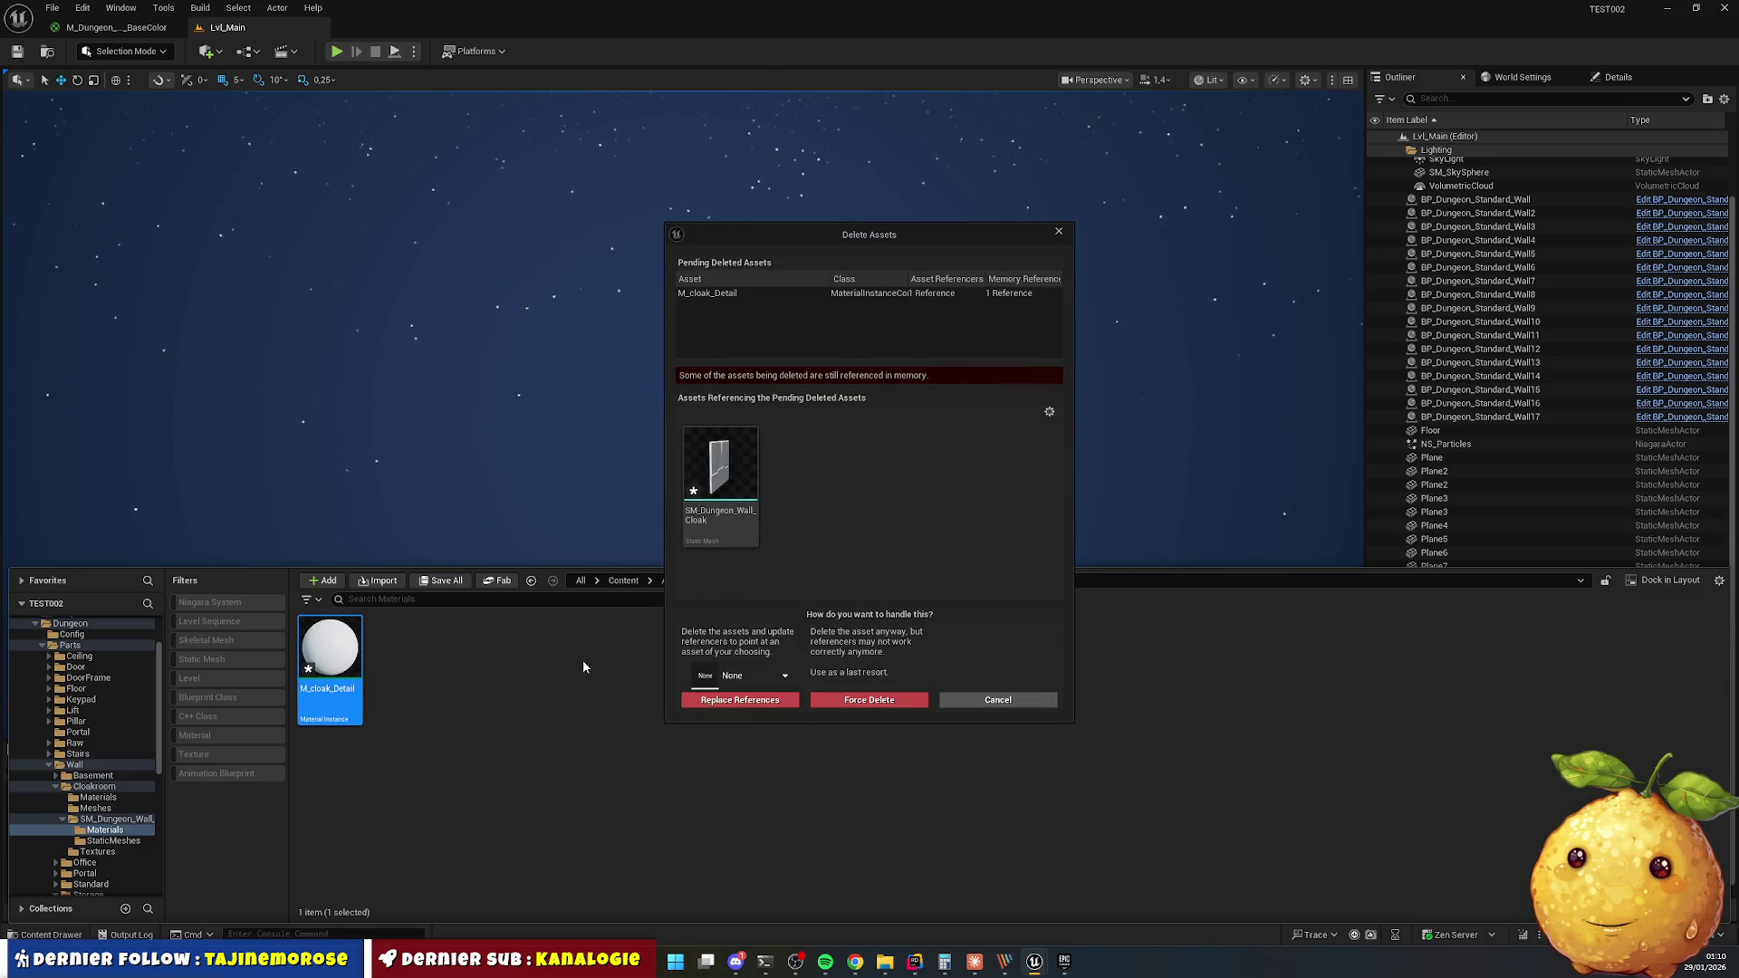
pyautogui.click(869, 700)
# Confirm the Materials and StaticMeshes subfolders are empty and delete StaticMeshes.
pyautogui.click(996, 581)
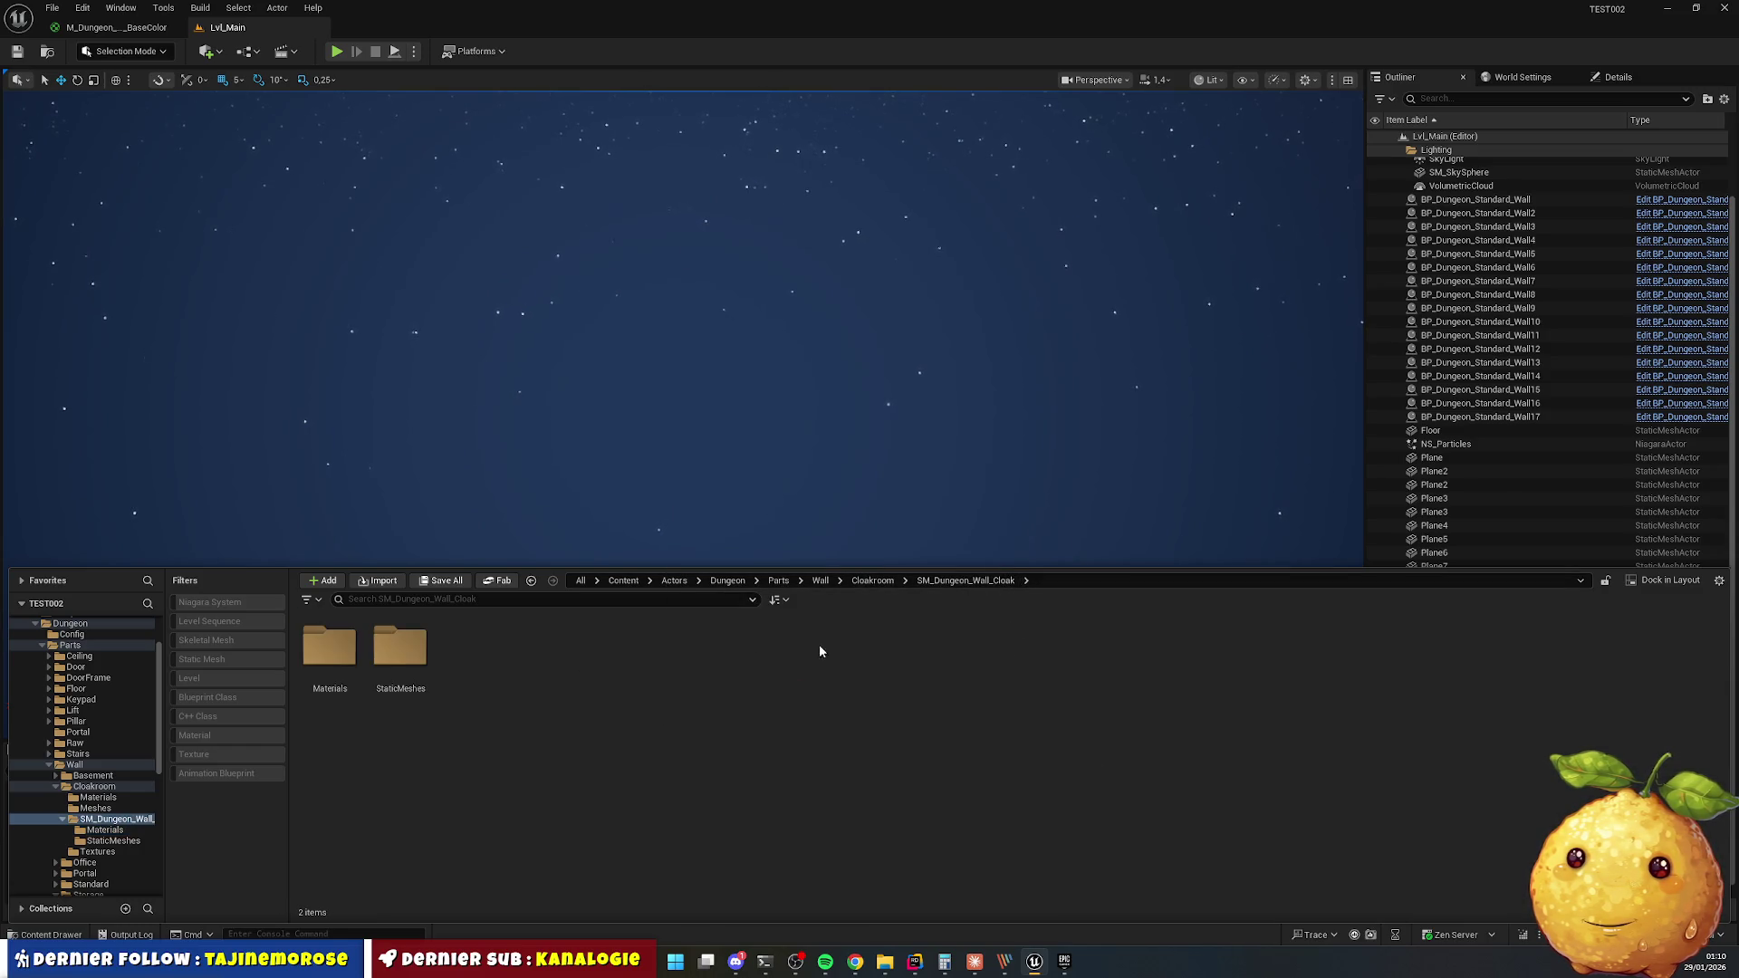
pyautogui.doubleClick(348, 663)
pyautogui.hotkey('alt', 'Left')
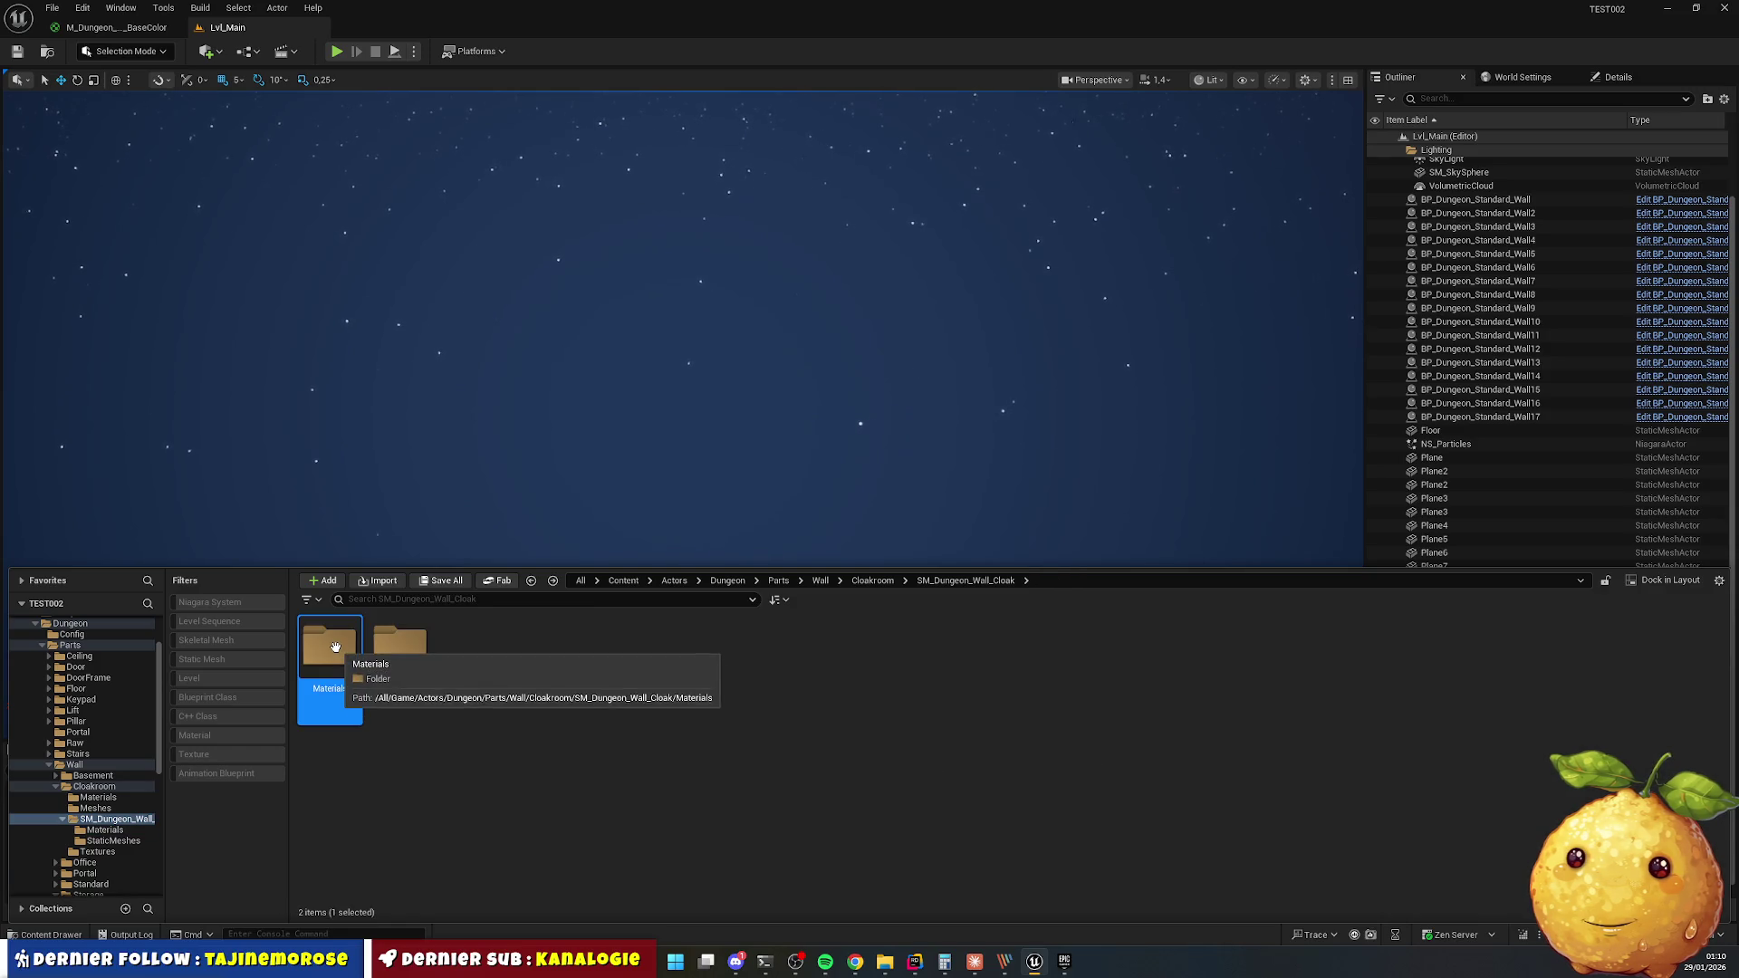
pyautogui.doubleClick(401, 647)
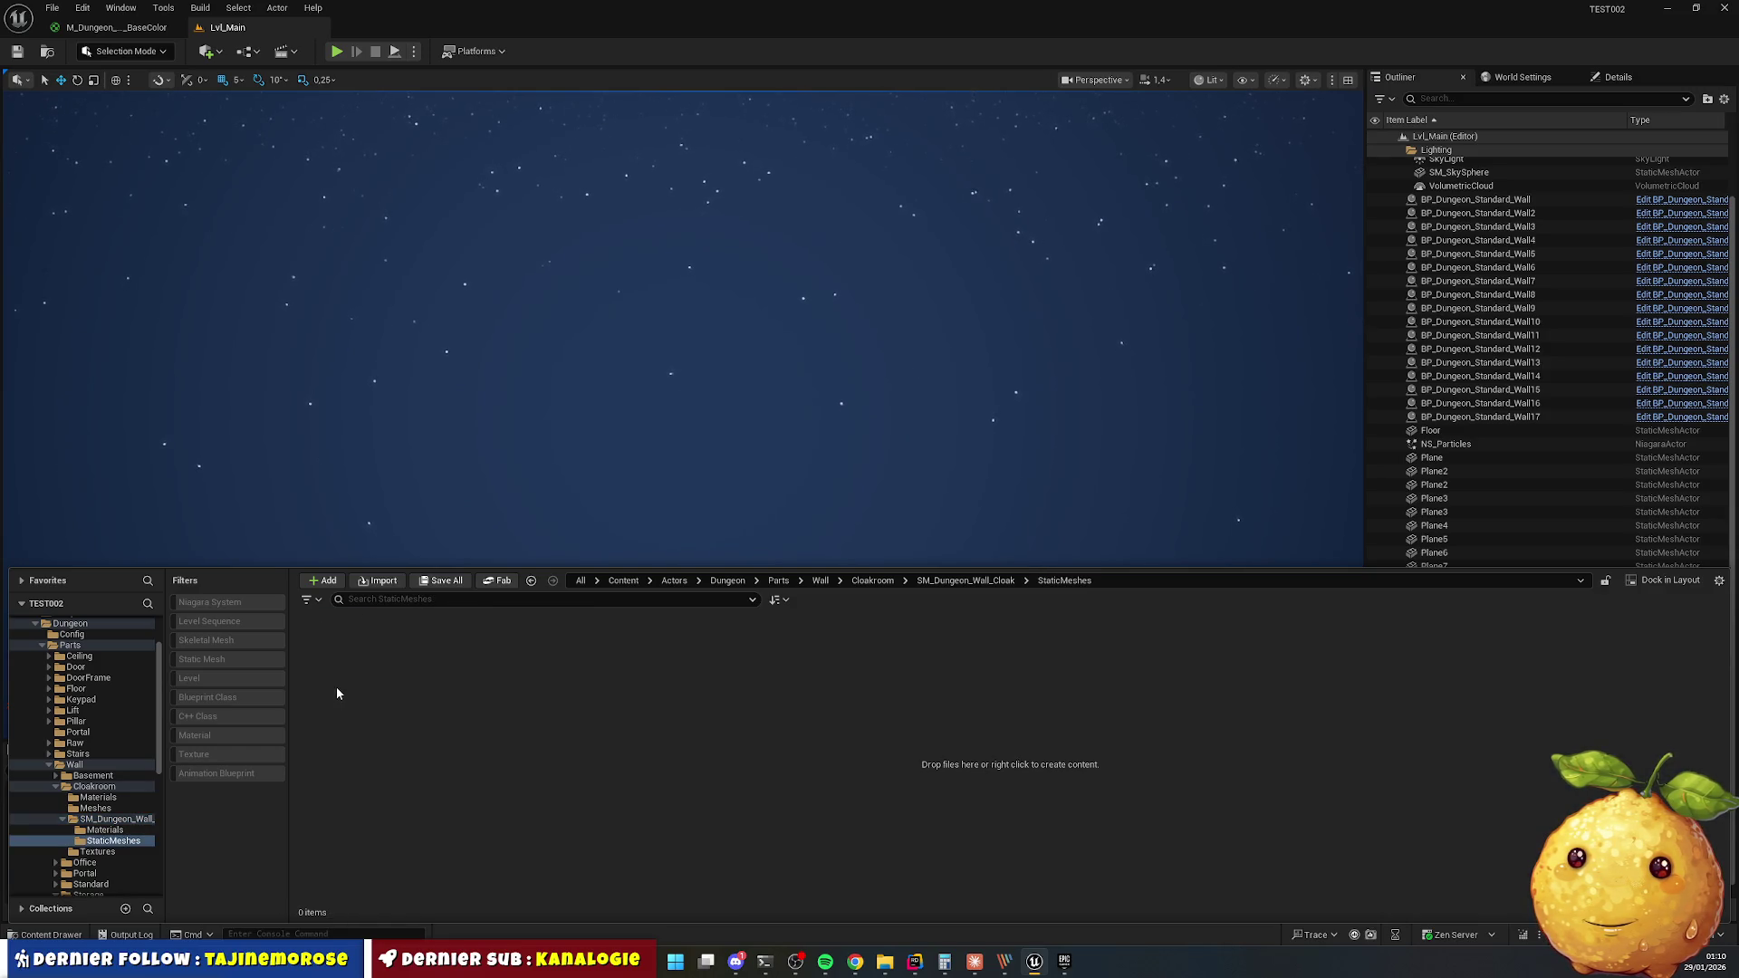
pyautogui.hotkey('alt', 'Left')
pyautogui.press('Delete')
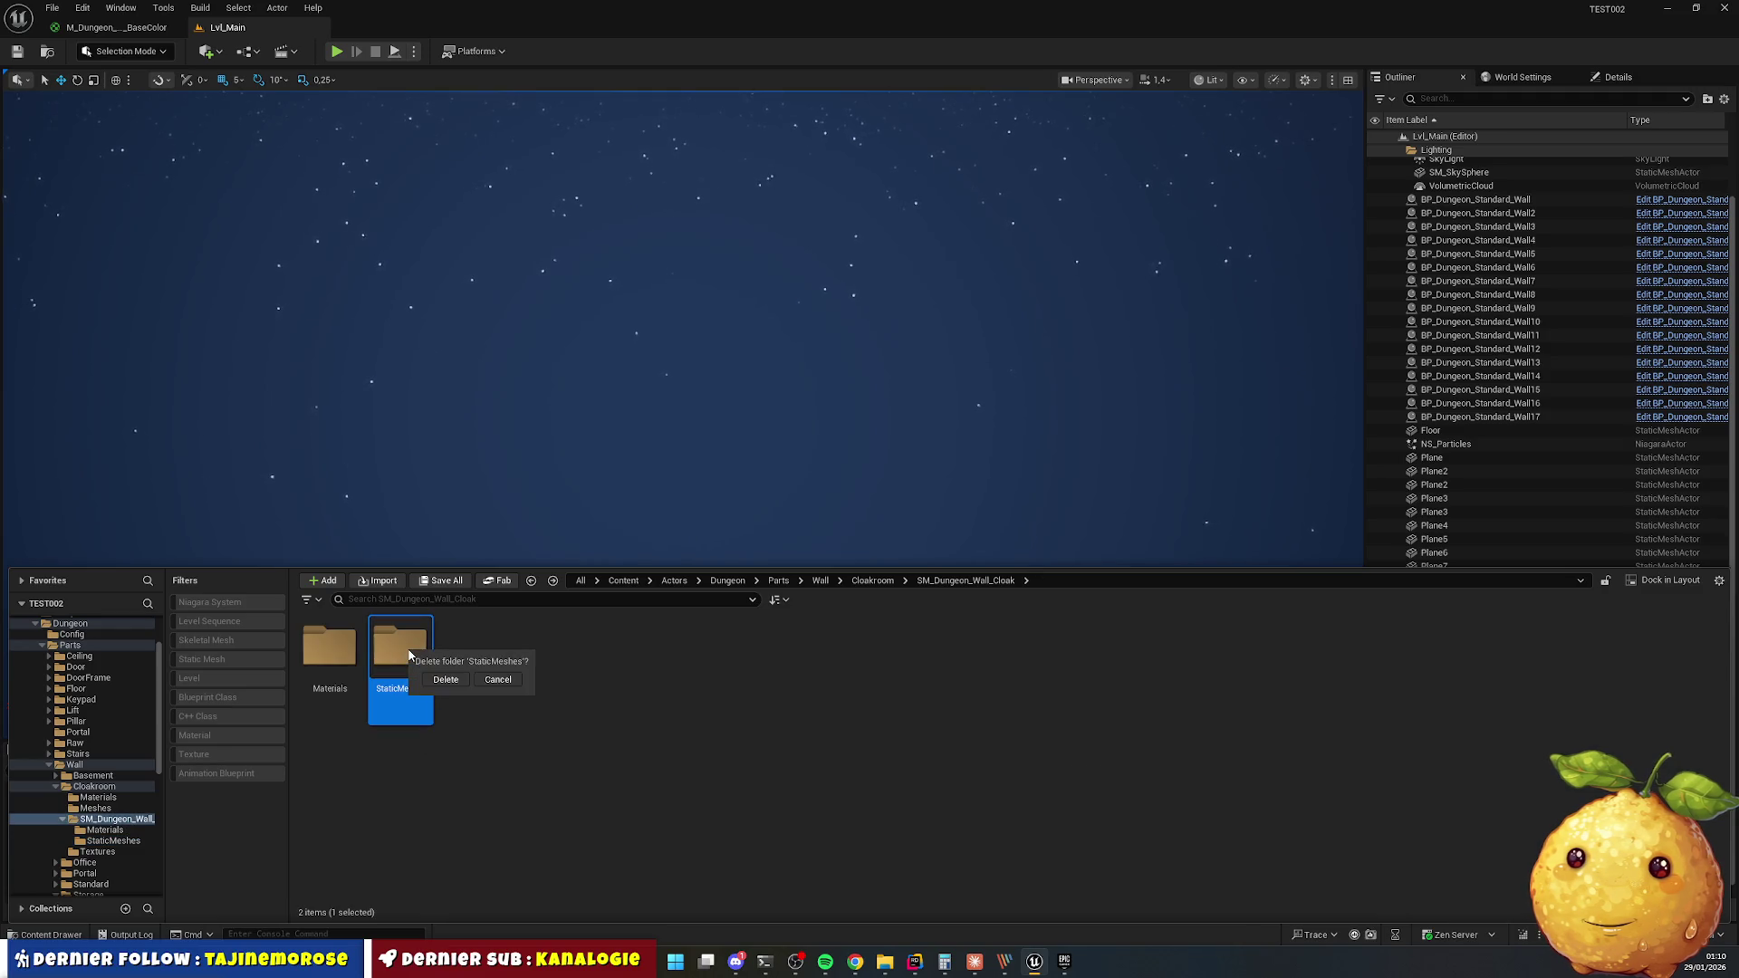
pyautogui.click(446, 679)
# Delete the empty Materials subfolder and the leftover SM_Dungeon_Wall_Cloak folder, then open Textures.
pyautogui.click(339, 657)
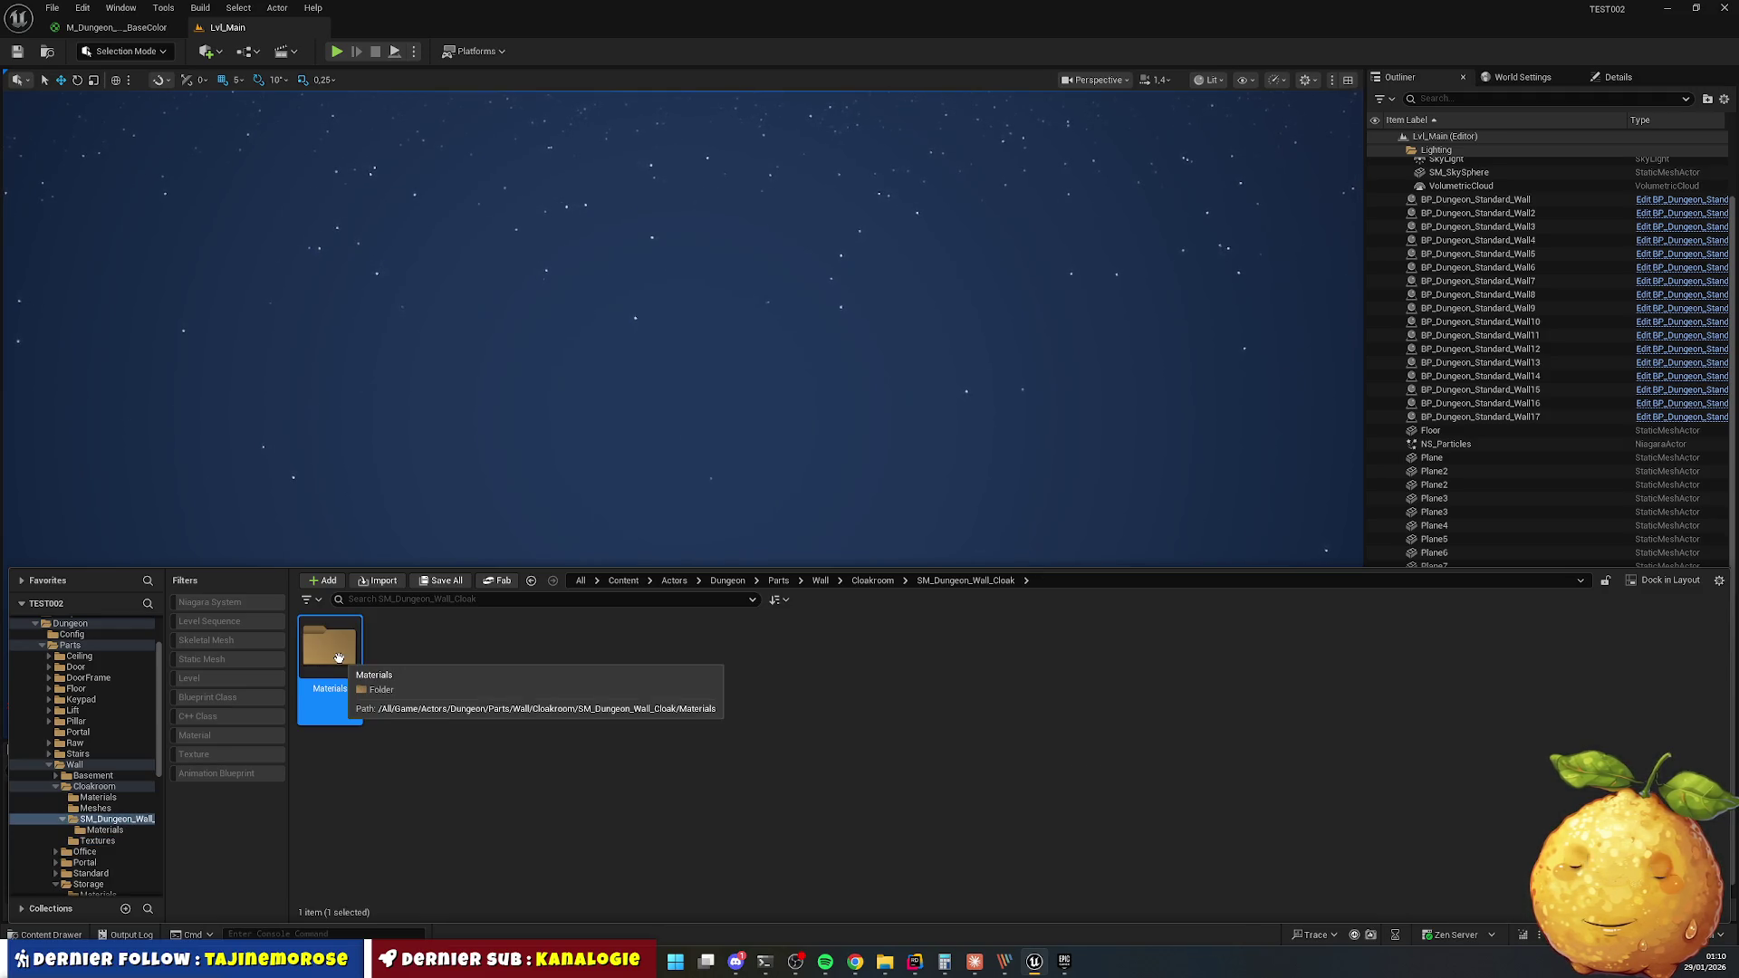
pyautogui.press('Delete')
pyautogui.click(371, 689)
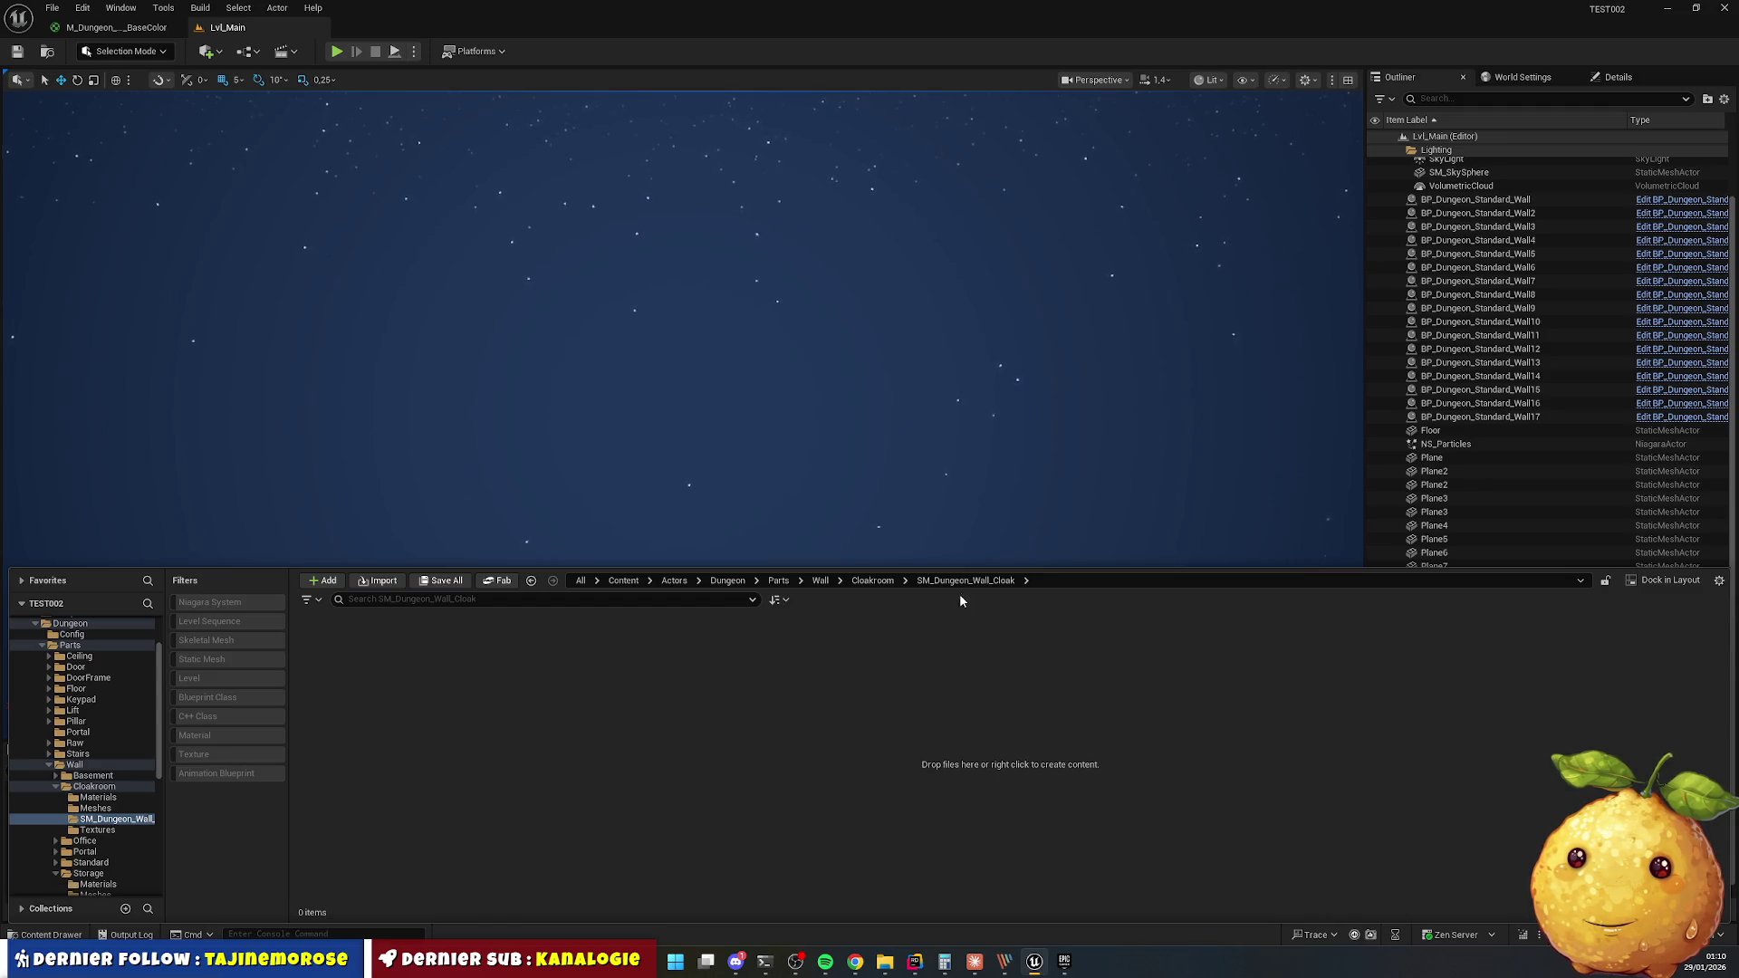
pyautogui.click(872, 585)
pyautogui.click(466, 657)
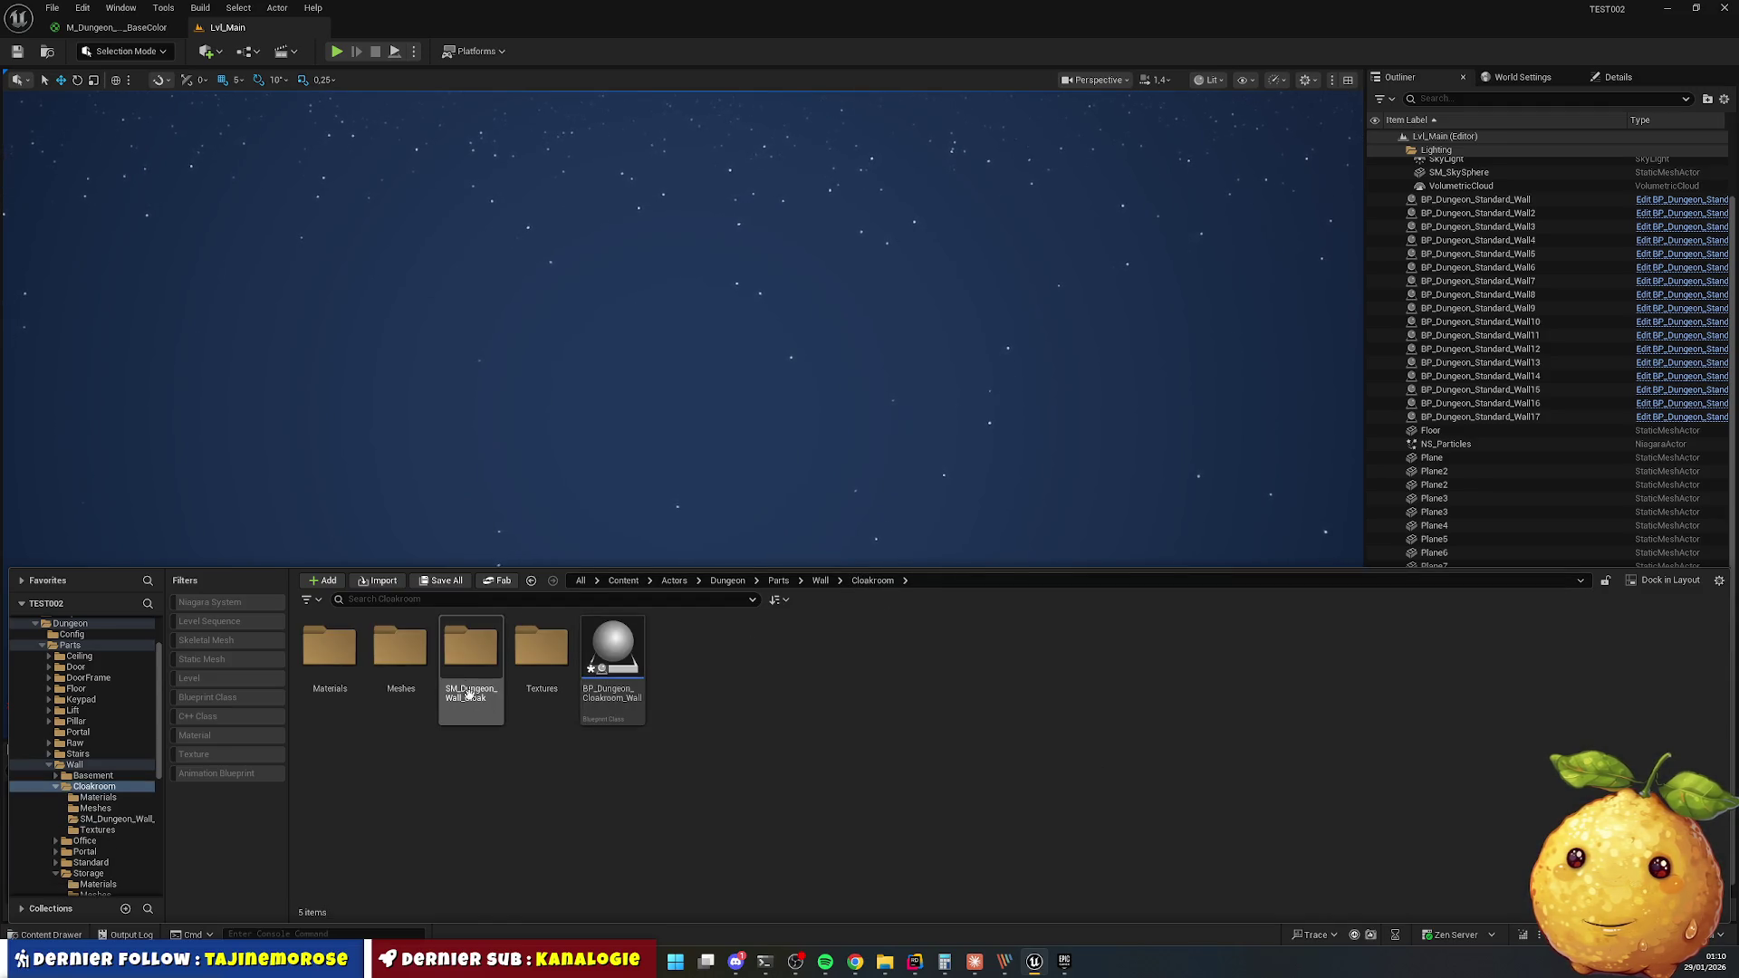
pyautogui.press('Delete')
pyautogui.click(517, 697)
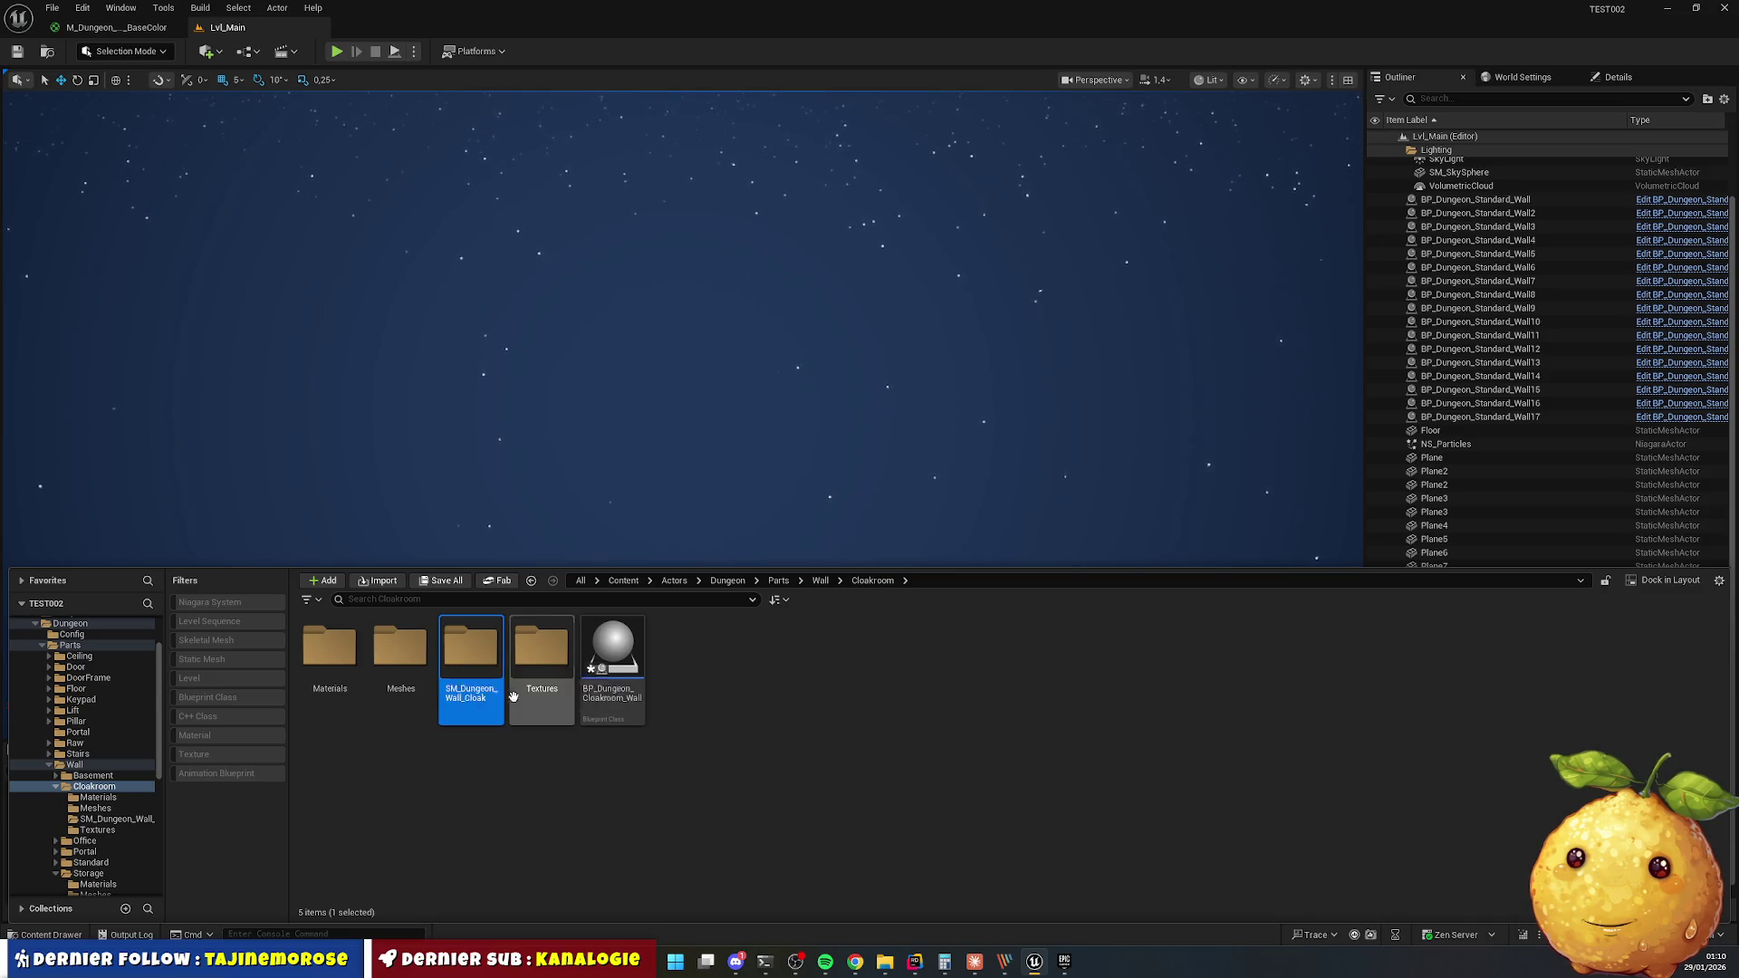
pyautogui.doubleClick(453, 698)
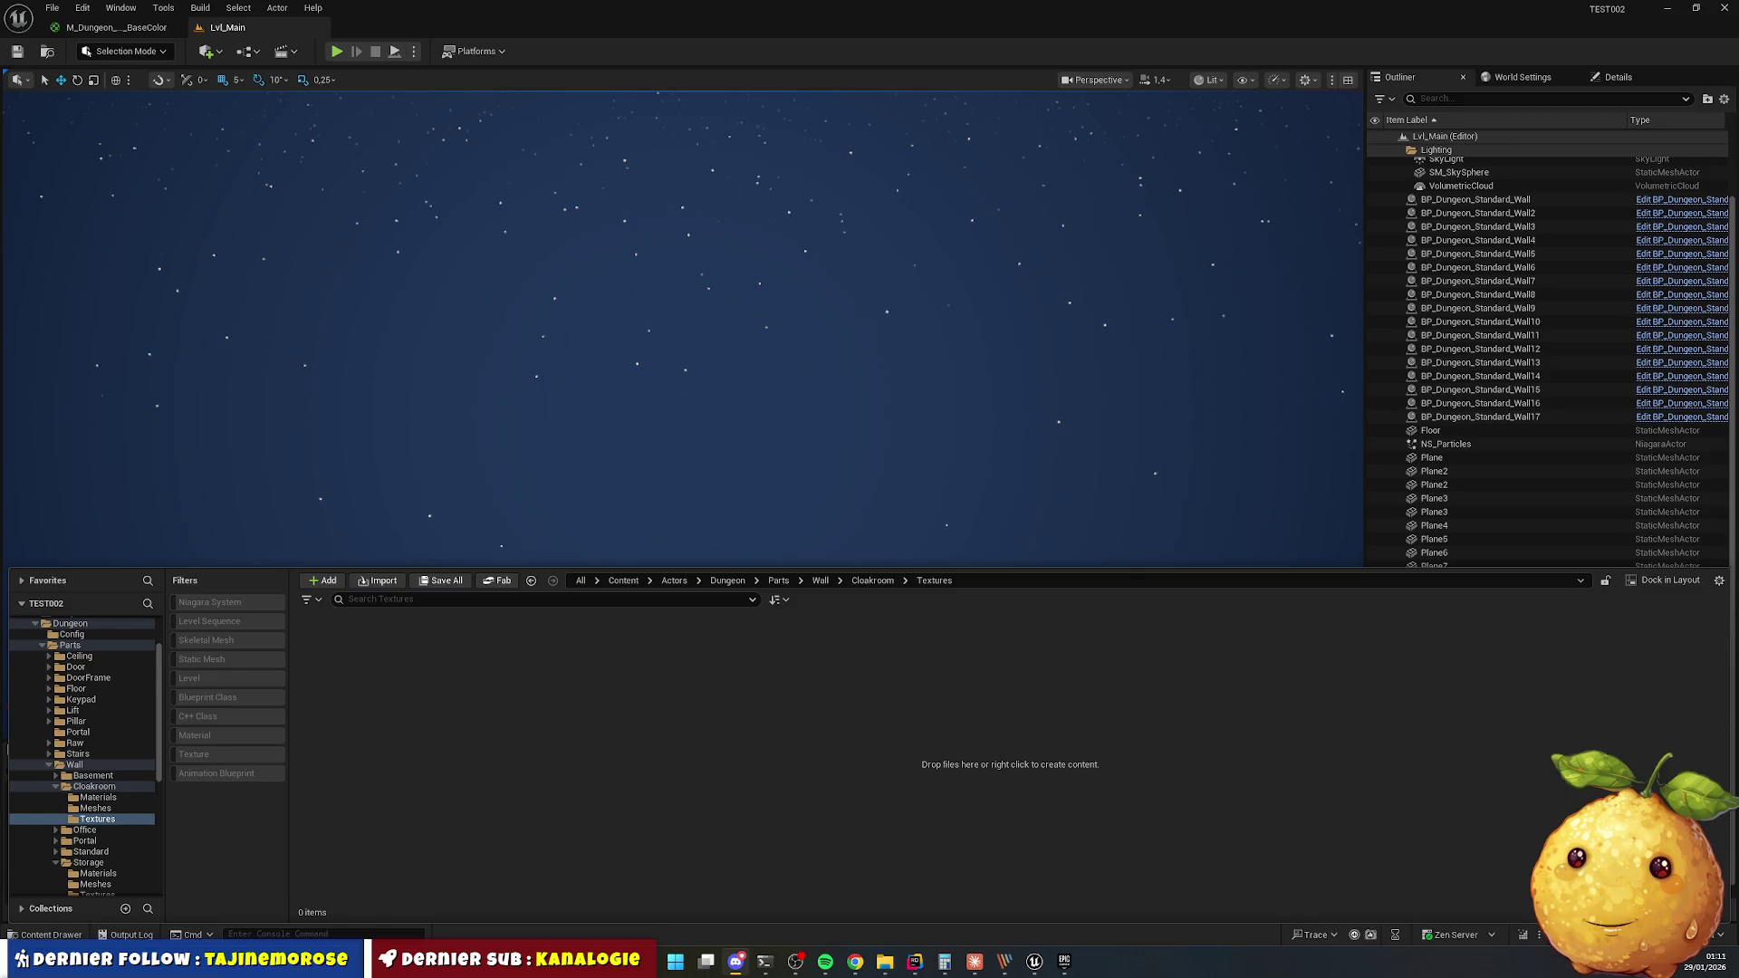
# Bring the Unreal editor back to the front, showing the empty Cloakroom/Textures folder.
pyautogui.click(599, 742)
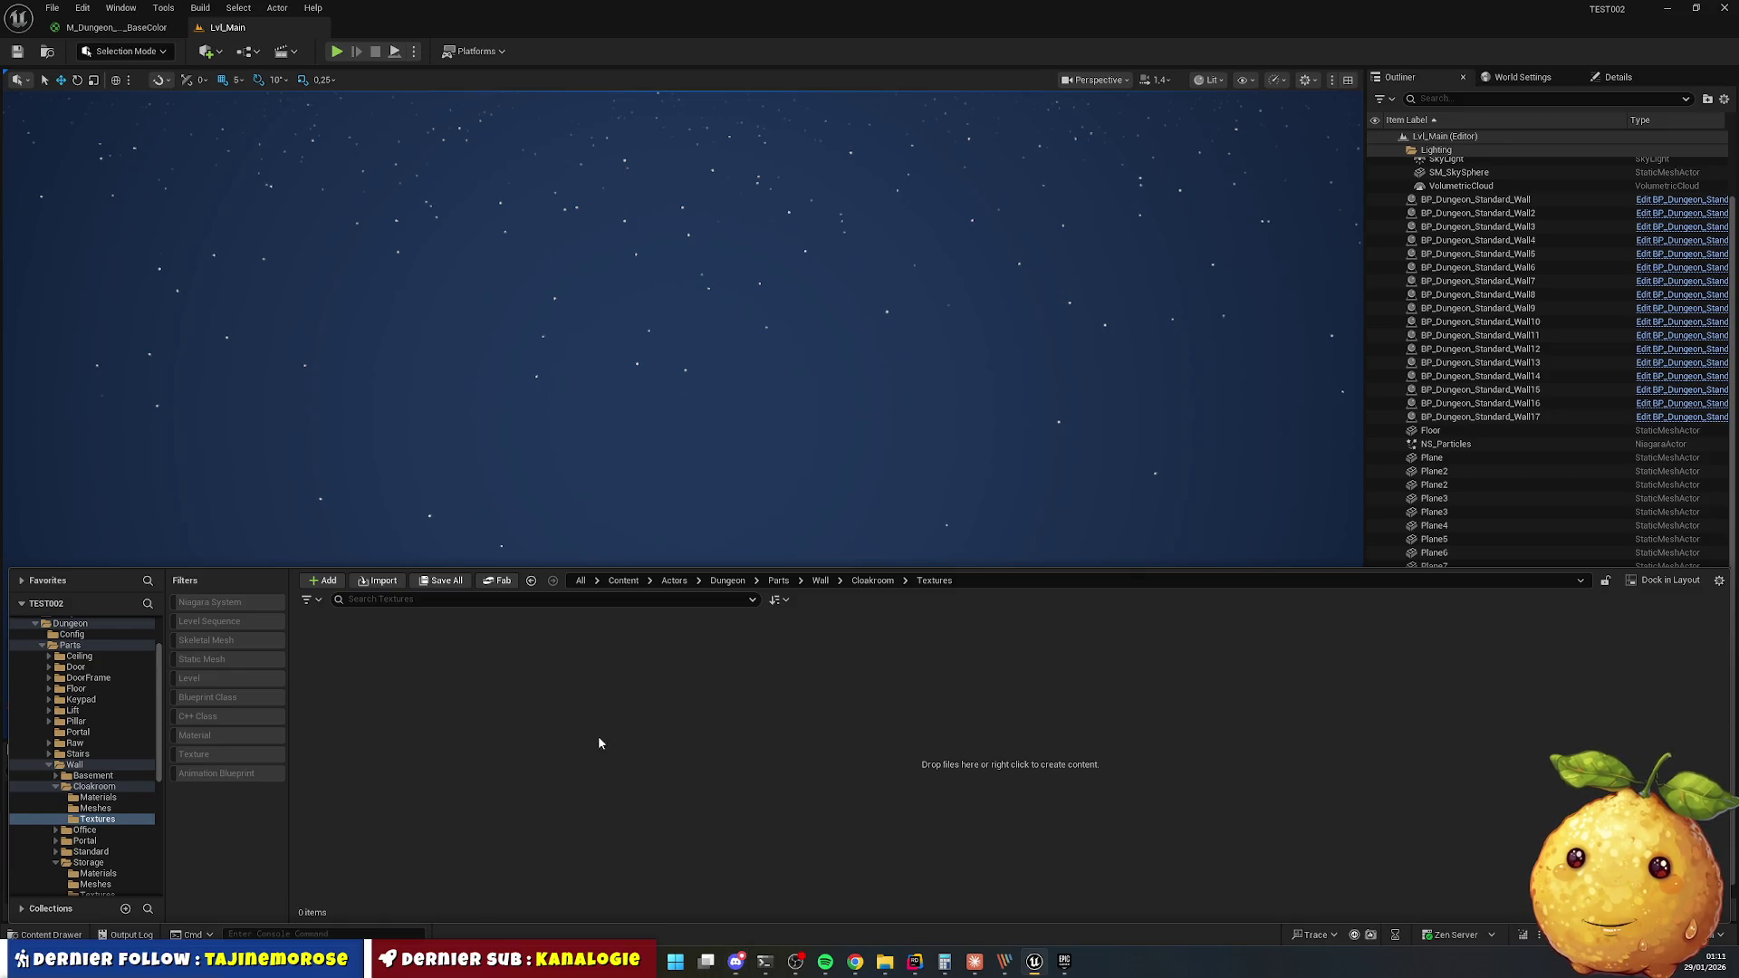
# Import the six cloak wall texture PNGs from Explorer into Cloakroom/Textures.
pyautogui.click(872, 581)
pyautogui.doubleClick(471, 662)
pyautogui.click(1035, 961)
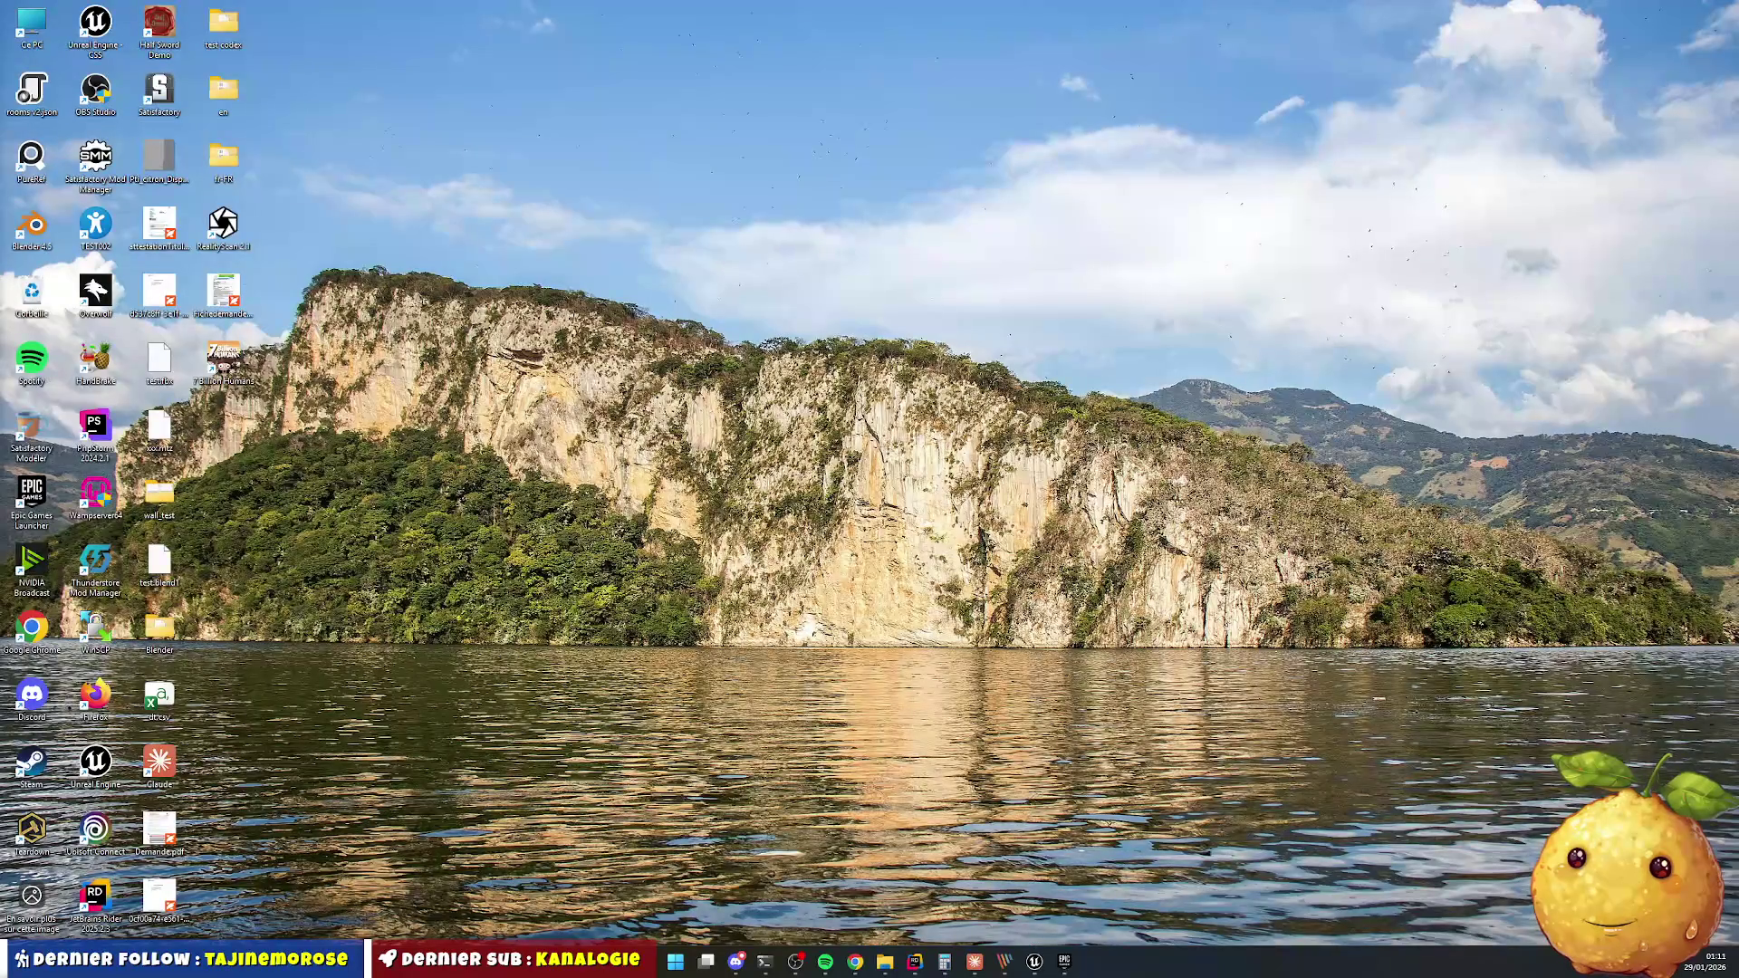
pyautogui.click(1035, 961)
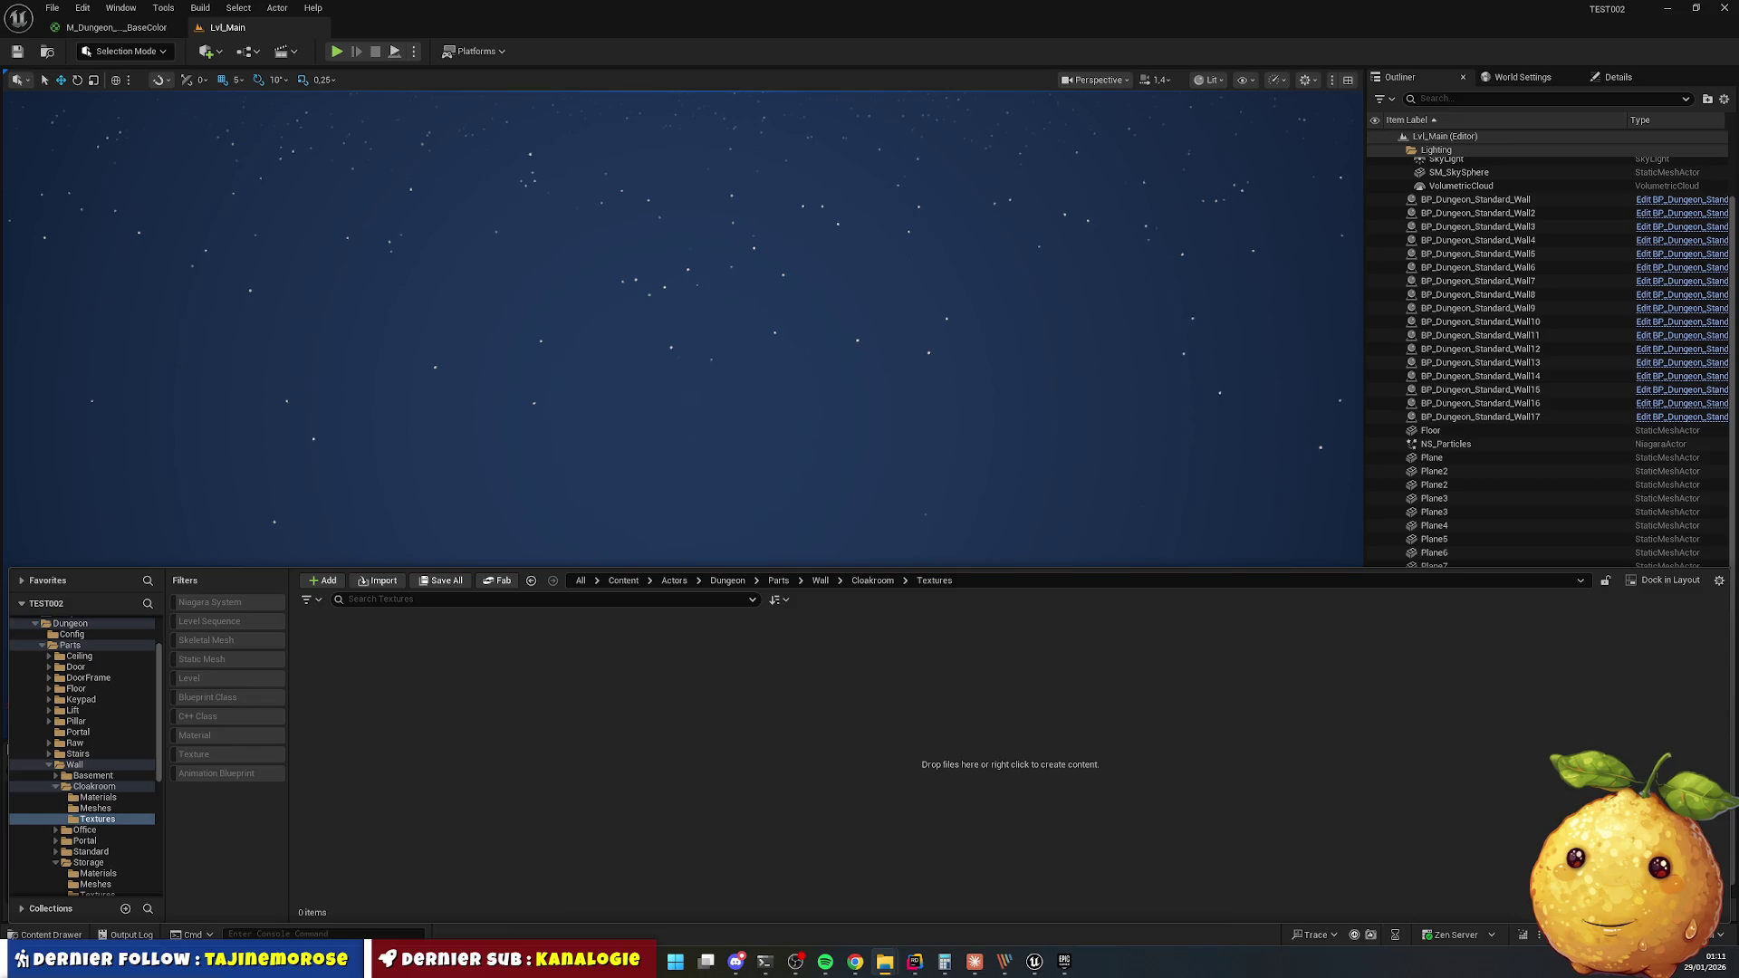
pyautogui.moveTo(0, 341); pyautogui.dragTo(339, 342)
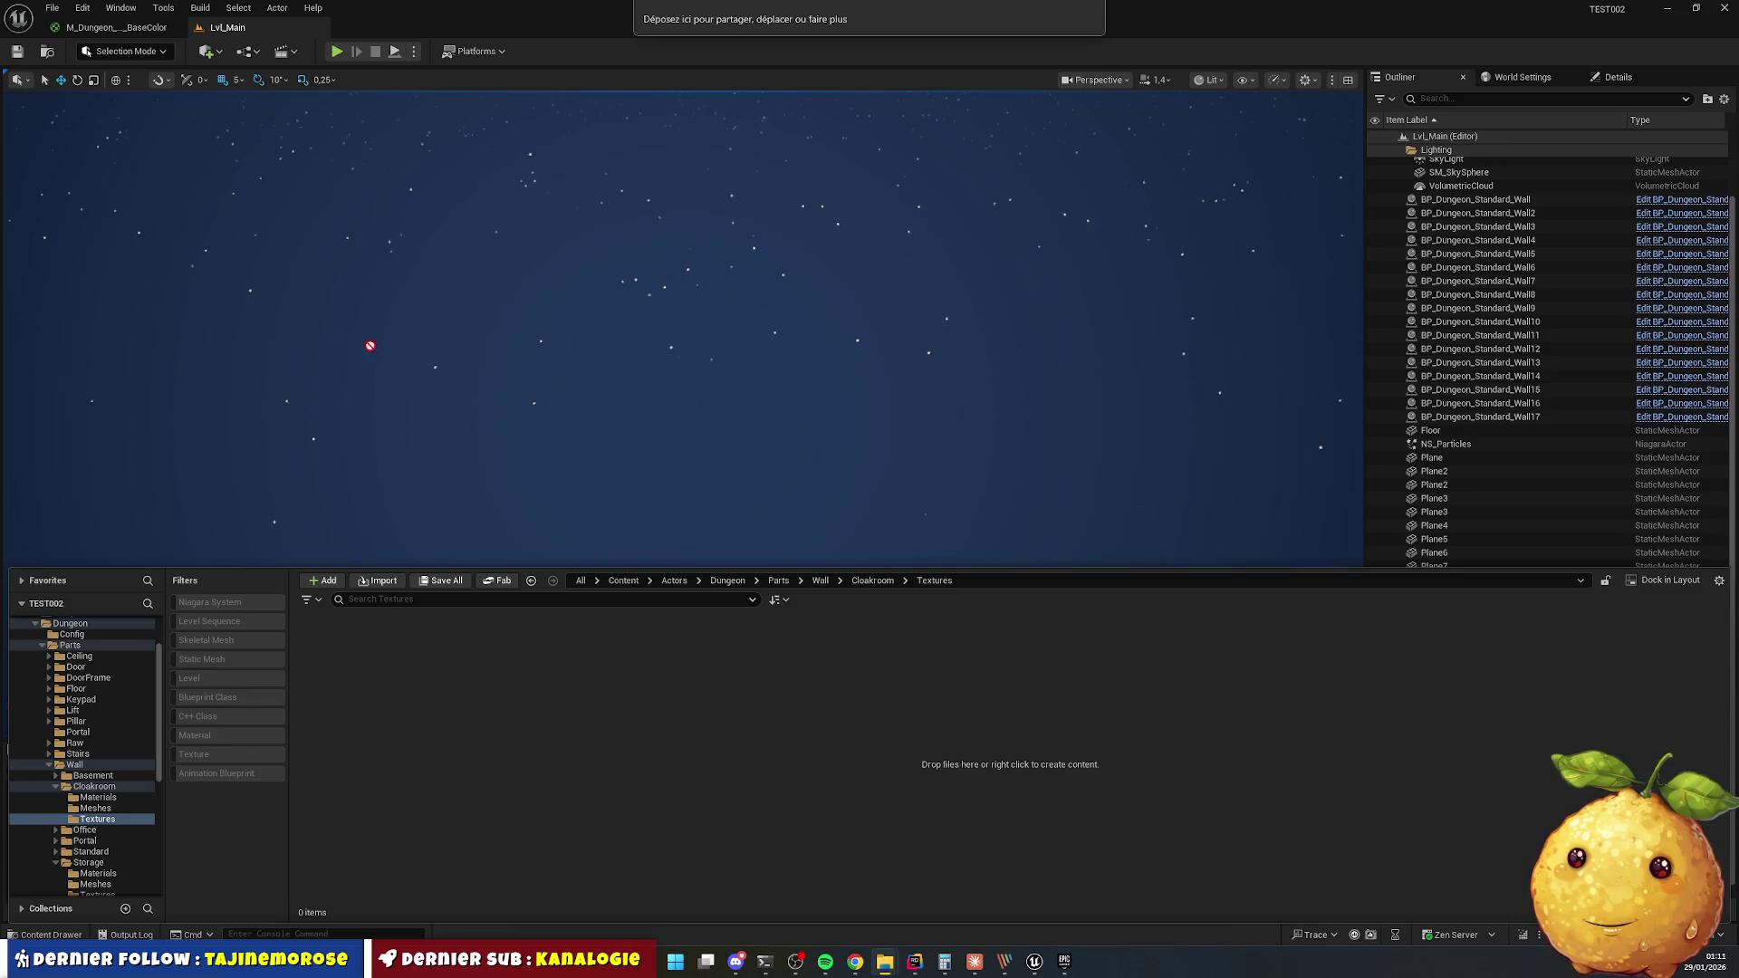
pyautogui.moveTo(541, 703)
pyautogui.mouseDown()
pyautogui.moveTo(550, 683)
pyautogui.moveTo(580, 688)
pyautogui.moveTo(582, 706)
pyautogui.mouseUp()
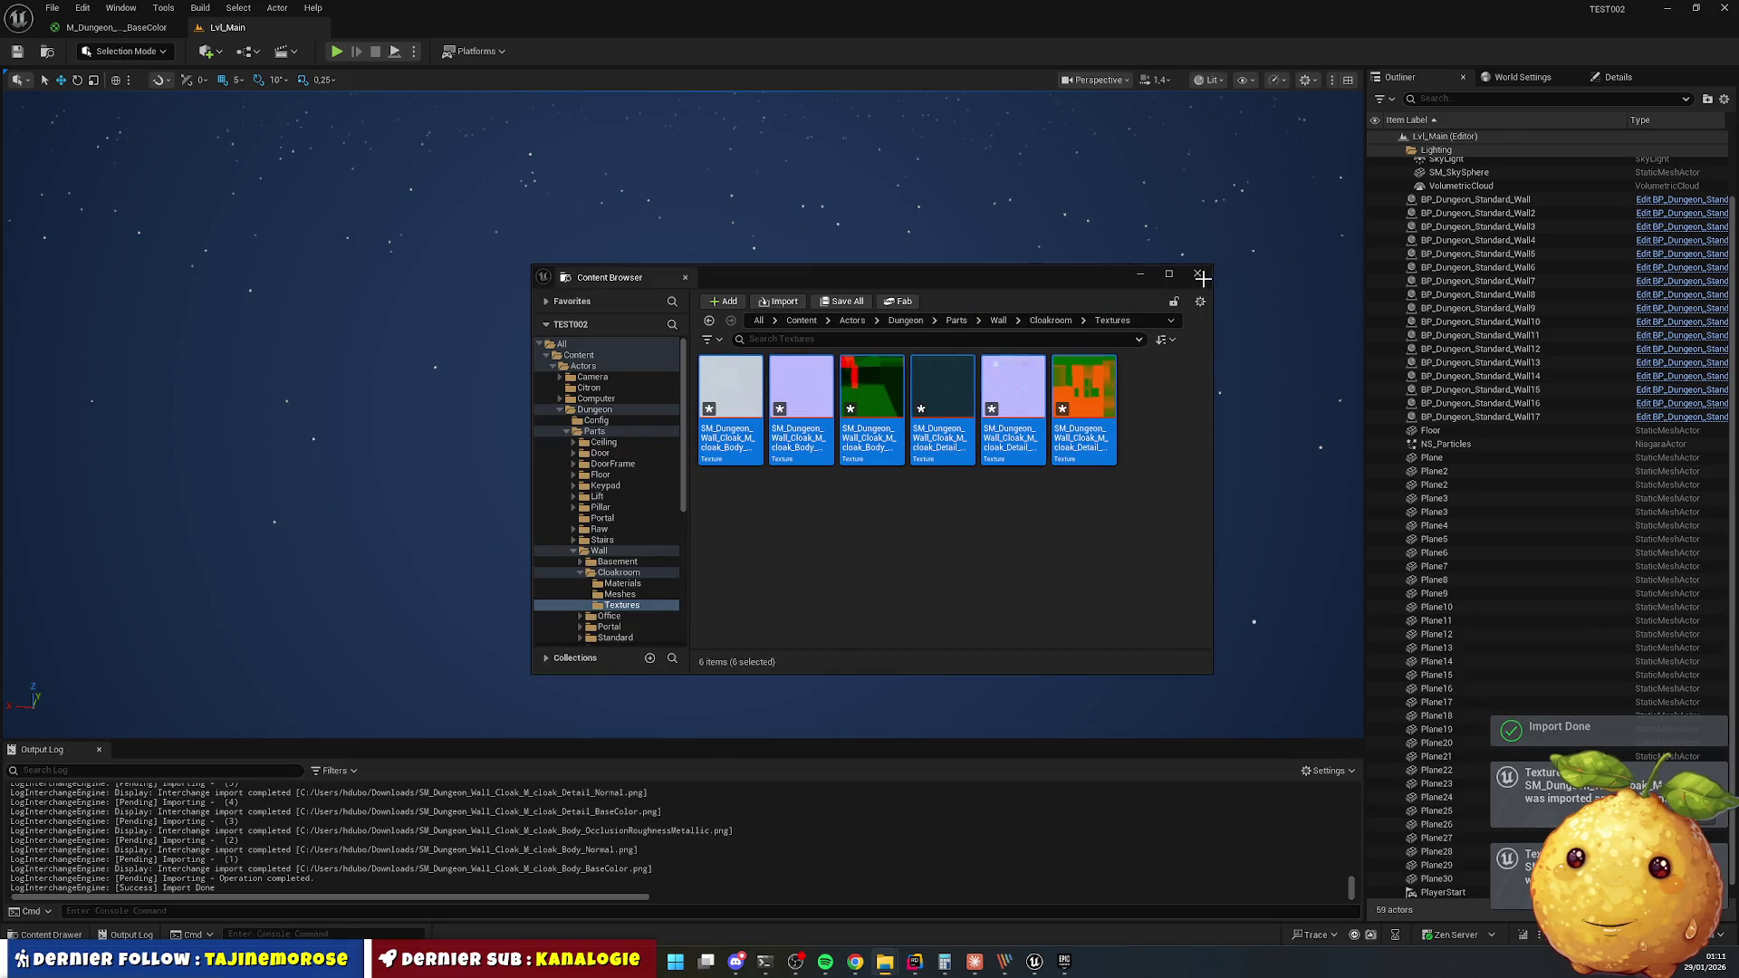
# Open the BP_Dungeon_Cloakroom_Wall blueprint from the Cloakroom folder.
pyautogui.click(1198, 273)
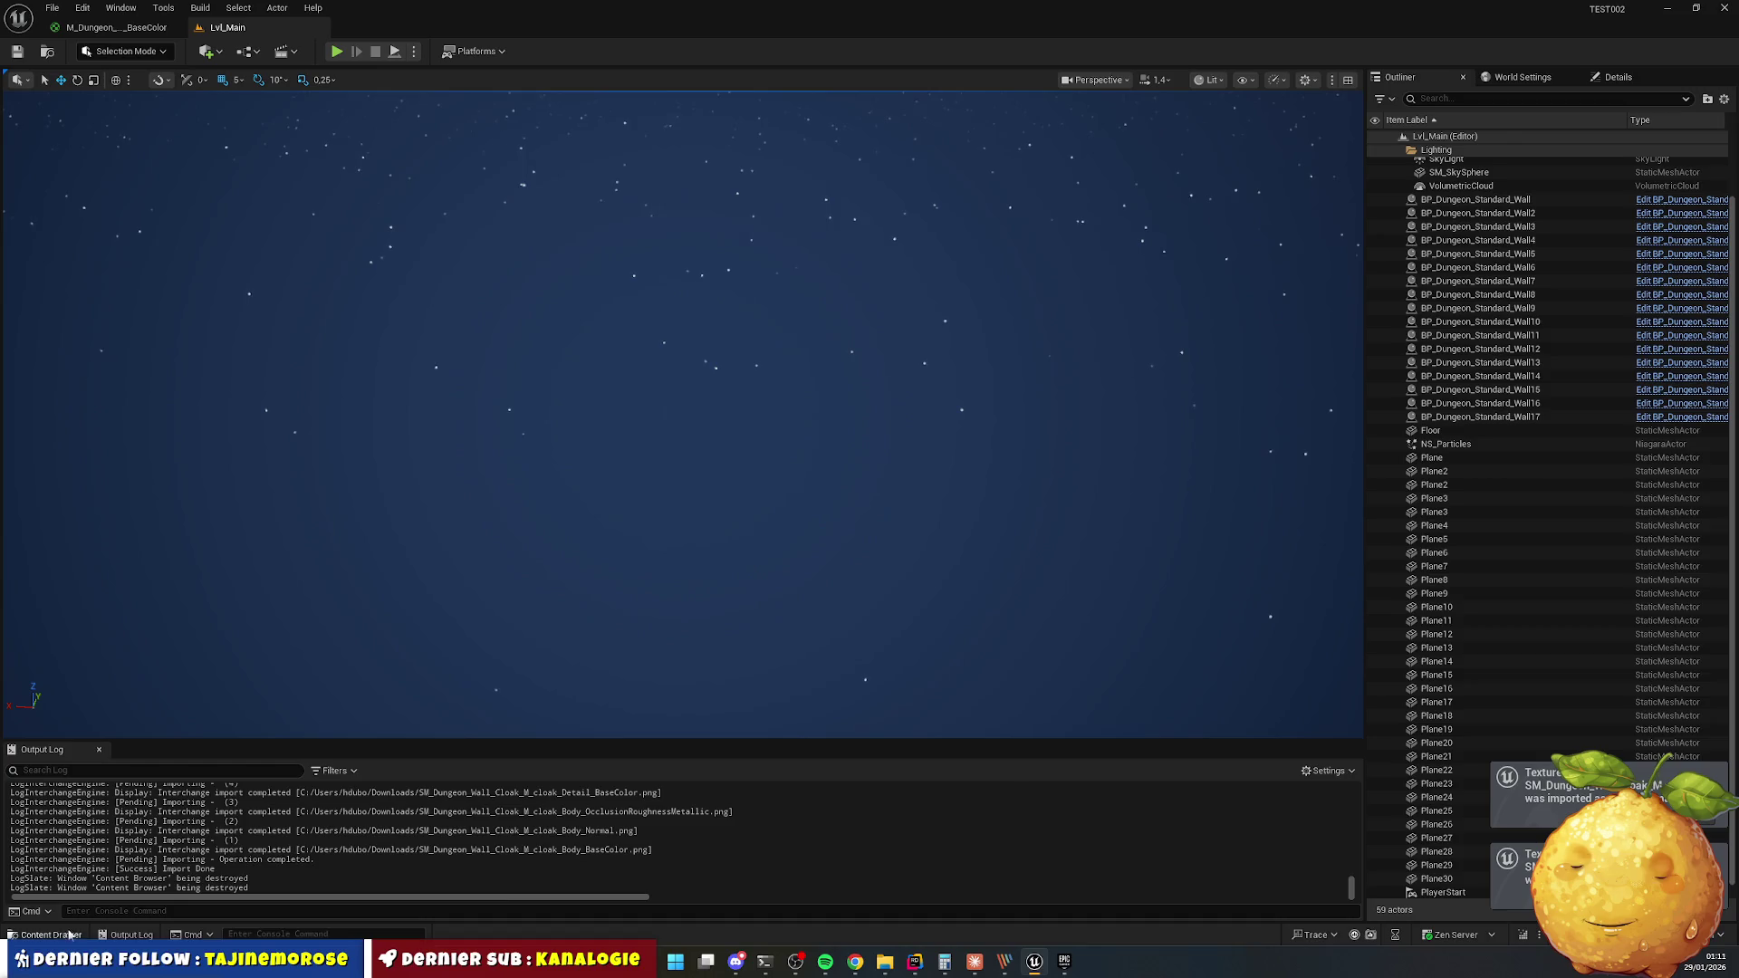
pyautogui.click(71, 933)
pyautogui.click(873, 581)
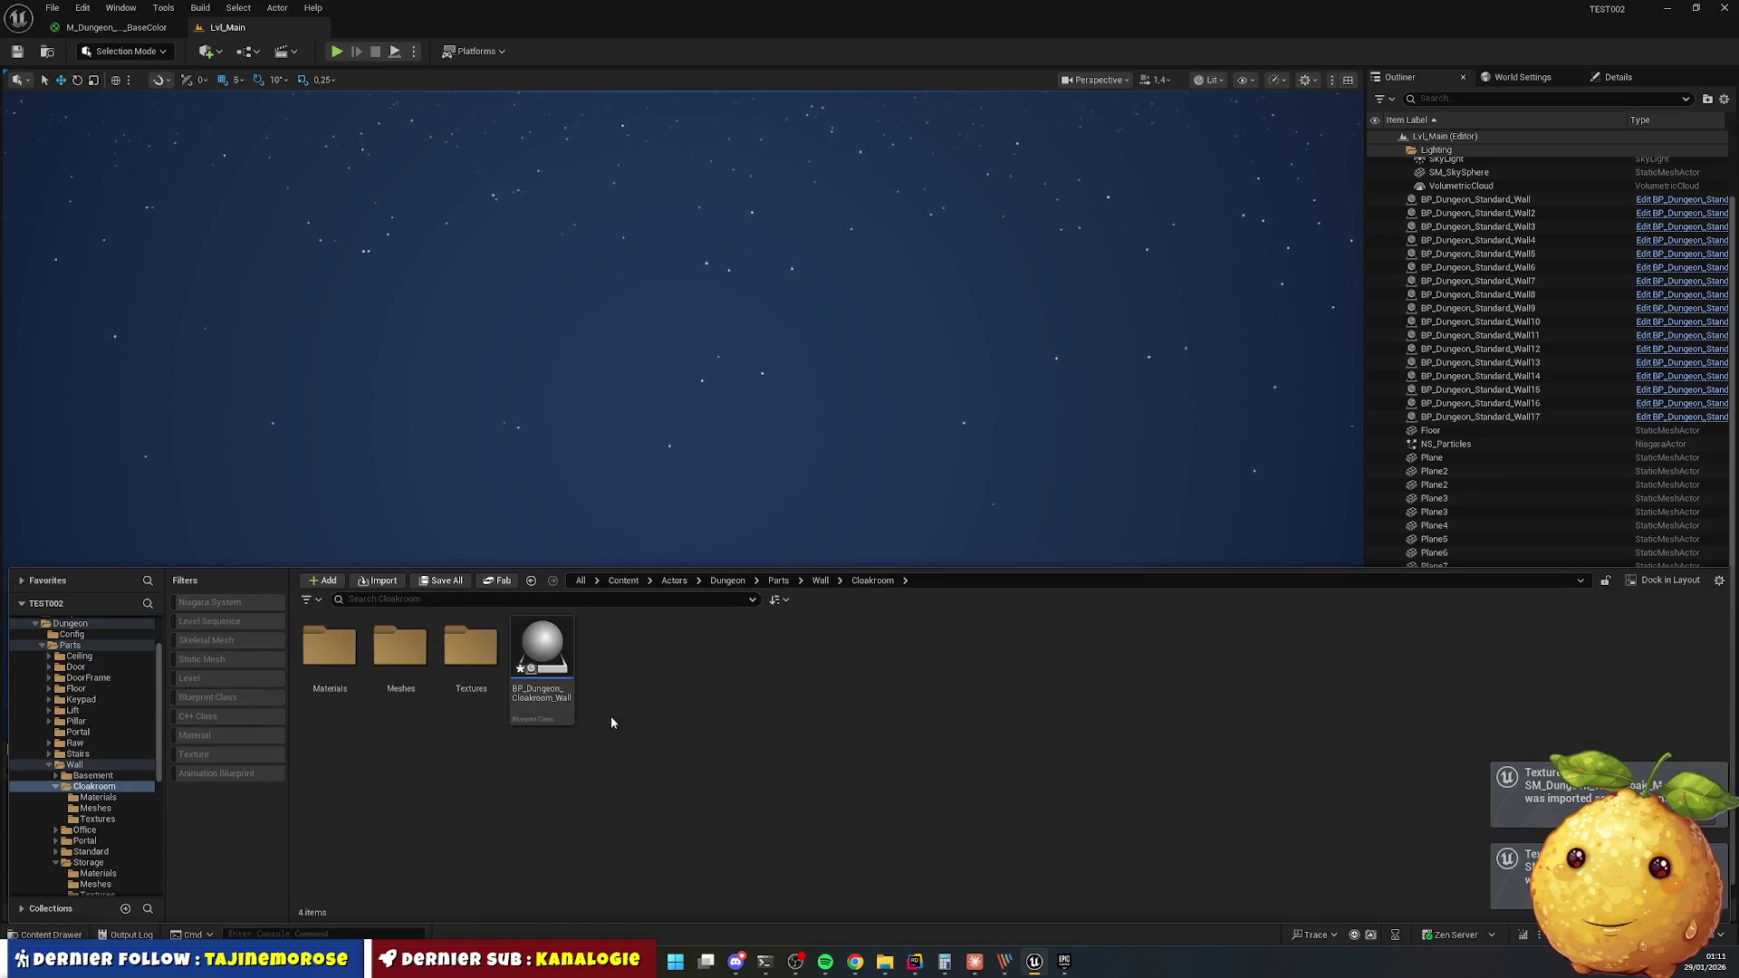
pyautogui.doubleClick(542, 653)
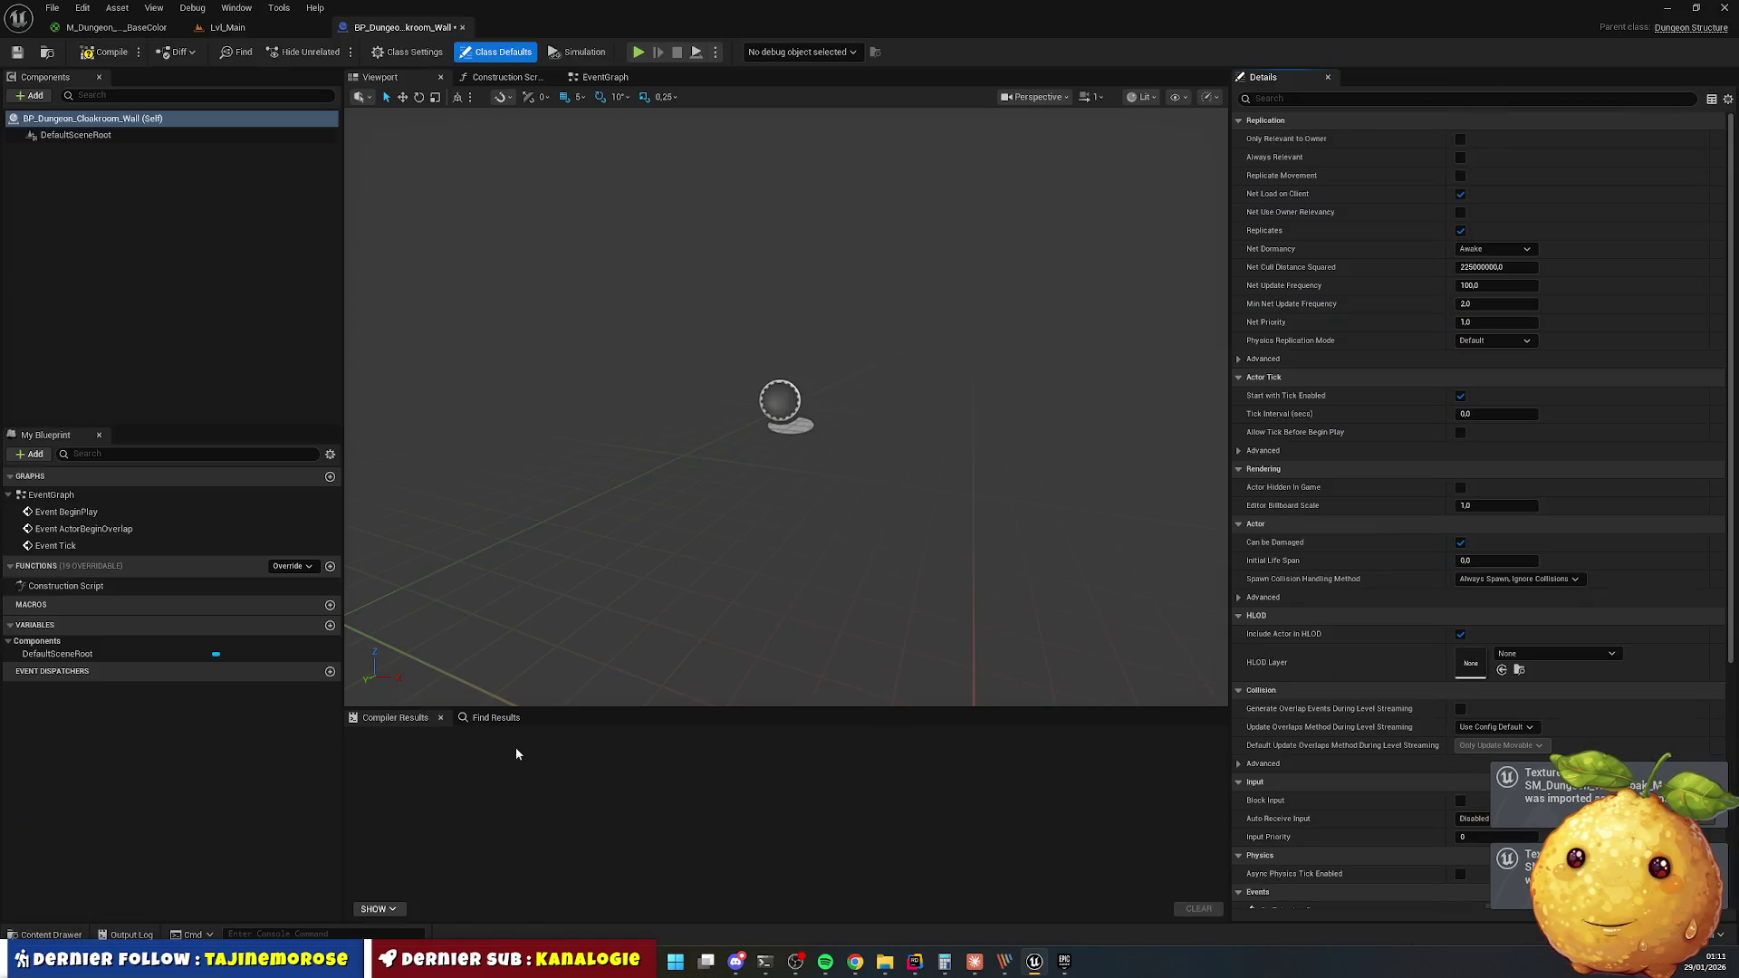
# Browse to the Cloakroom Materials folder in the Content Drawer.
pyautogui.hotkey('ctrl', 'space')
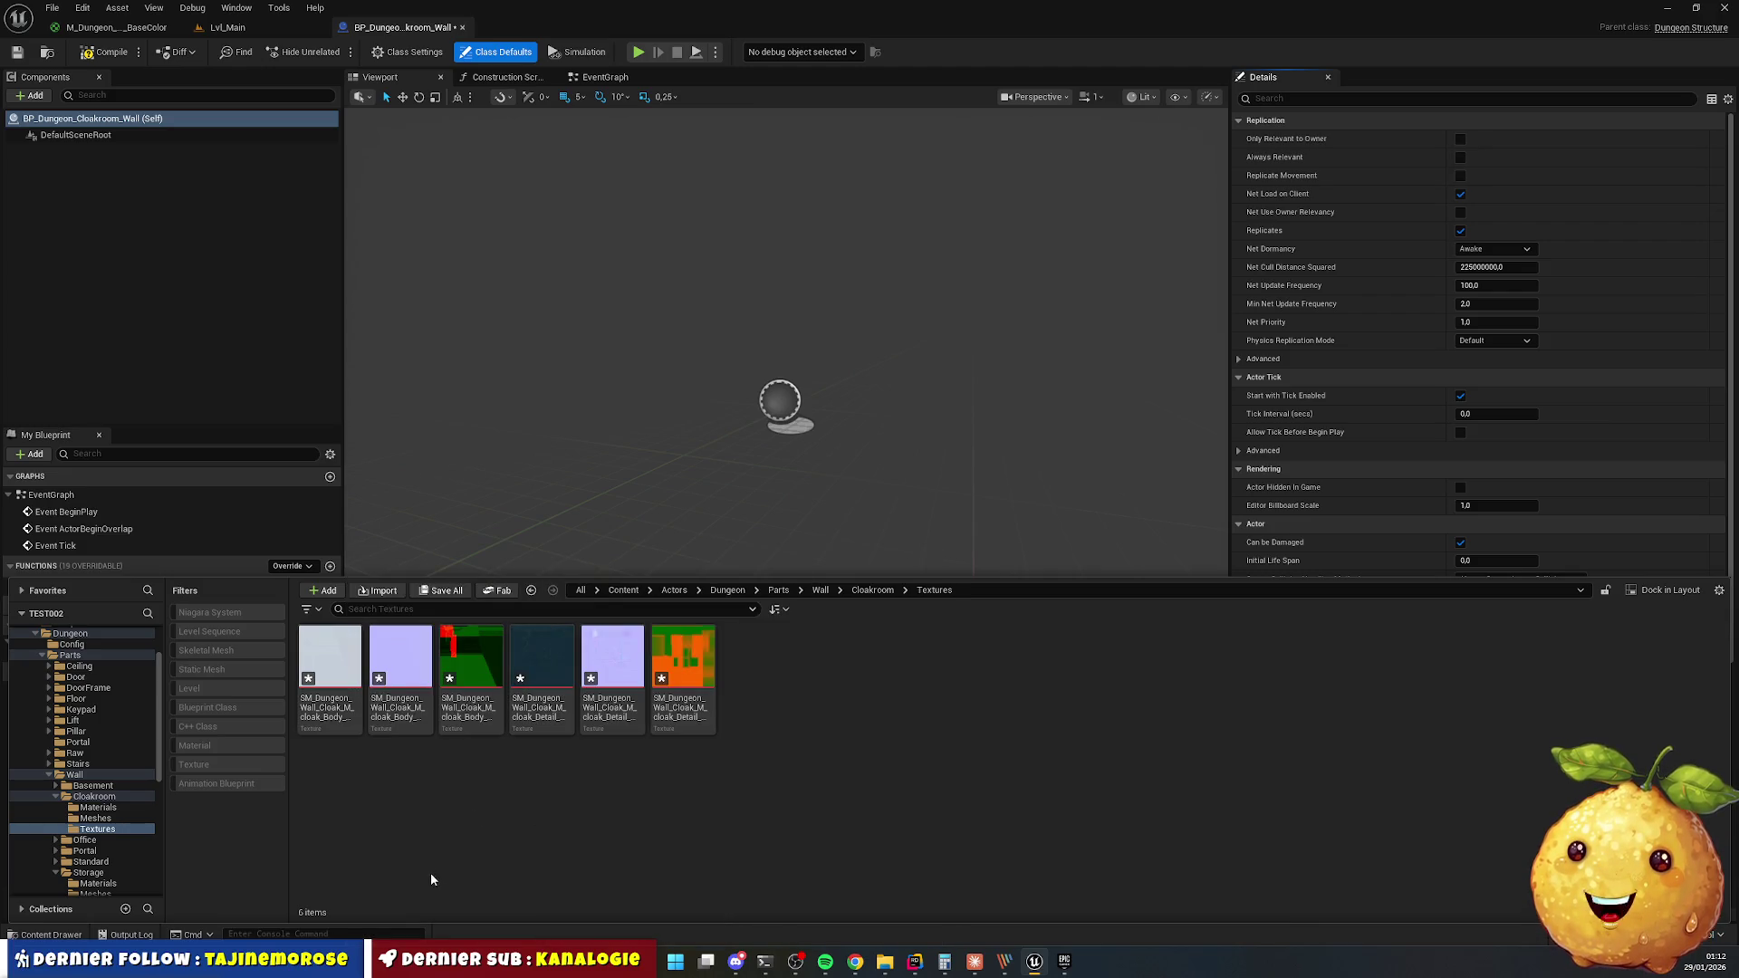
pyautogui.click(85, 936)
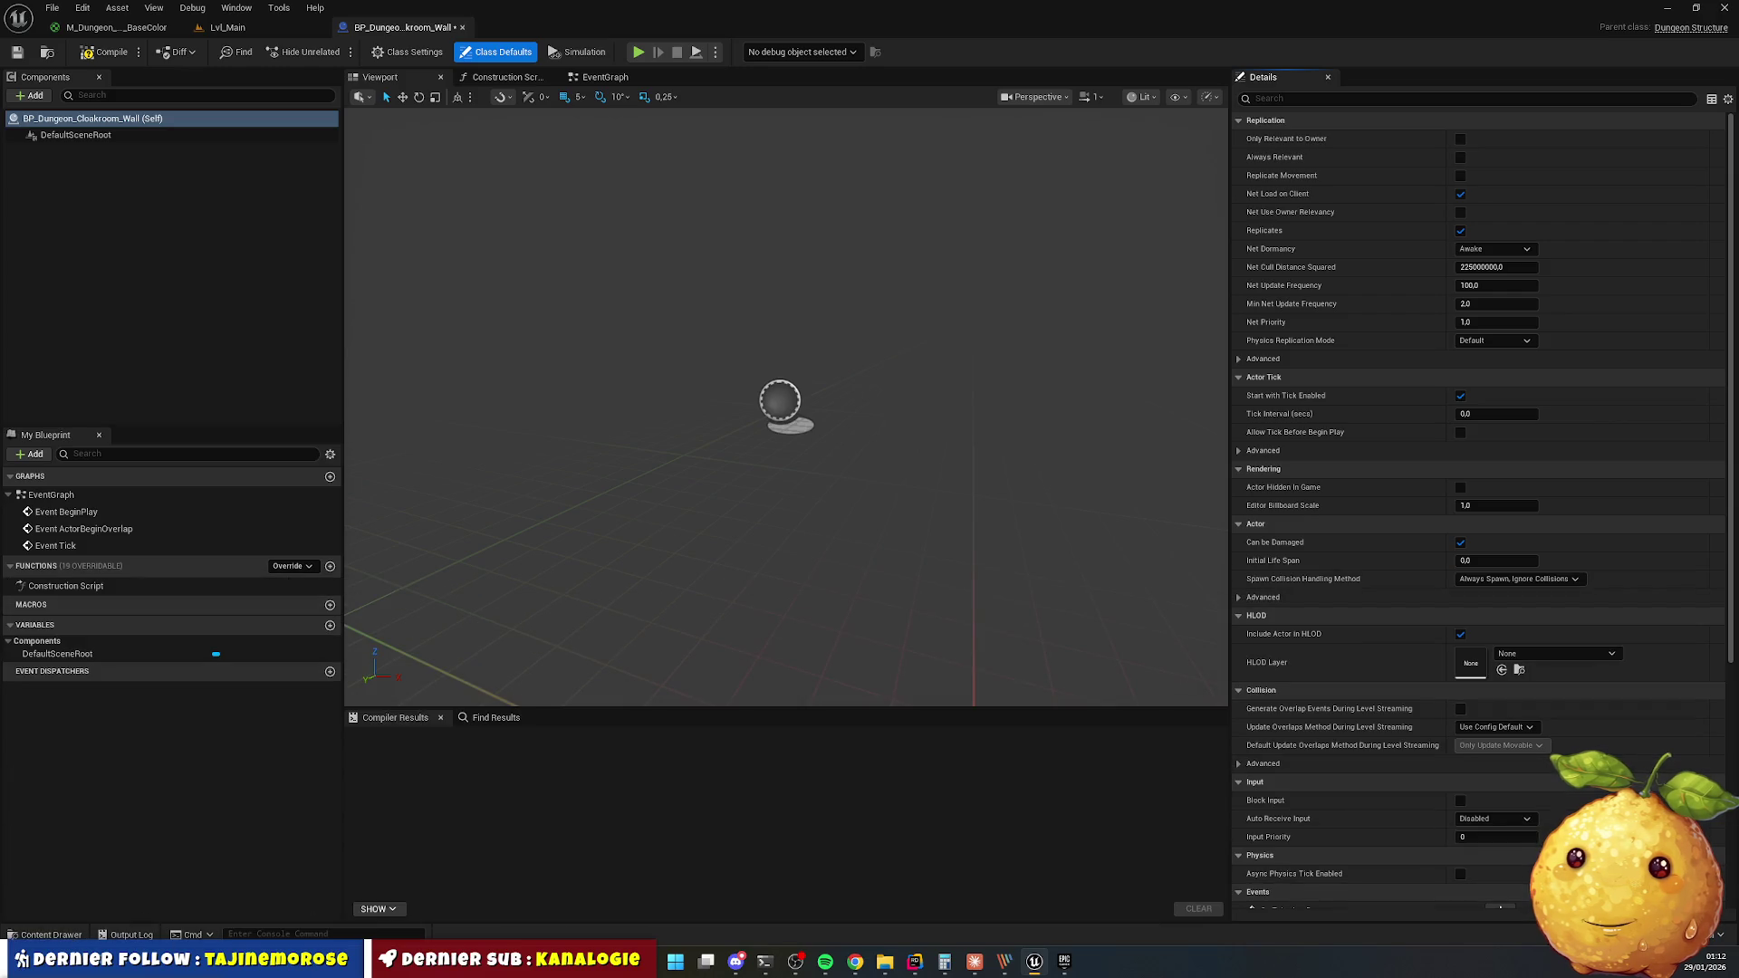
pyautogui.click(51, 934)
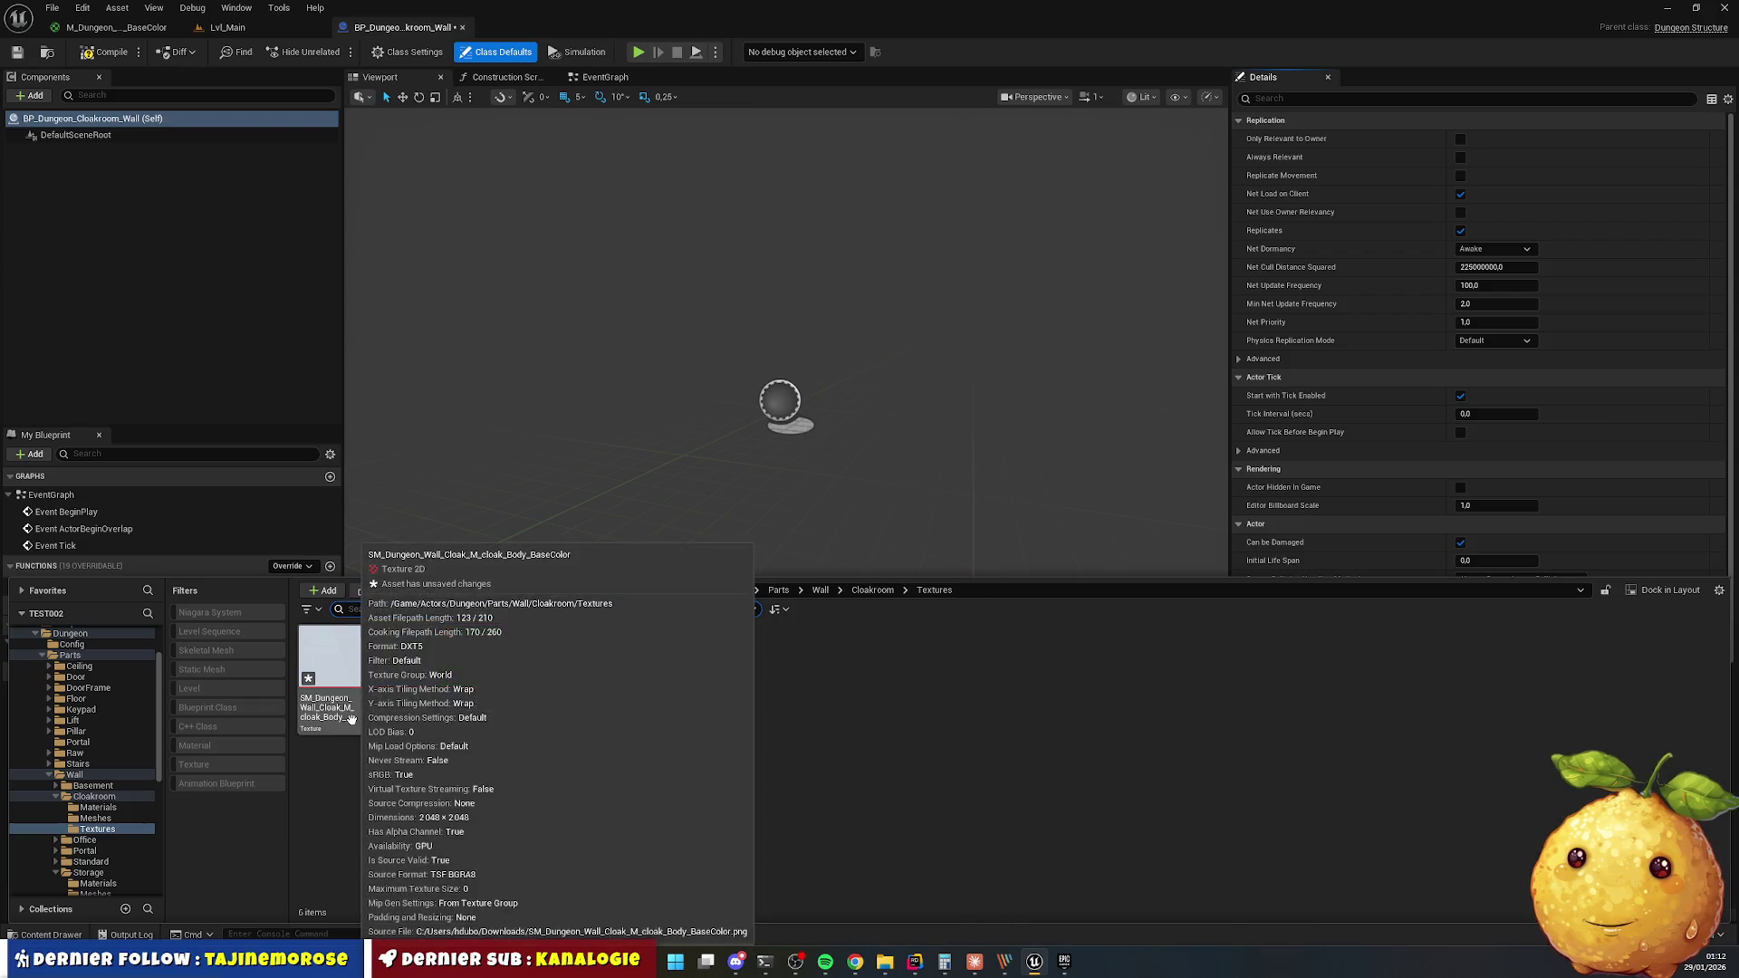
pyautogui.click(873, 590)
pyautogui.click(400, 656)
pyautogui.click(471, 657)
pyautogui.click(317, 662)
pyautogui.doubleClick(317, 661)
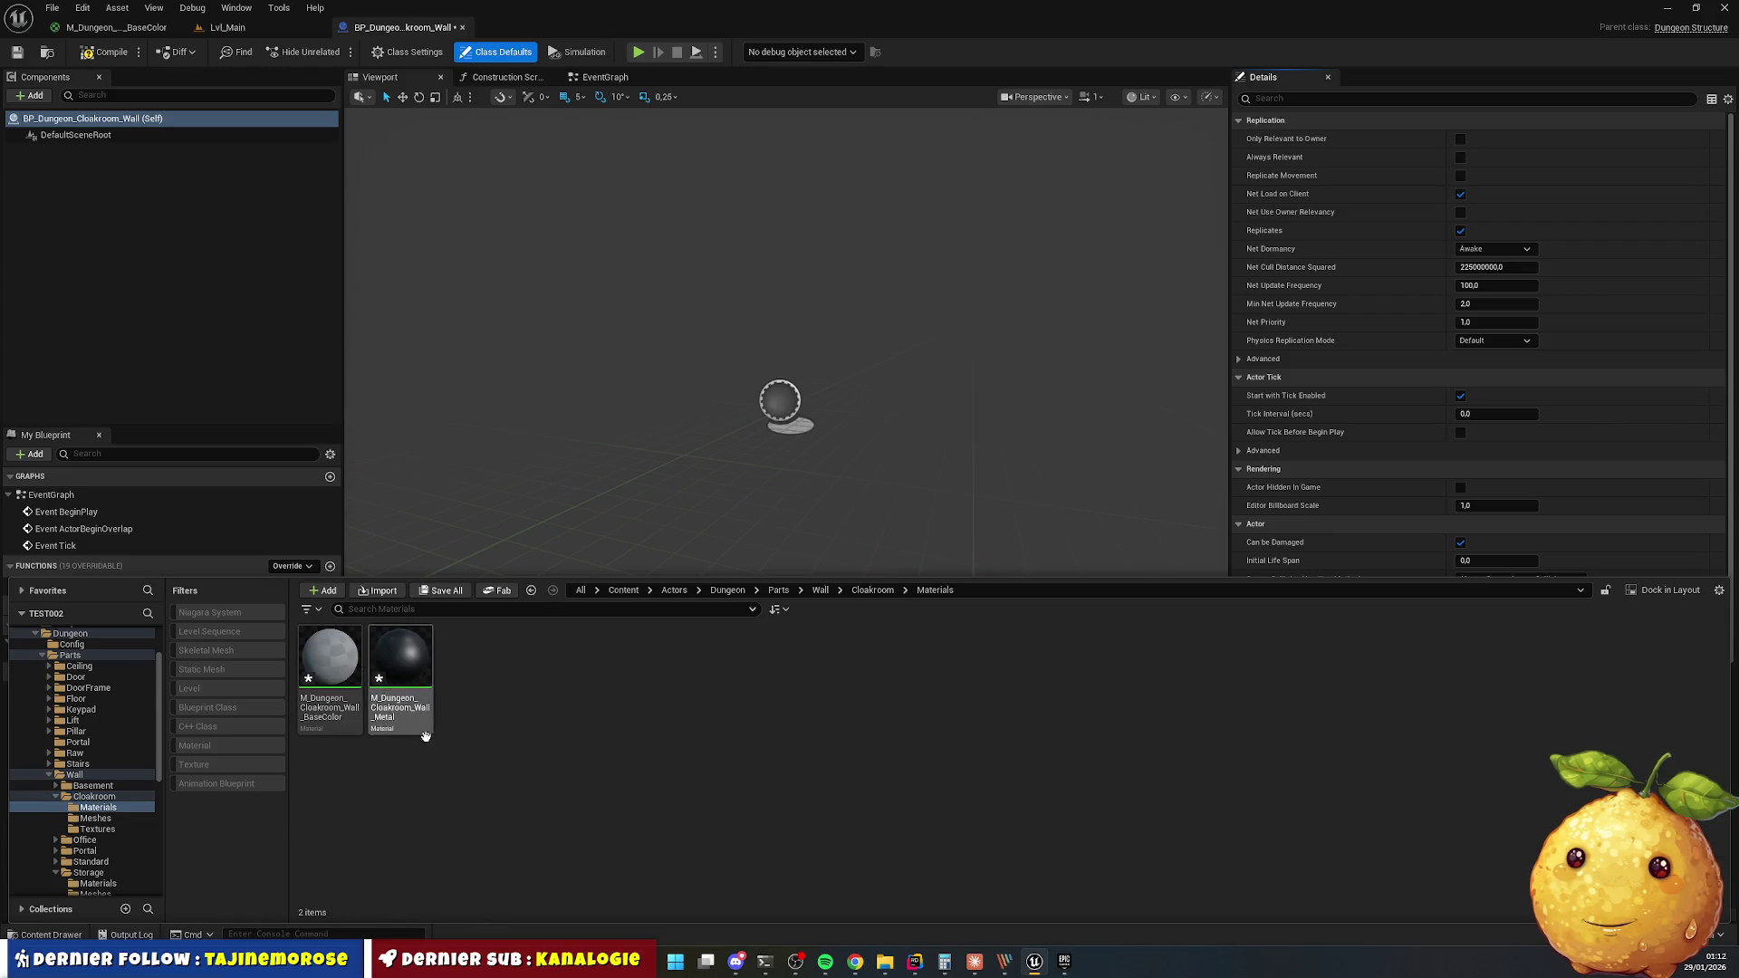
# Rename the first material to M_Dungeon_Cloakroom_Wall_Body.
pyautogui.click(330, 656)
pyautogui.press('F2')
pyautogui.press('End')
pyautogui.write('_Cloakroom_Wall_B')
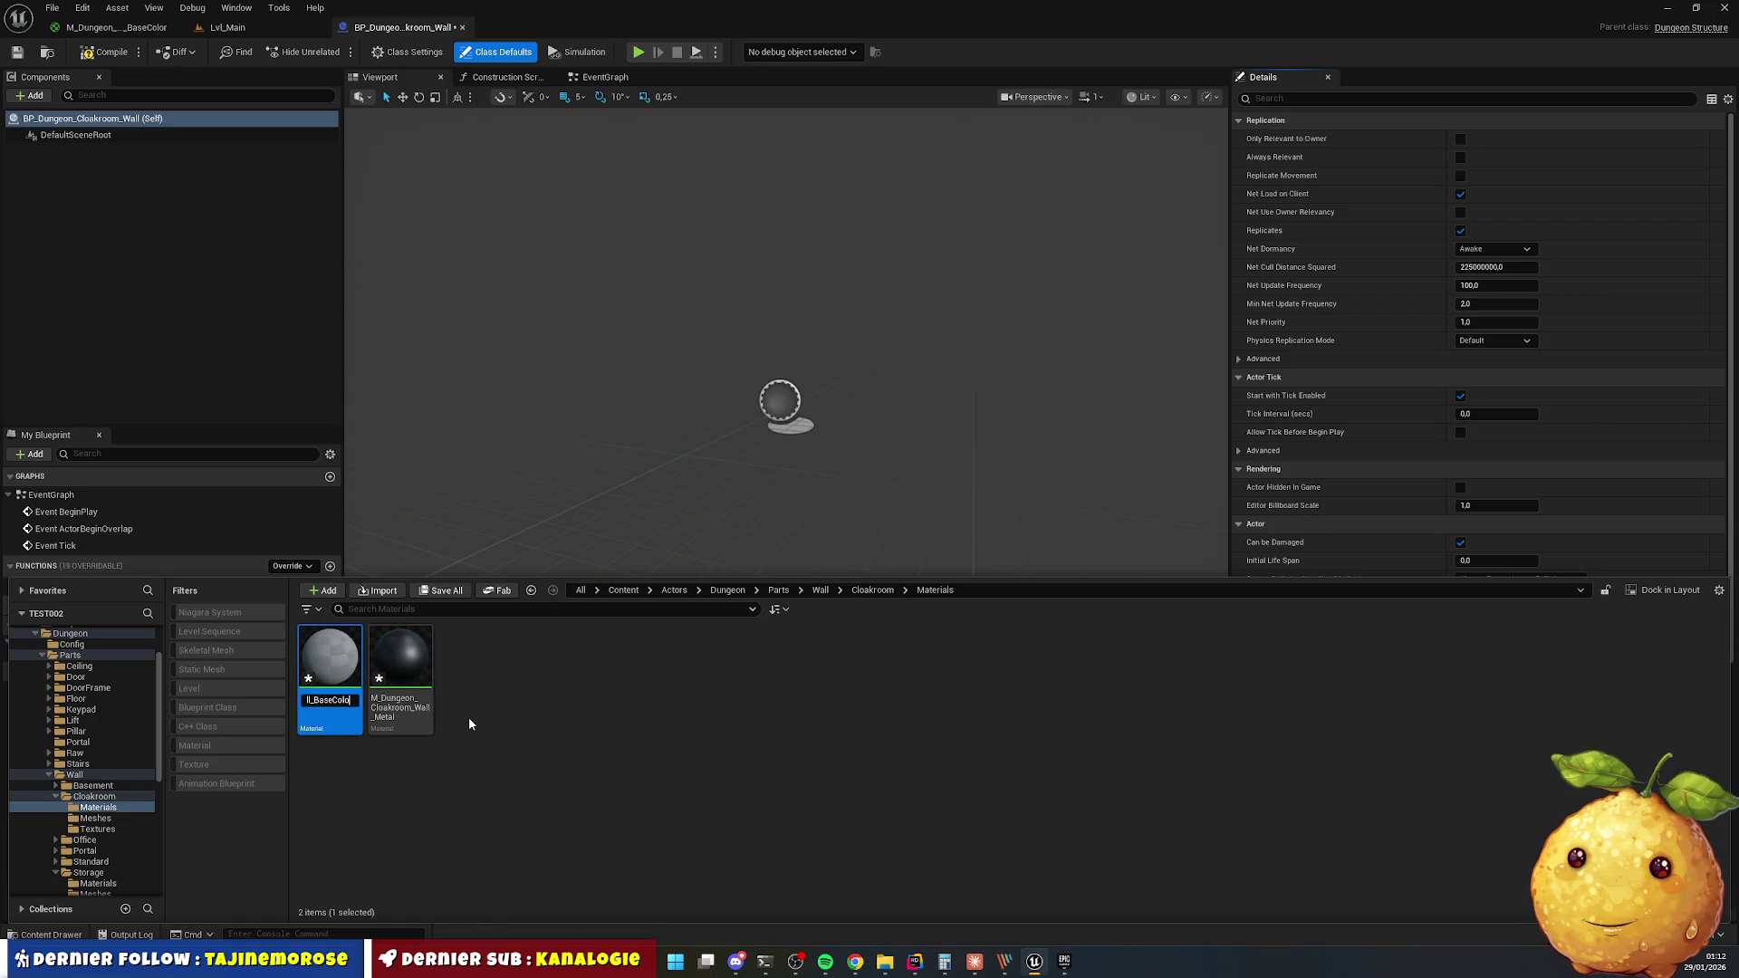
pyautogui.write('ody')
pyautogui.press('Return')
# Rename the second material to M_Dungeon_Cloakroom_Wall_Detail and select both materials.
pyautogui.click(424, 678)
pyautogui.press('F2')
pyautogui.press('End')
pyautogui.press('BackSpace')
pyautogui.press('BackSpace')
pyautogui.write('de')
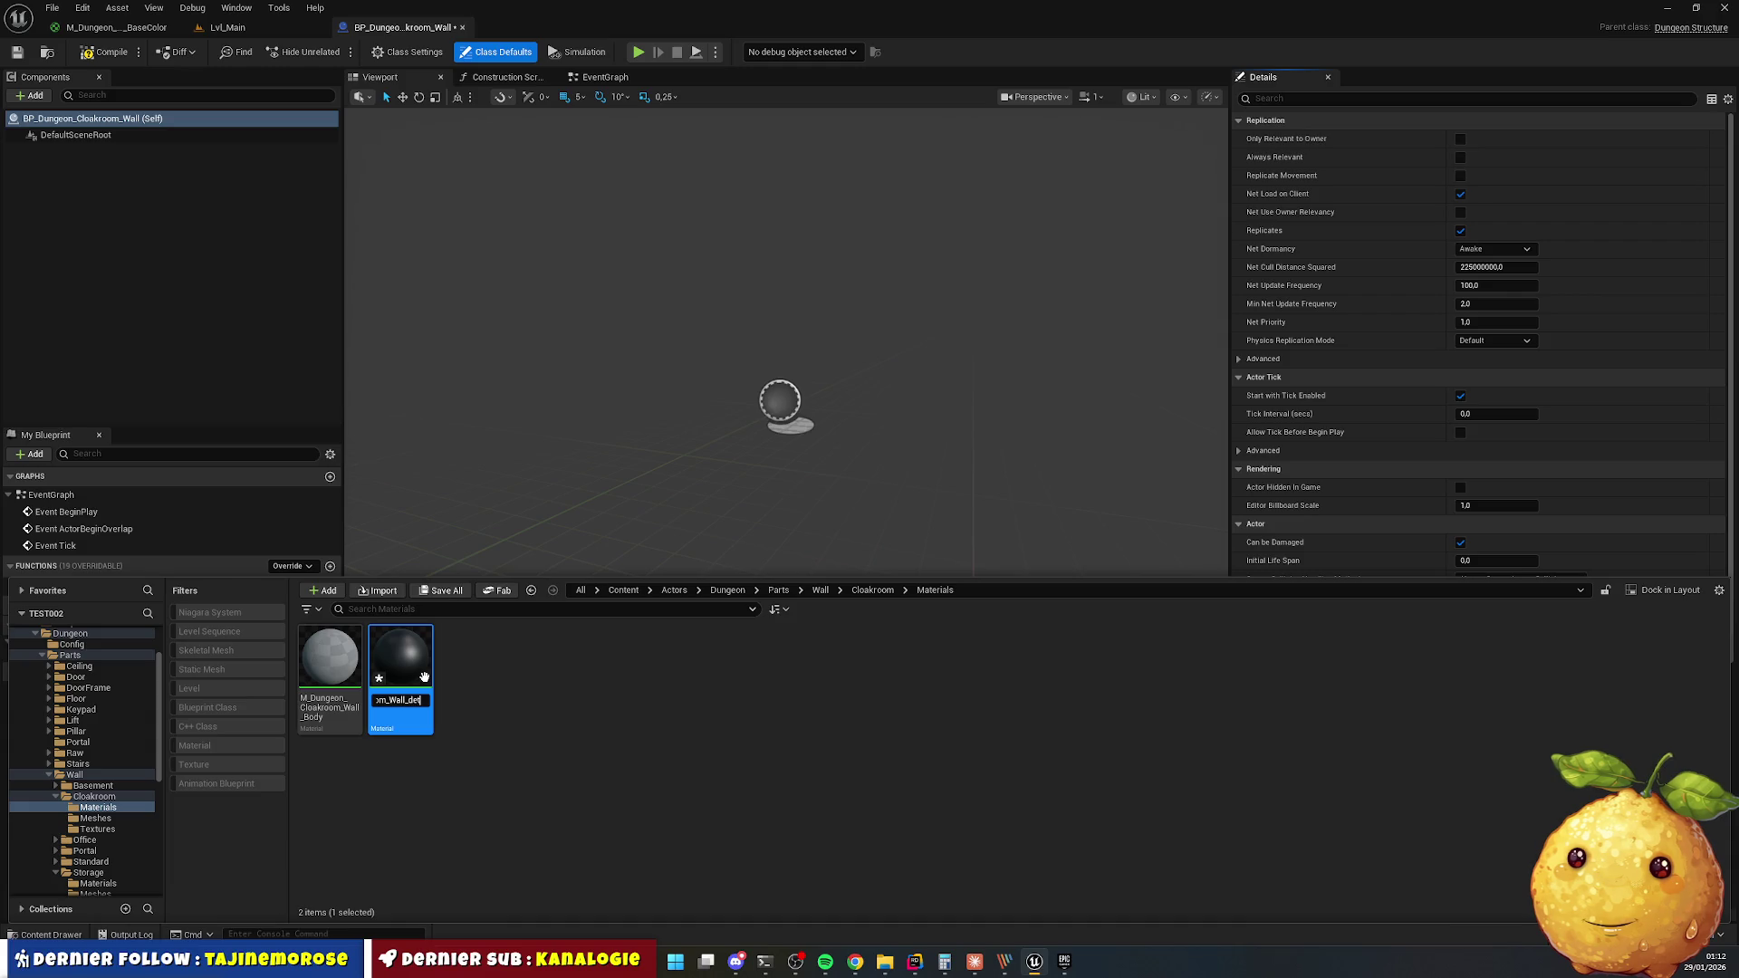
pyautogui.write('Detail')
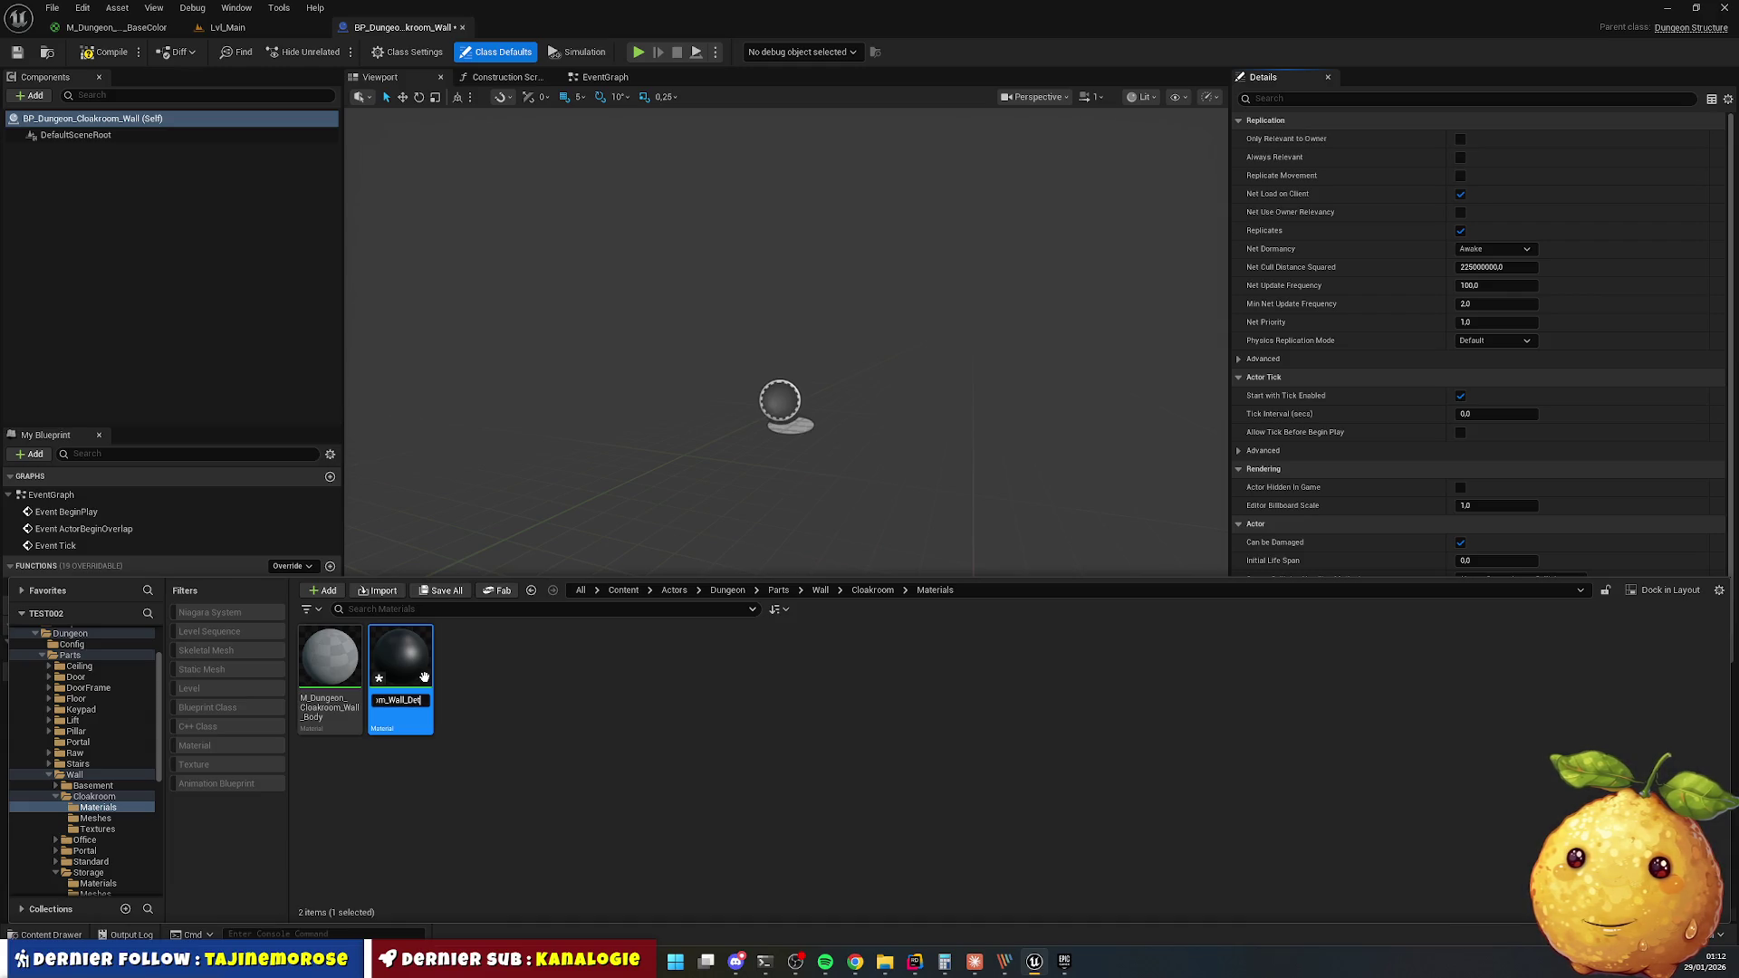
pyautogui.press('Return')
pyautogui.click(330, 670)
pyautogui.keyDown('ctrl'); pyautogui.click(415, 691); pyautogui.keyUp('ctrl')
# Open both materials and place the three Body textures into the Wall_Body graph.
pyautogui.press('Return')
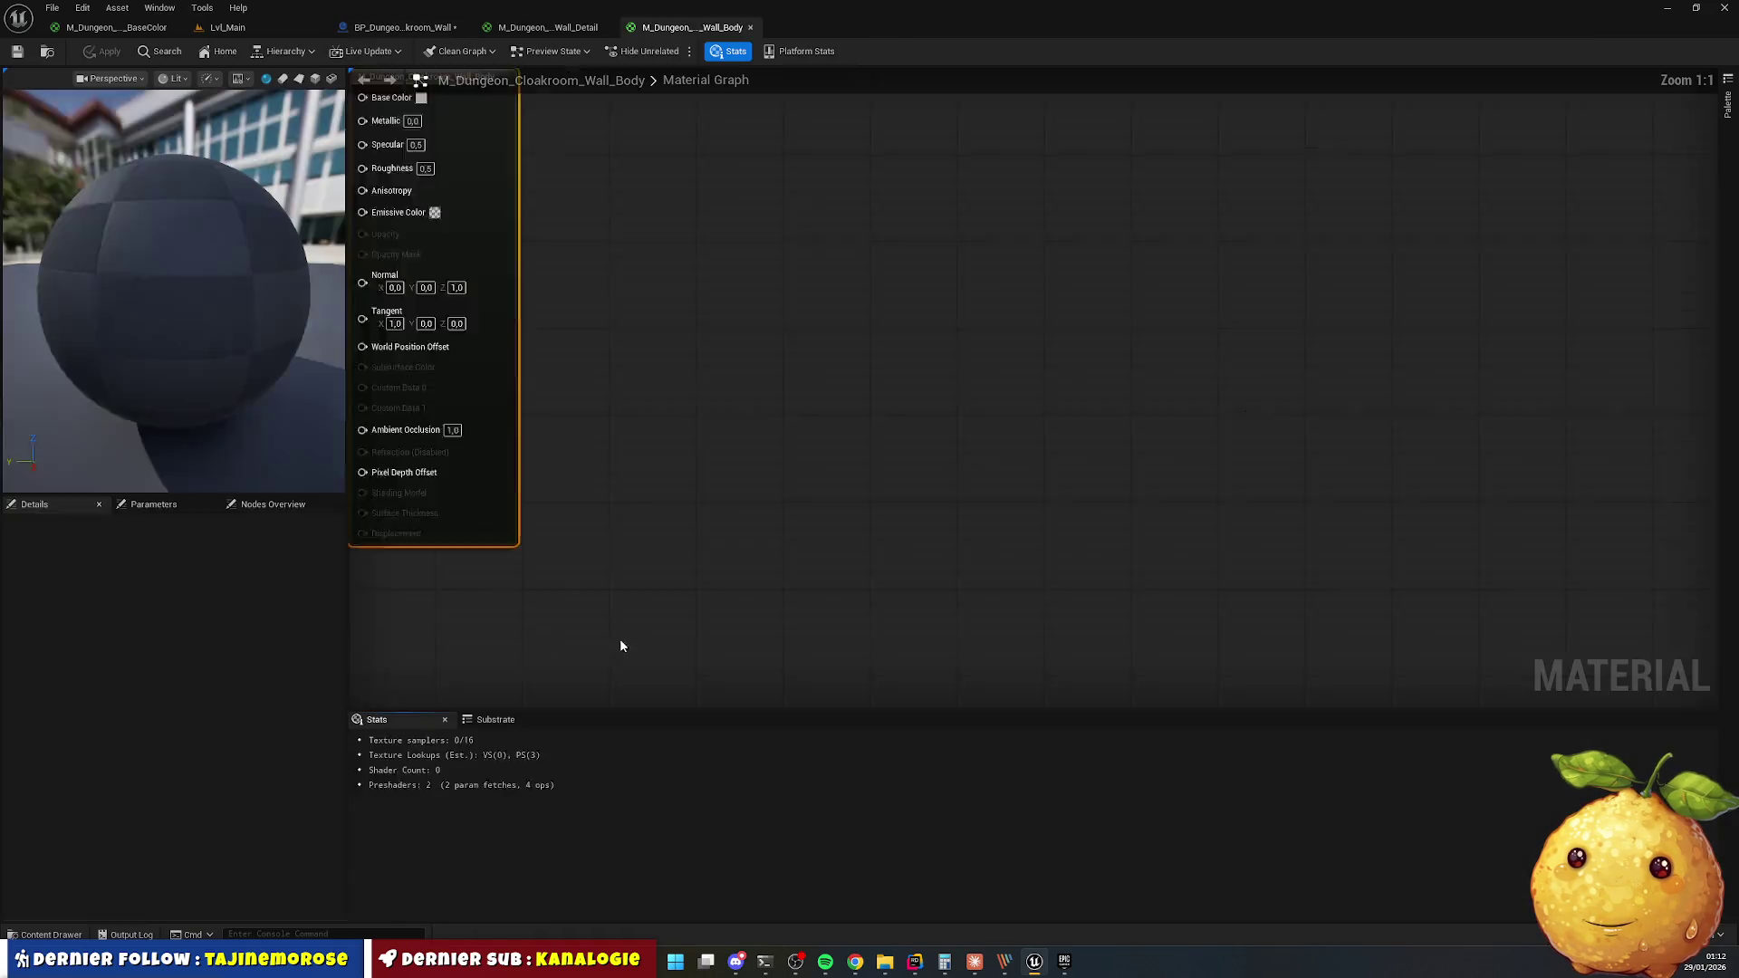
pyautogui.moveTo(544, 27); pyautogui.dragTo(672, 33)
pyautogui.click(548, 27)
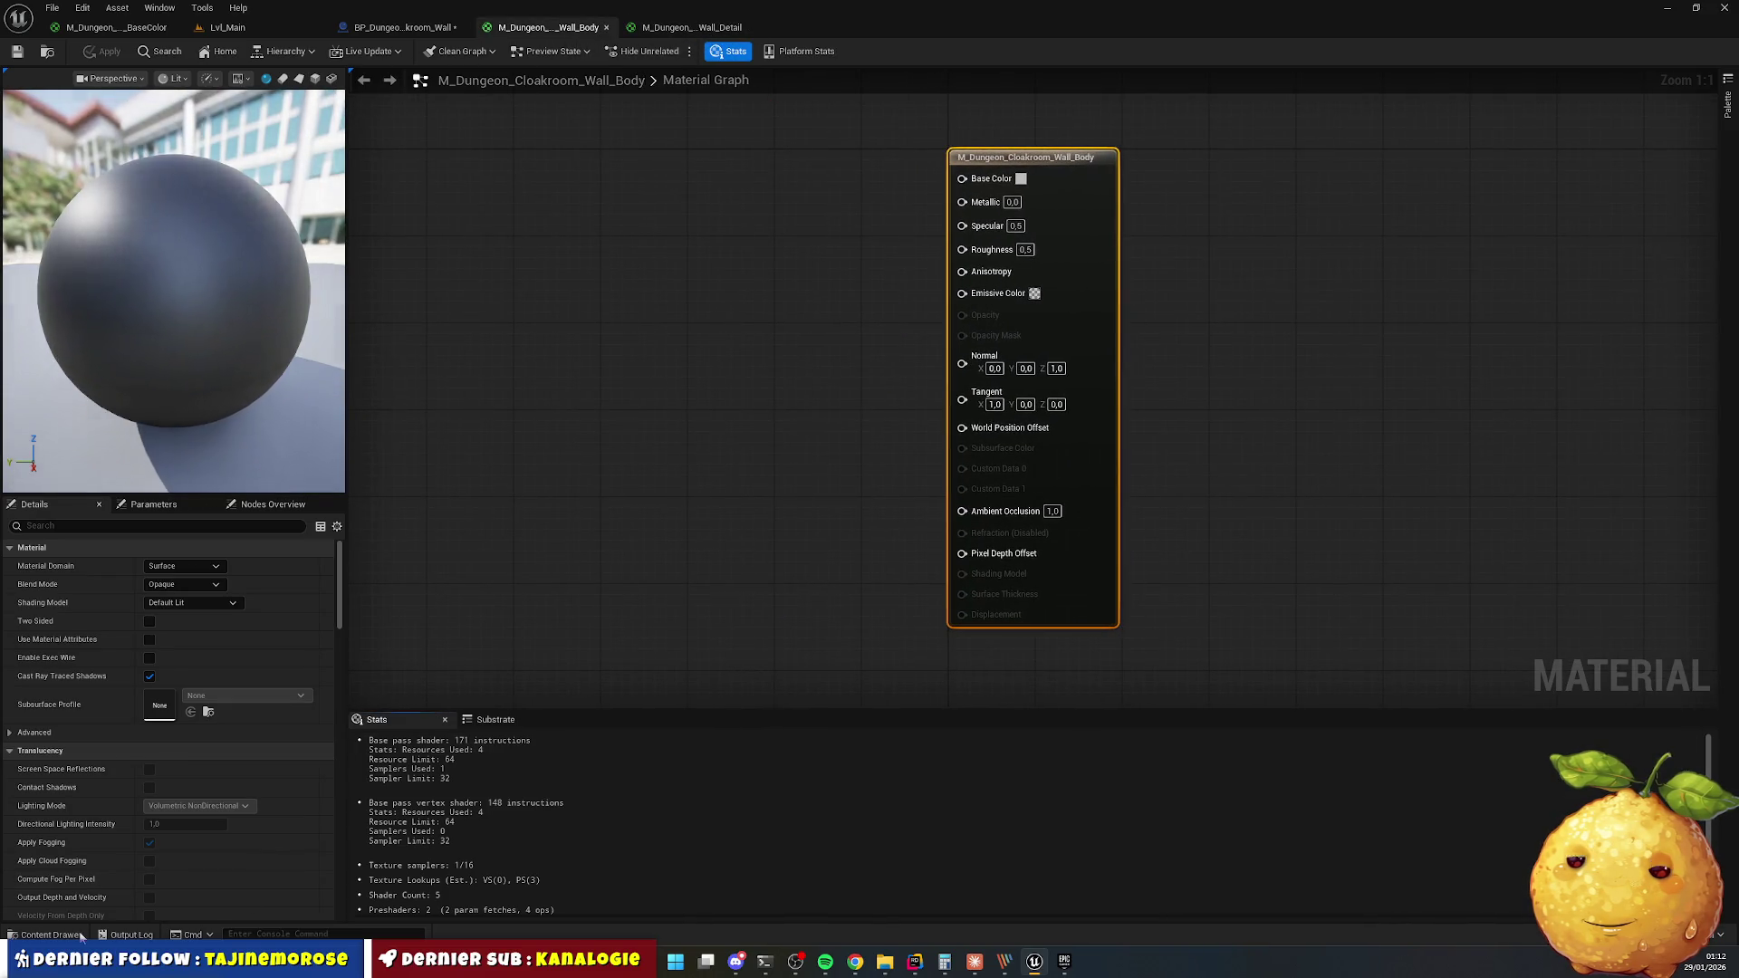
pyautogui.click(82, 934)
pyautogui.doubleClick(441, 708)
pyautogui.click(333, 709)
pyautogui.keyDown('ctrl'); pyautogui.click(510, 702); pyautogui.keyUp('ctrl')
pyautogui.keyDown('ctrl'); pyautogui.click(471, 697); pyautogui.keyUp('ctrl')
pyautogui.moveTo(471, 698)
pyautogui.mouseDown()
pyautogui.moveTo(532, 353)
pyautogui.moveTo(671, 192)
pyautogui.mouseUp()
# Wire R/G/B to AO, Roughness, Metallic, plus Normal and Base Color, then save.
pyautogui.moveTo(642, 405)
pyautogui.mouseDown()
pyautogui.moveTo(632, 590)
pyautogui.moveTo(673, 367)
pyautogui.mouseUp()
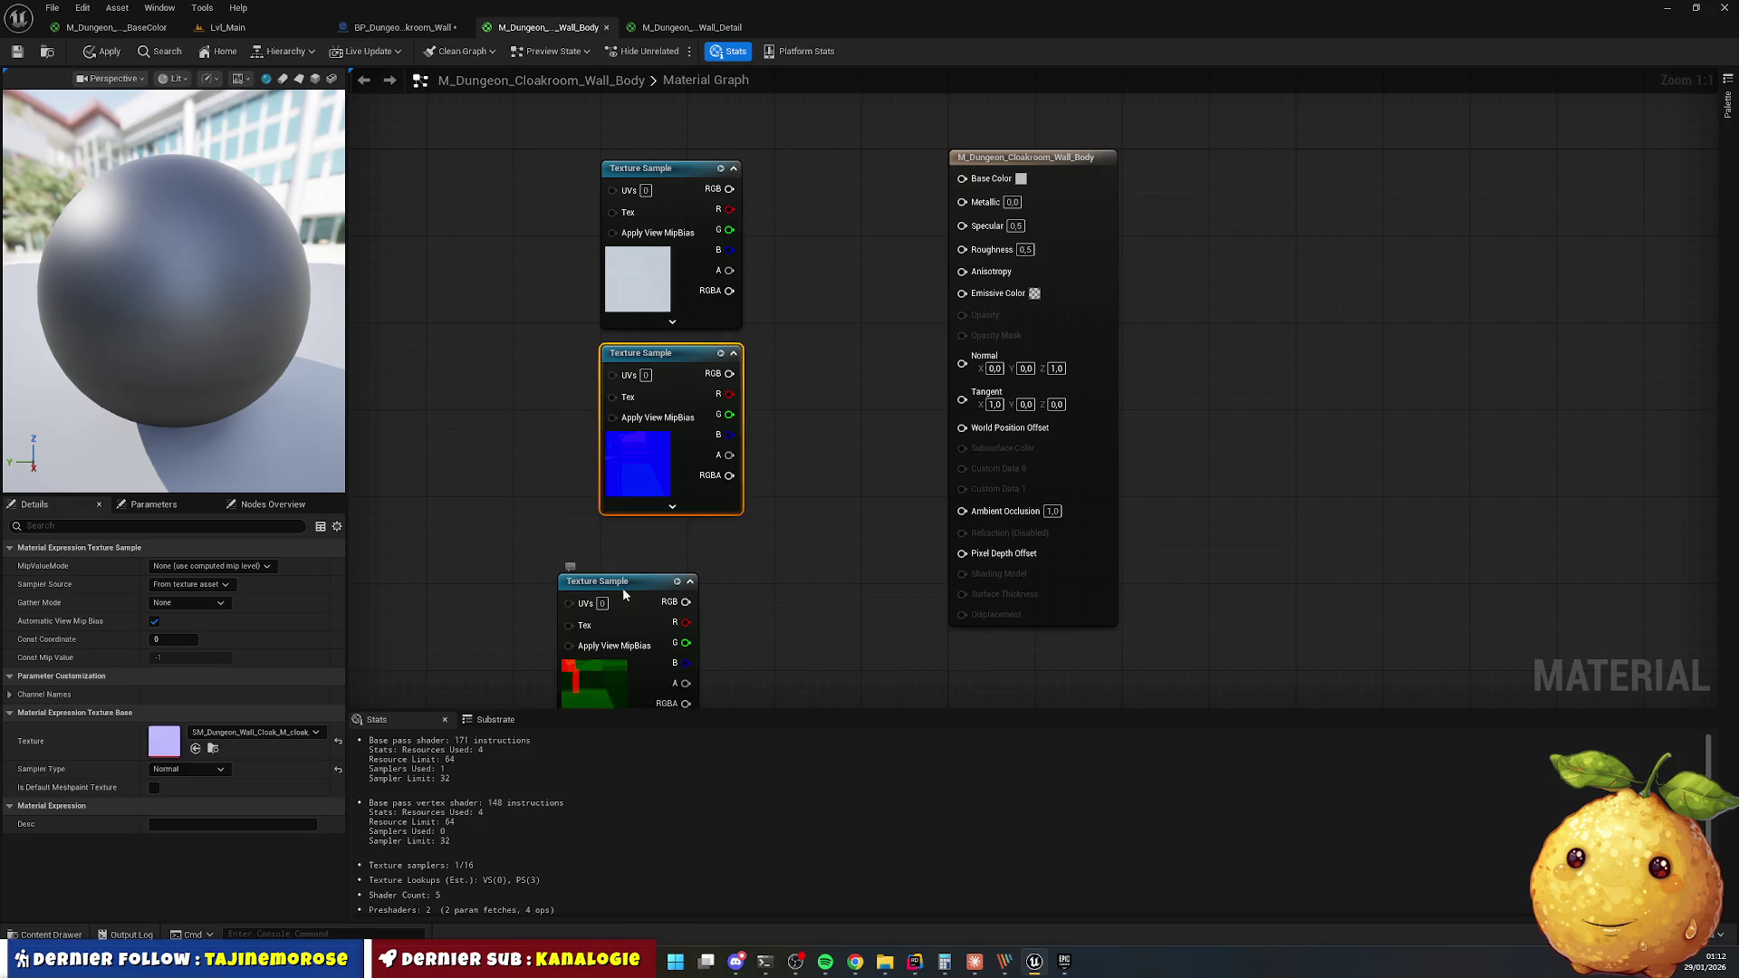
pyautogui.moveTo(620, 587); pyautogui.dragTo(661, 541)
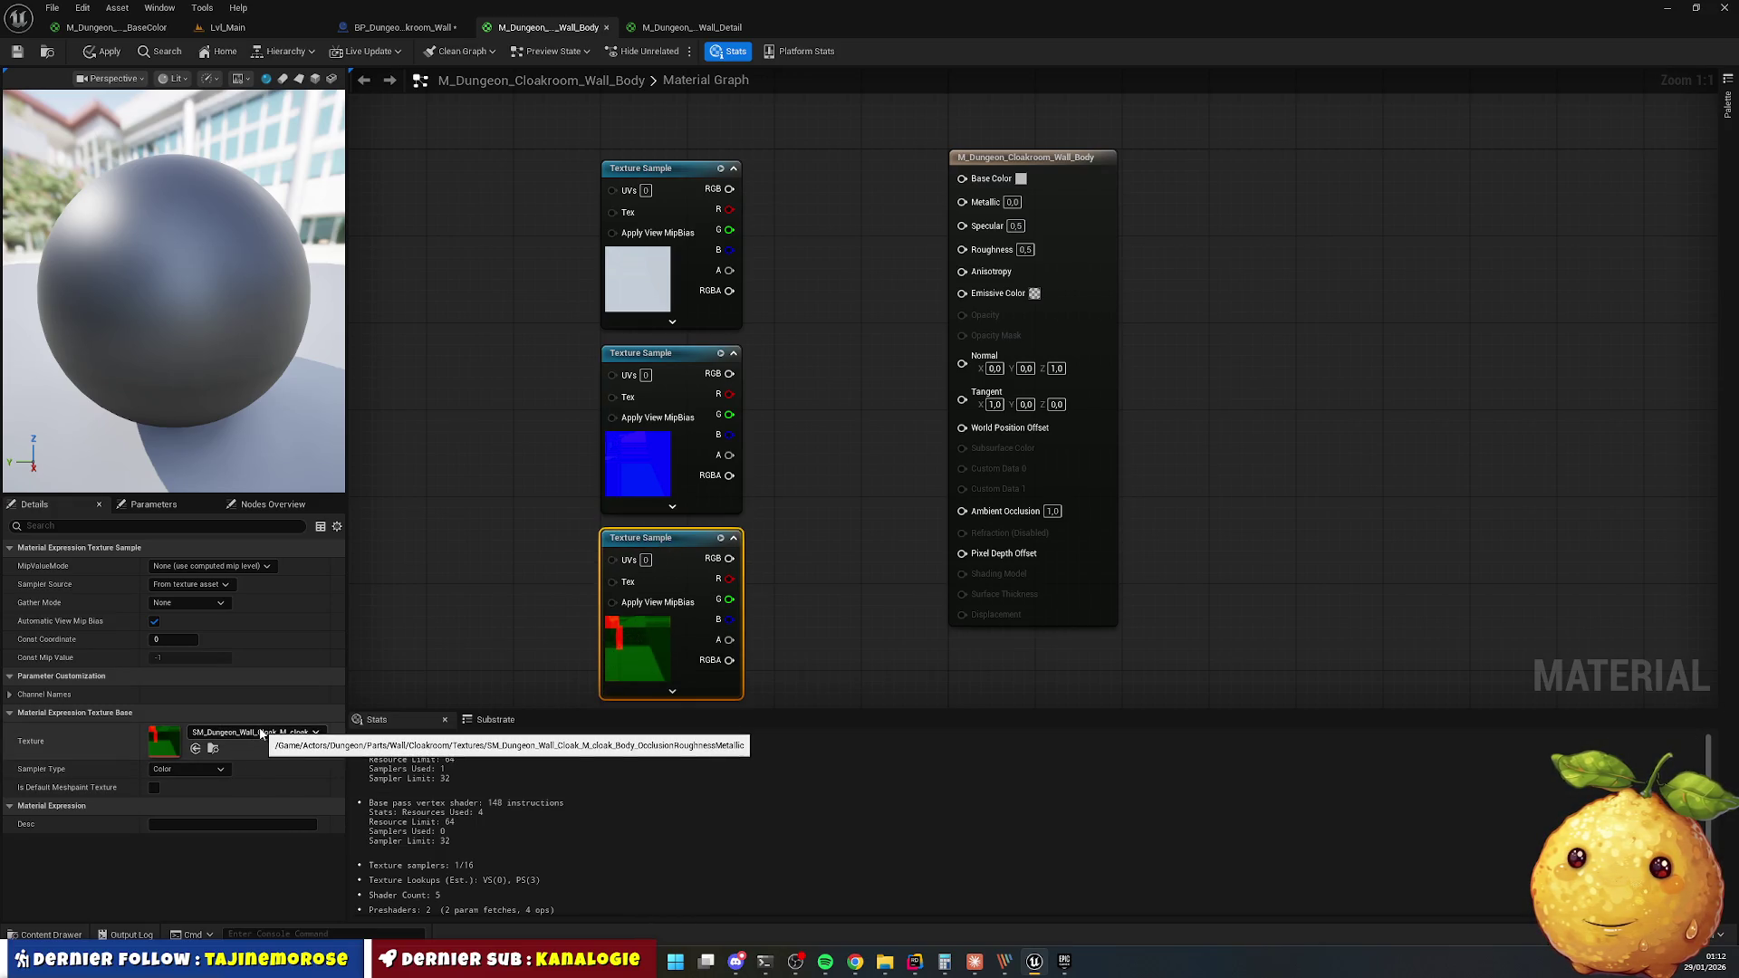
pyautogui.moveTo(730, 579); pyautogui.dragTo(964, 512)
pyautogui.moveTo(729, 599)
pyautogui.mouseDown()
pyautogui.moveTo(838, 535)
pyautogui.moveTo(962, 248)
pyautogui.mouseUp()
pyautogui.moveTo(729, 619)
pyautogui.mouseDown()
pyautogui.moveTo(942, 335)
pyautogui.moveTo(961, 200)
pyautogui.mouseUp()
pyautogui.moveTo(729, 373)
pyautogui.mouseDown()
pyautogui.moveTo(894, 400)
pyautogui.moveTo(962, 356)
pyautogui.mouseUp()
pyautogui.moveTo(729, 188); pyautogui.dragTo(962, 179)
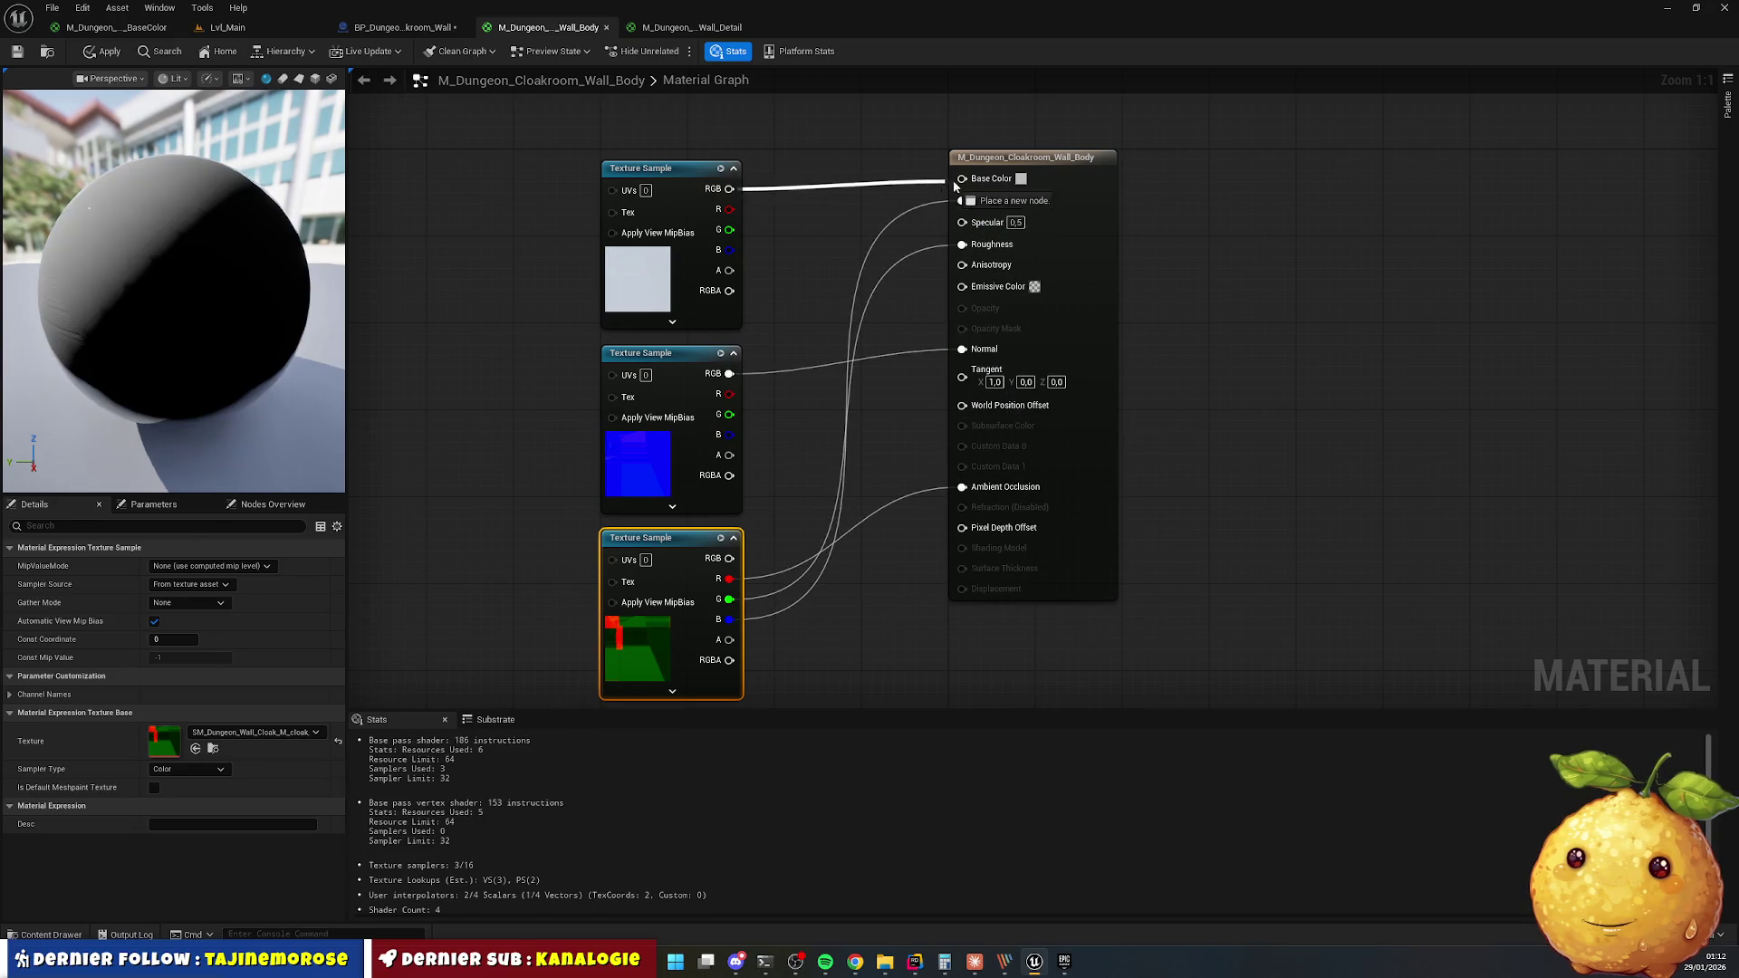
pyautogui.click(26, 54)
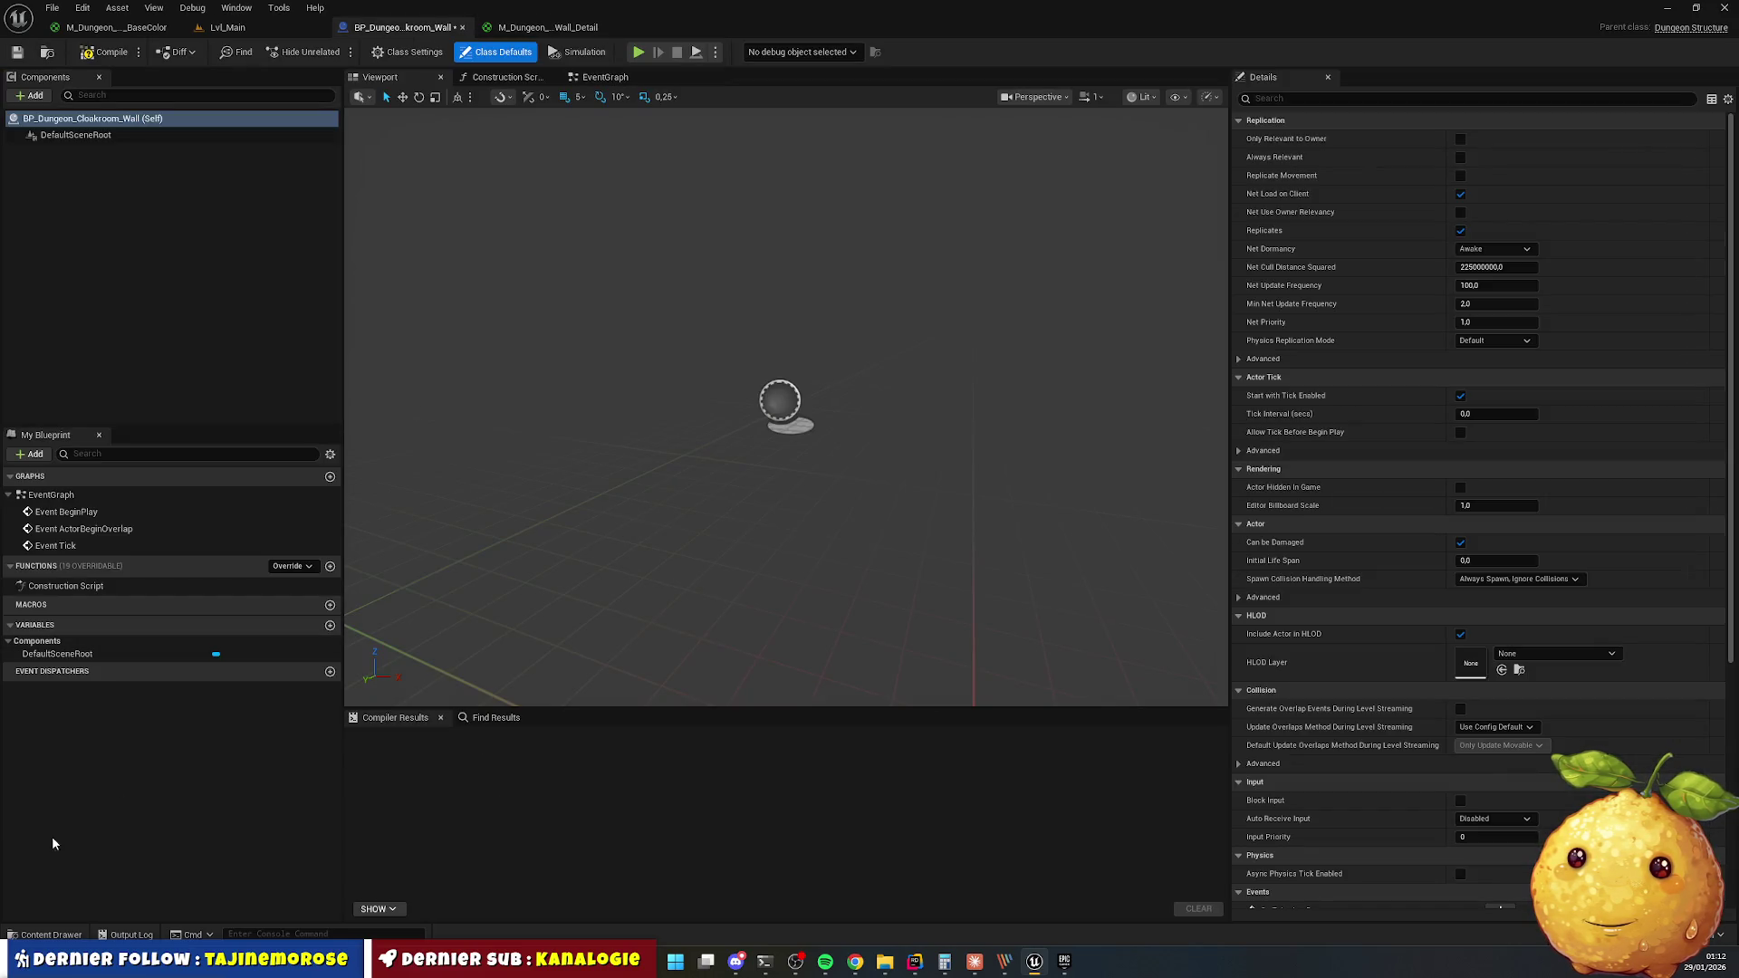
# Place the three Detail textures into the Wall_Detail material graph.
pyautogui.click(78, 929)
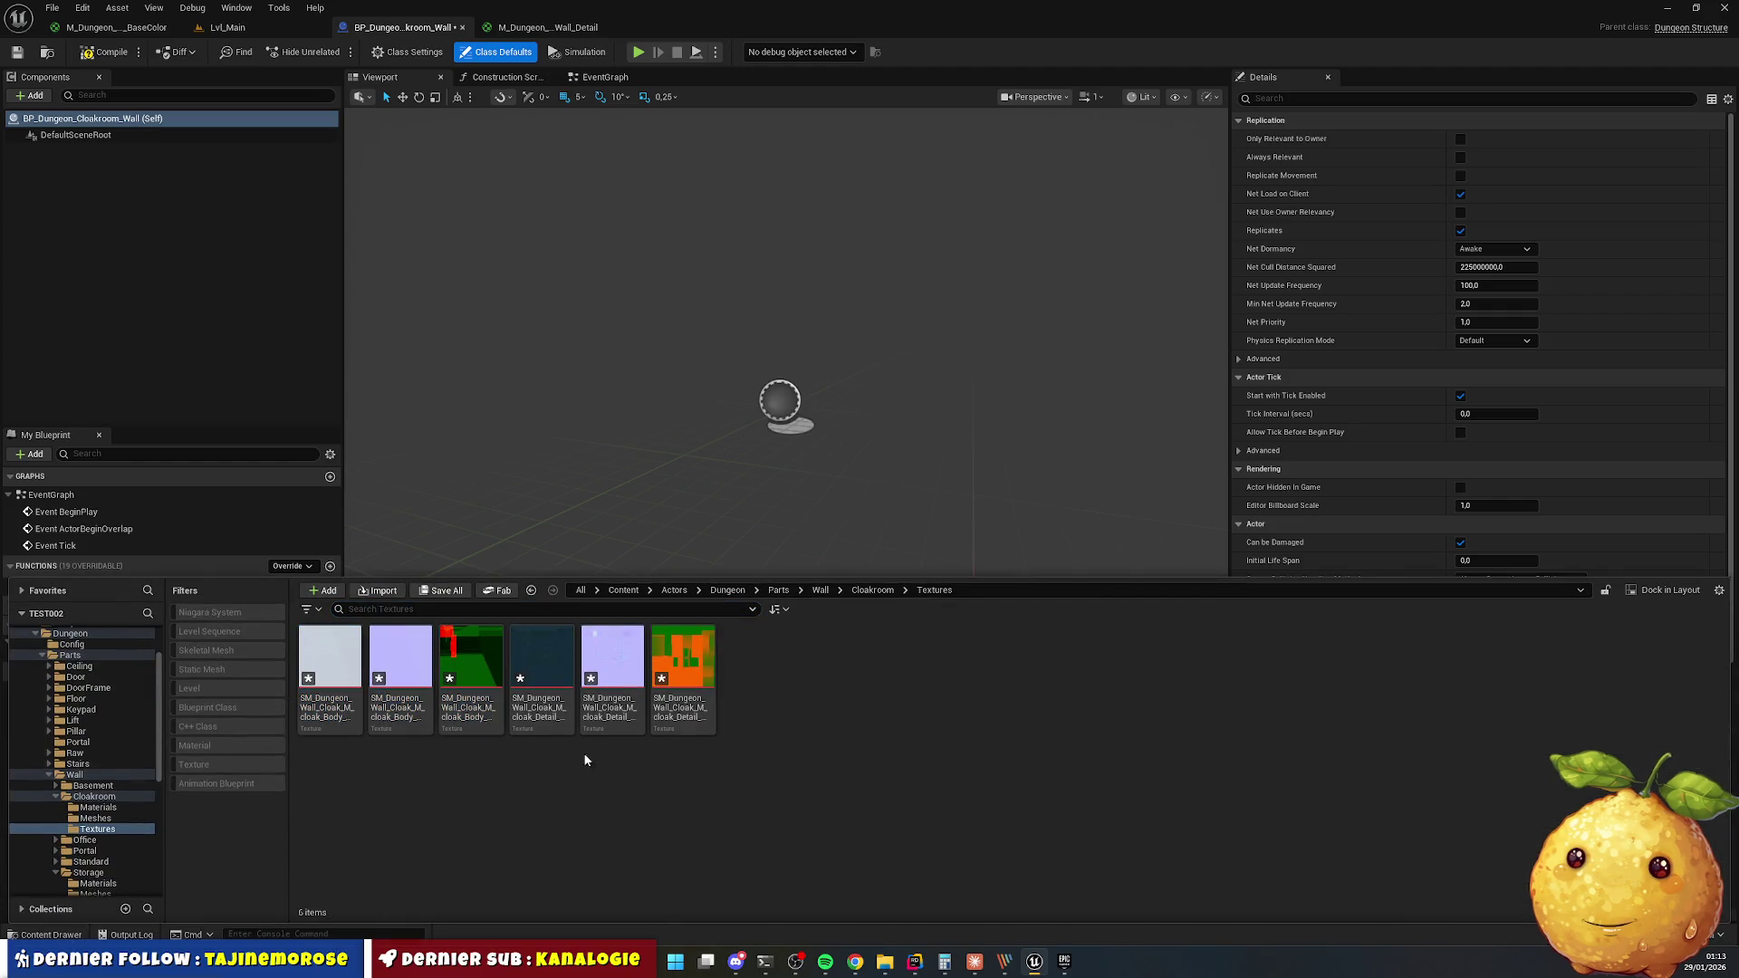
pyautogui.click(539, 314)
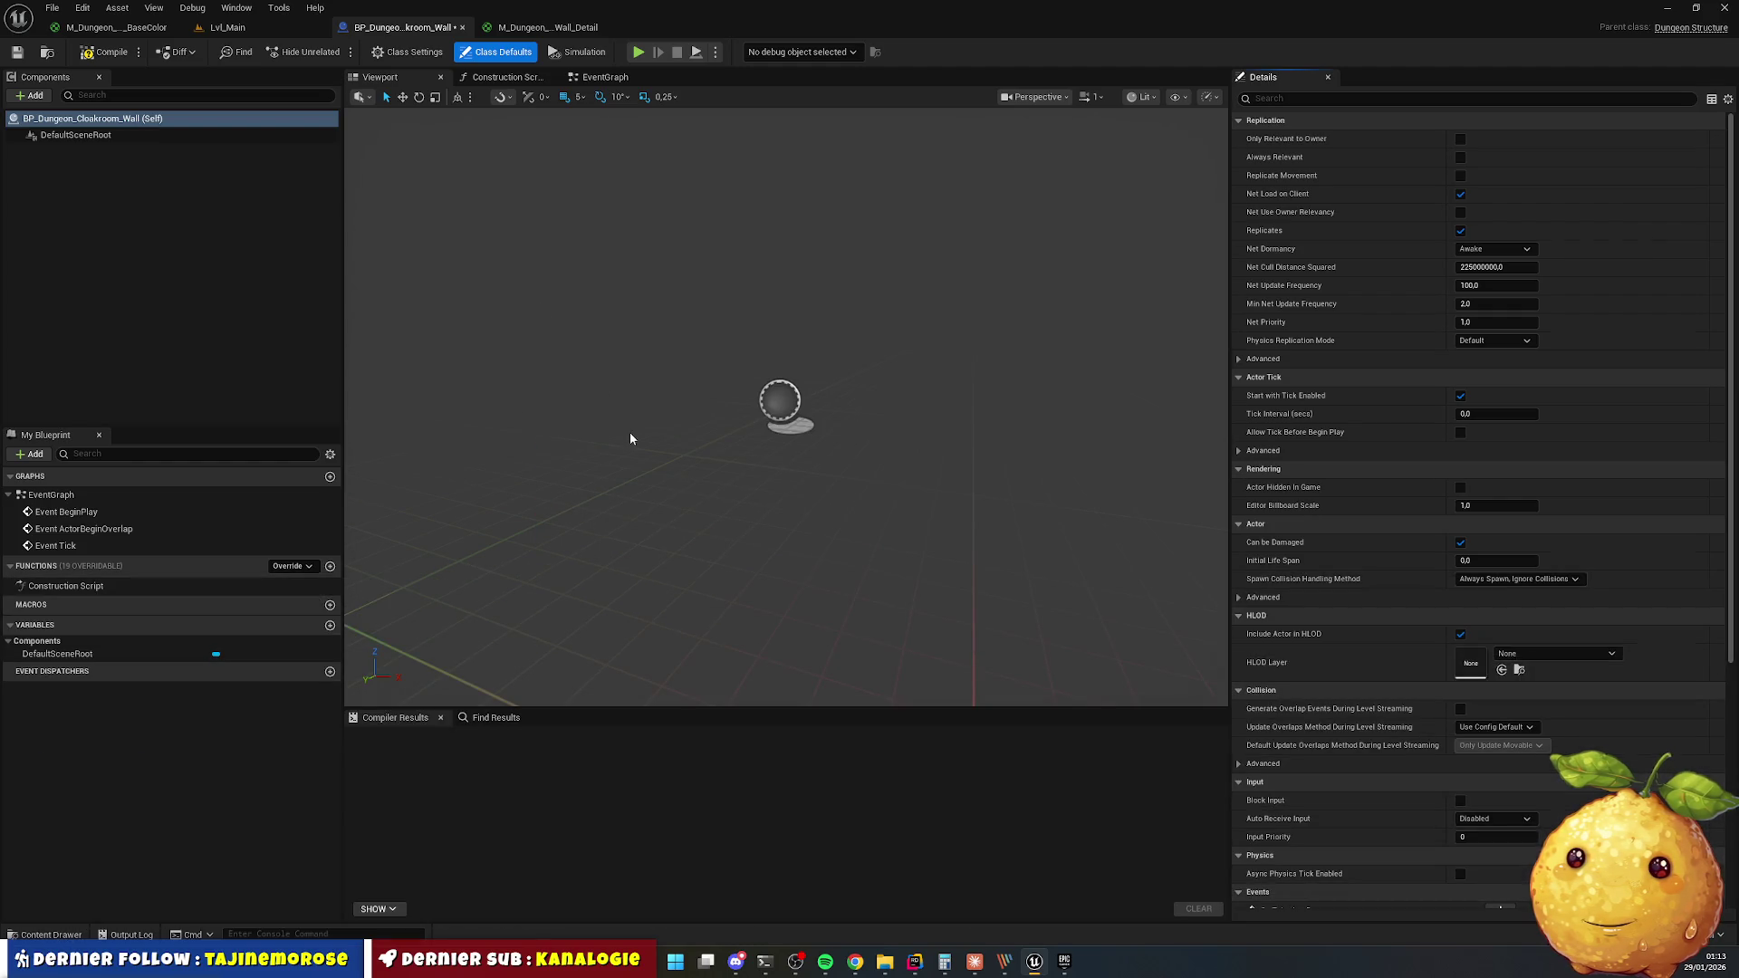
pyautogui.click(544, 28)
pyautogui.click(52, 934)
pyautogui.moveTo(569, 759)
pyautogui.mouseDown()
pyautogui.moveTo(610, 368)
pyautogui.moveTo(605, 391)
pyautogui.moveTo(670, 236)
pyautogui.mouseUp()
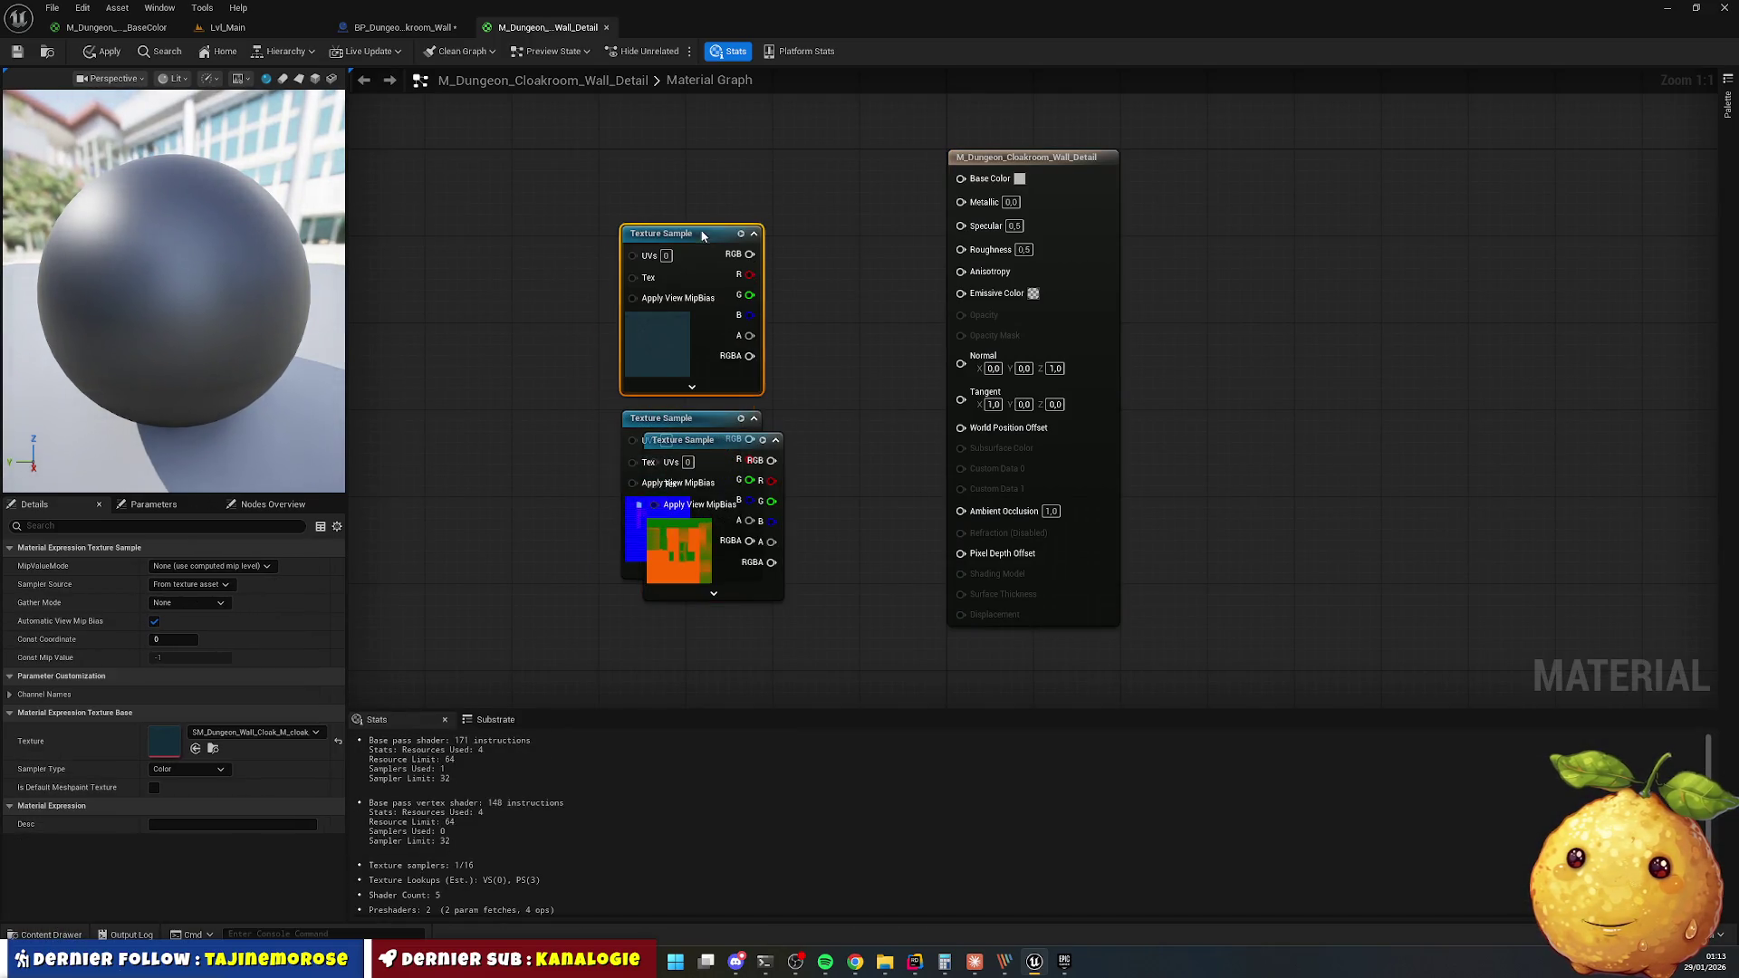
# Connect the Detail textures to Roughness, Metallic, Normal and Base Color, and save.
pyautogui.moveTo(705, 451)
pyautogui.mouseDown()
pyautogui.moveTo(683, 614)
pyautogui.moveTo(961, 510)
pyautogui.mouseUp()
pyautogui.moveTo(750, 665)
pyautogui.mouseDown()
pyautogui.moveTo(961, 247)
pyautogui.moveTo(806, 661)
pyautogui.moveTo(750, 684)
pyautogui.mouseUp()
pyautogui.moveTo(750, 438)
pyautogui.mouseDown()
pyautogui.moveTo(849, 433)
pyautogui.moveTo(961, 357)
pyautogui.mouseUp()
pyautogui.moveTo(968, 188); pyautogui.dragTo(938, 179)
pyautogui.moveTo(758, 252); pyautogui.dragTo(750, 254)
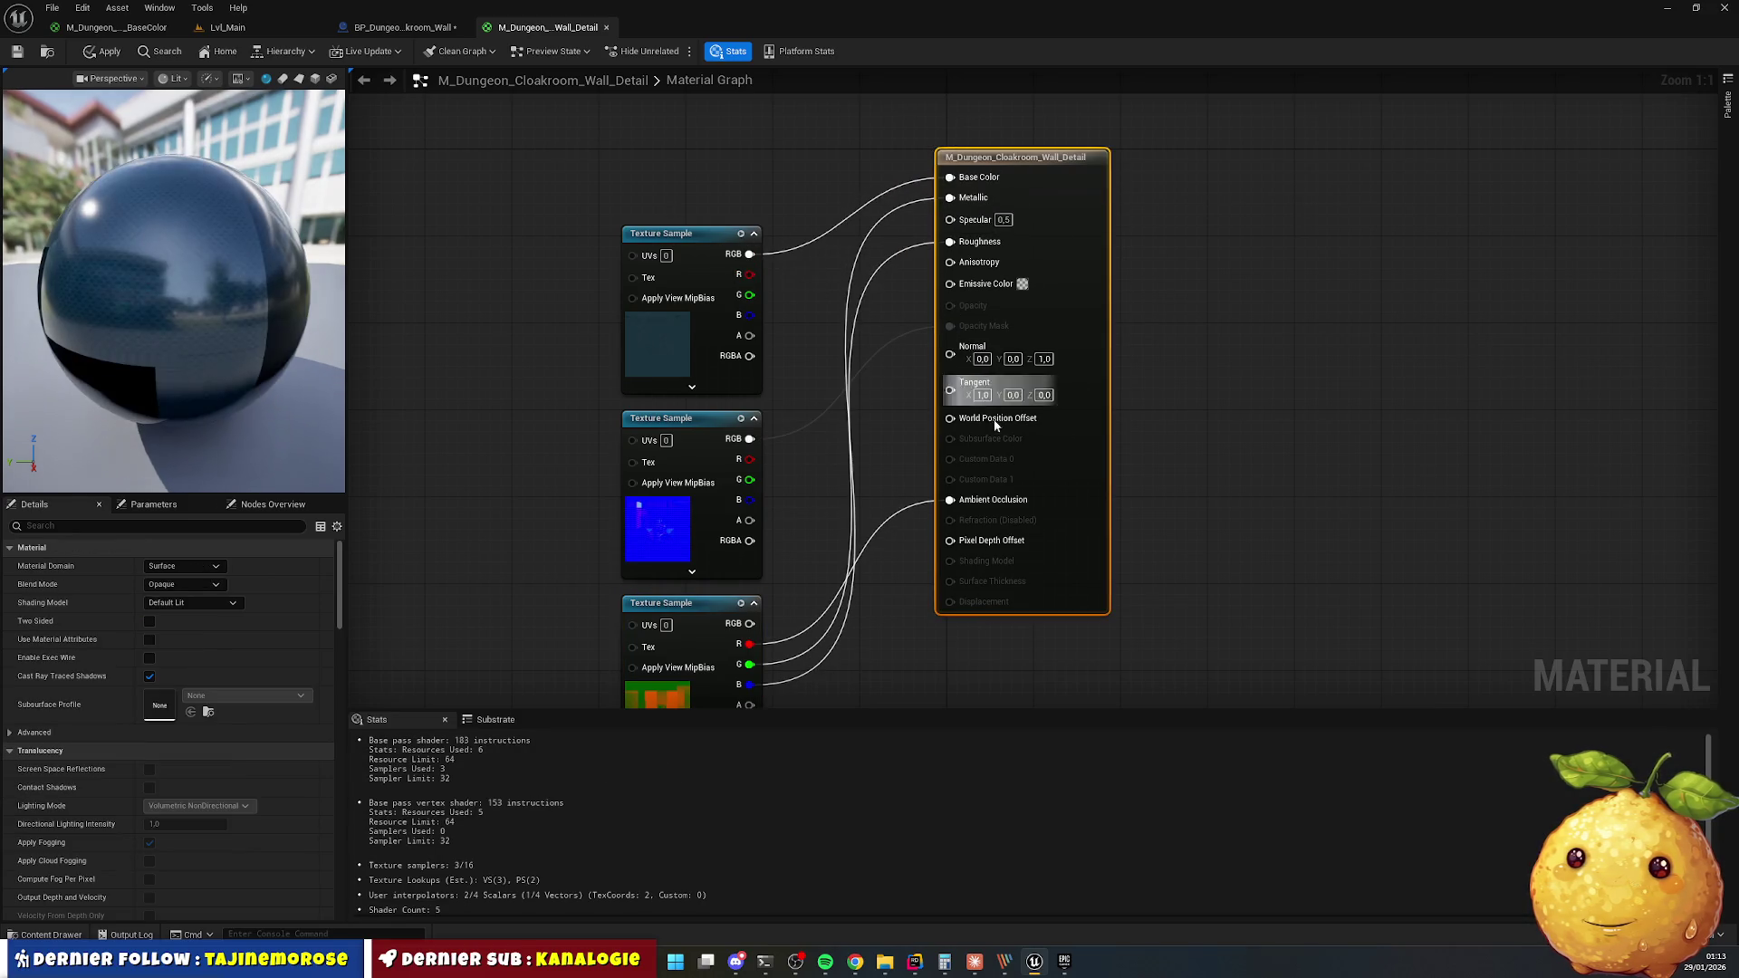
pyautogui.click(521, 169)
pyautogui.click(18, 51)
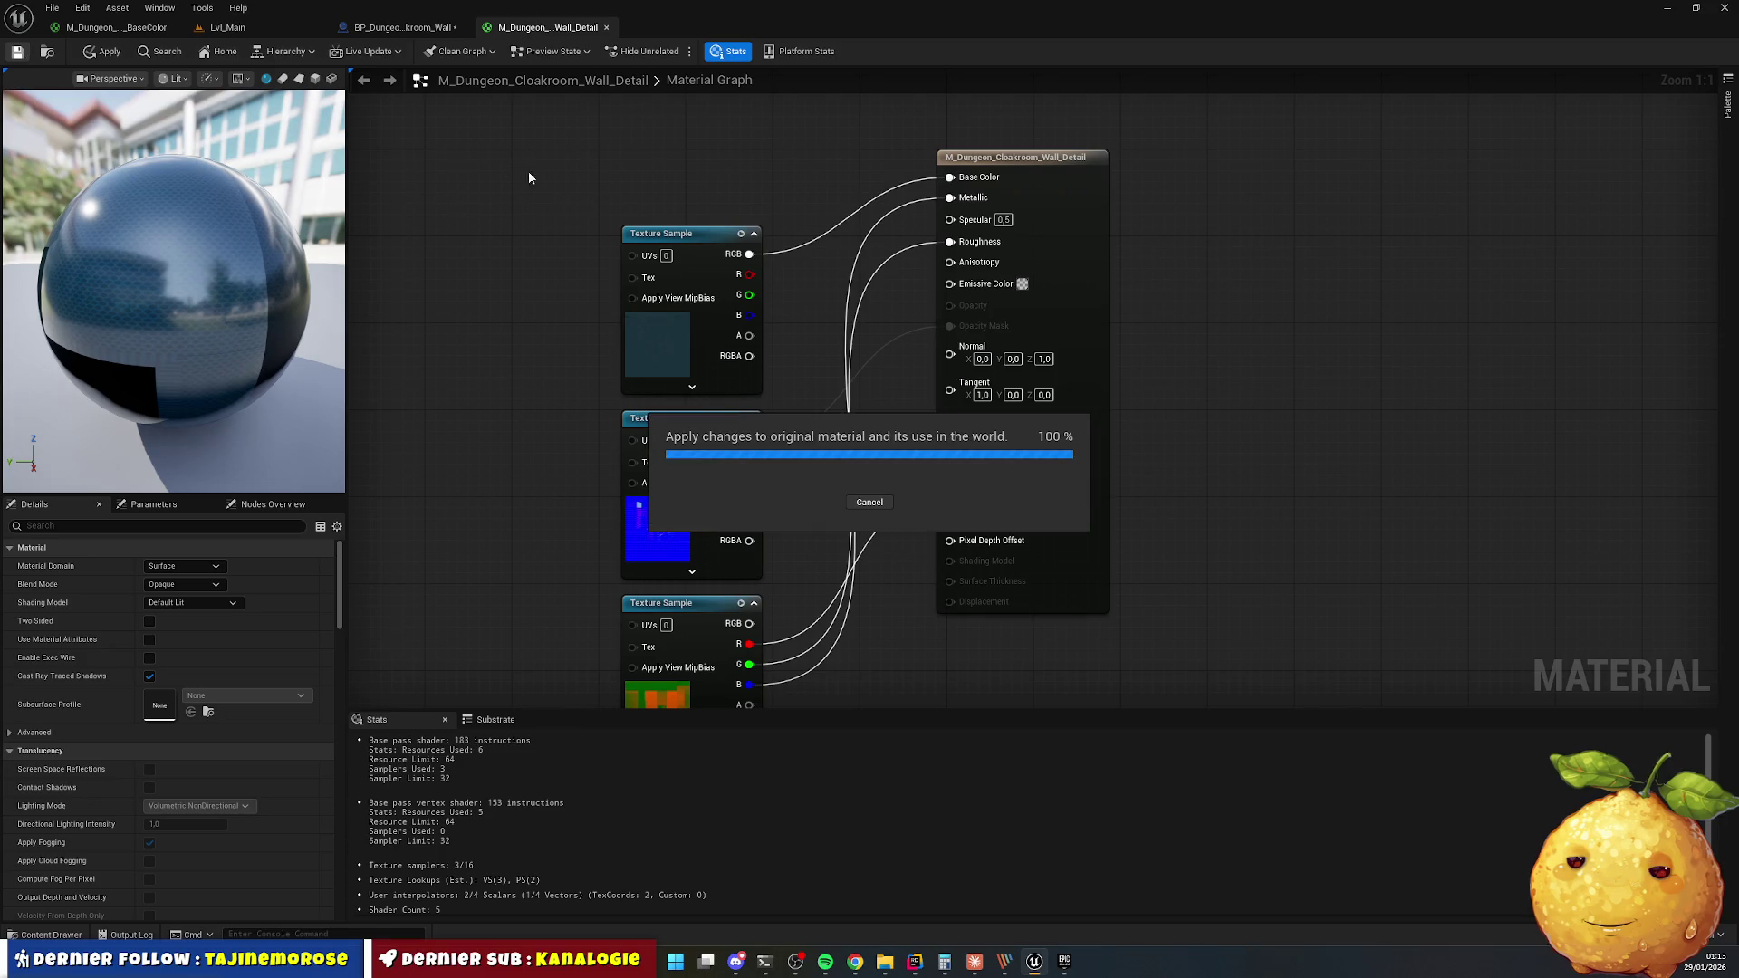
# Add a StaticMesh component using SM_Dungeon_Wall_Cloak and compile the blueprint.
pyautogui.click(606, 27)
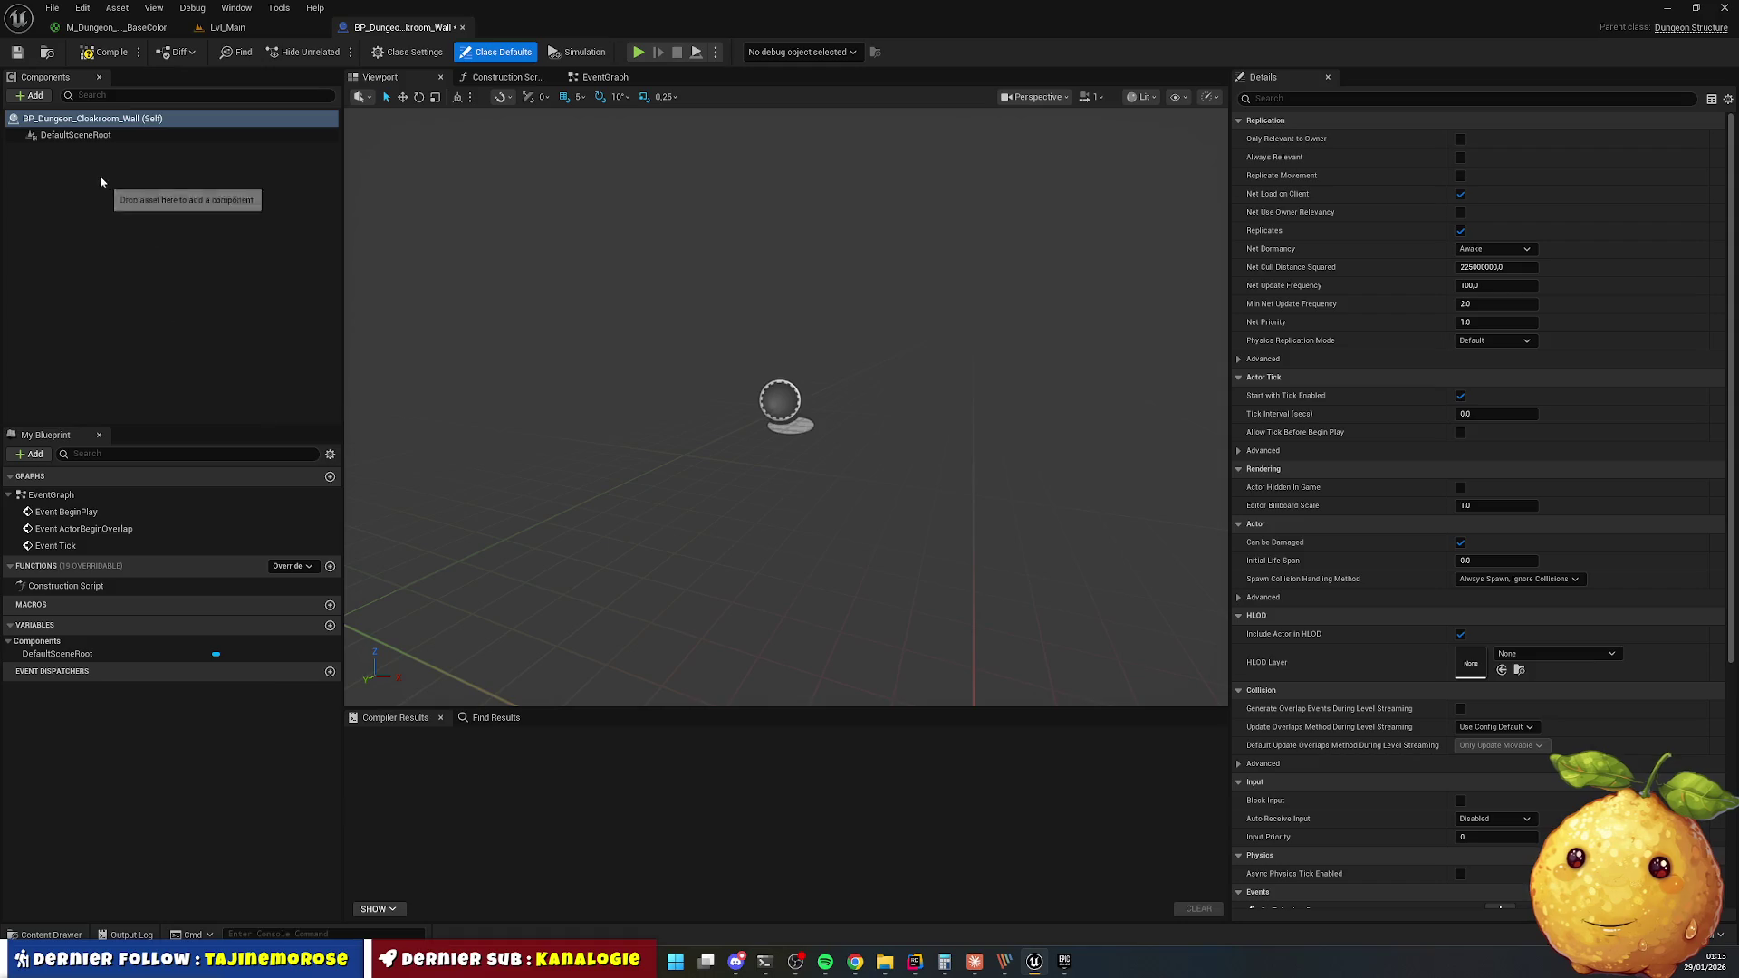
pyautogui.click(54, 135)
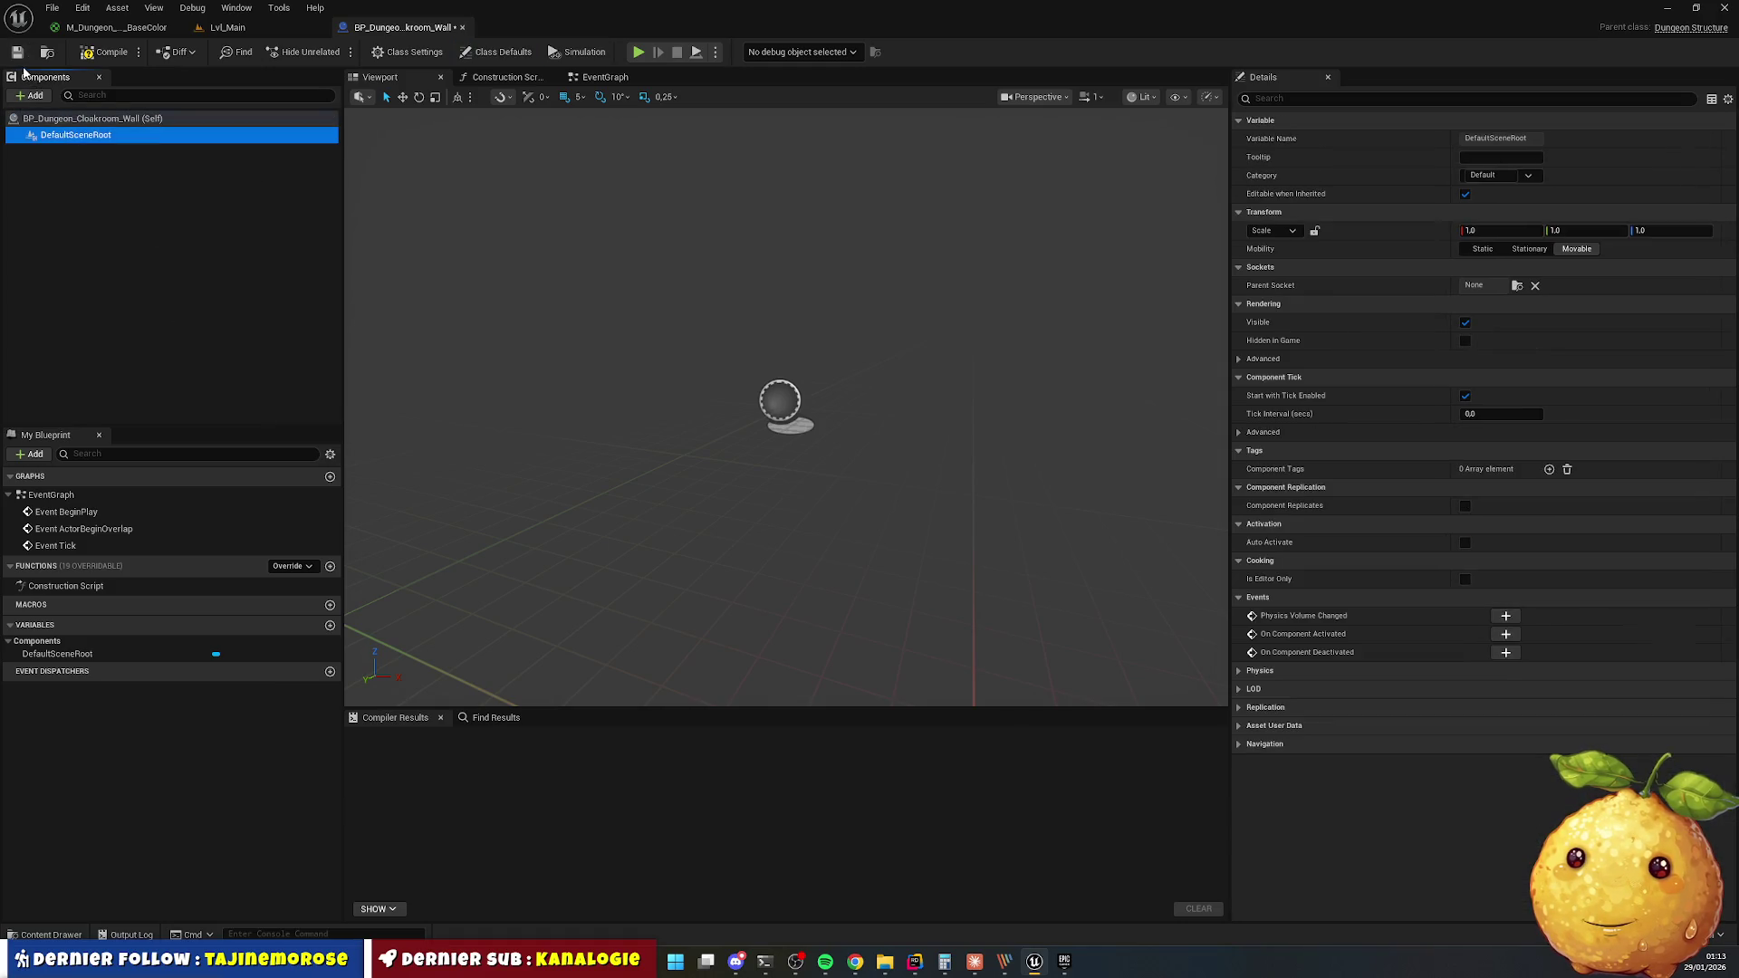
pyautogui.click(34, 96)
pyautogui.click(54, 254)
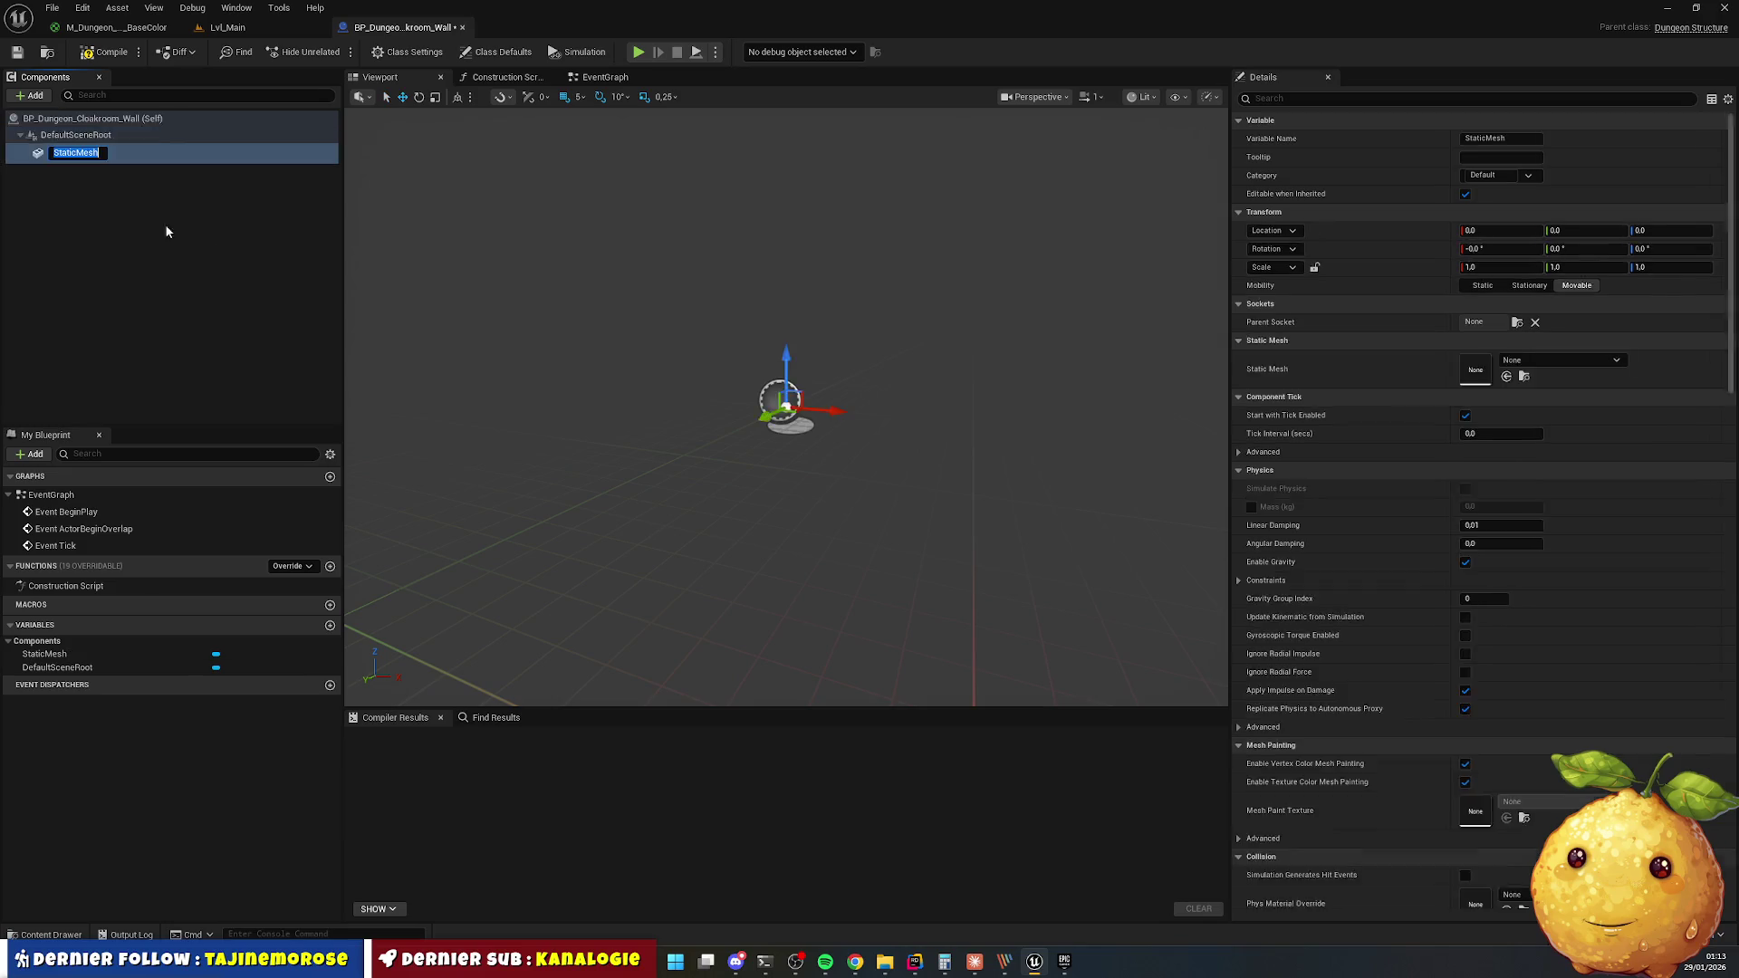
pyautogui.click(116, 156)
pyautogui.click(46, 935)
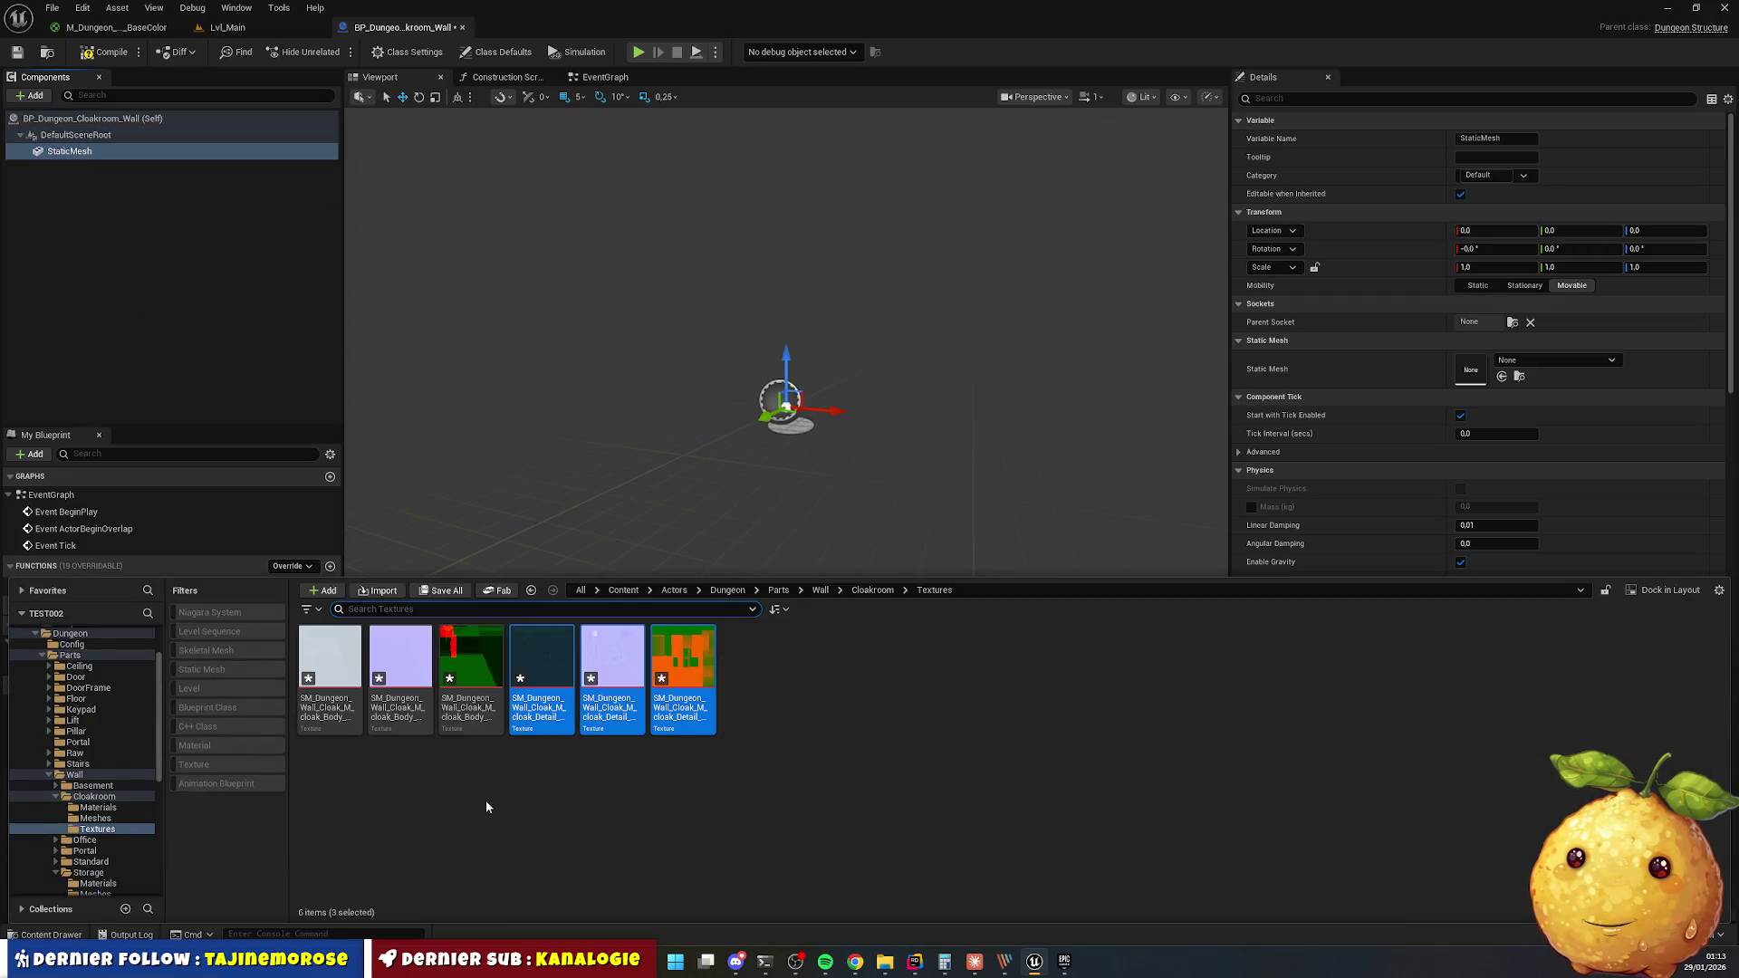
pyautogui.doubleClick(399, 656)
pyautogui.moveTo(329, 656)
pyautogui.mouseDown()
pyautogui.moveTo(1503, 444)
pyautogui.moveTo(1504, 364)
pyautogui.mouseUp()
pyautogui.scroll(-5, 660, 412)
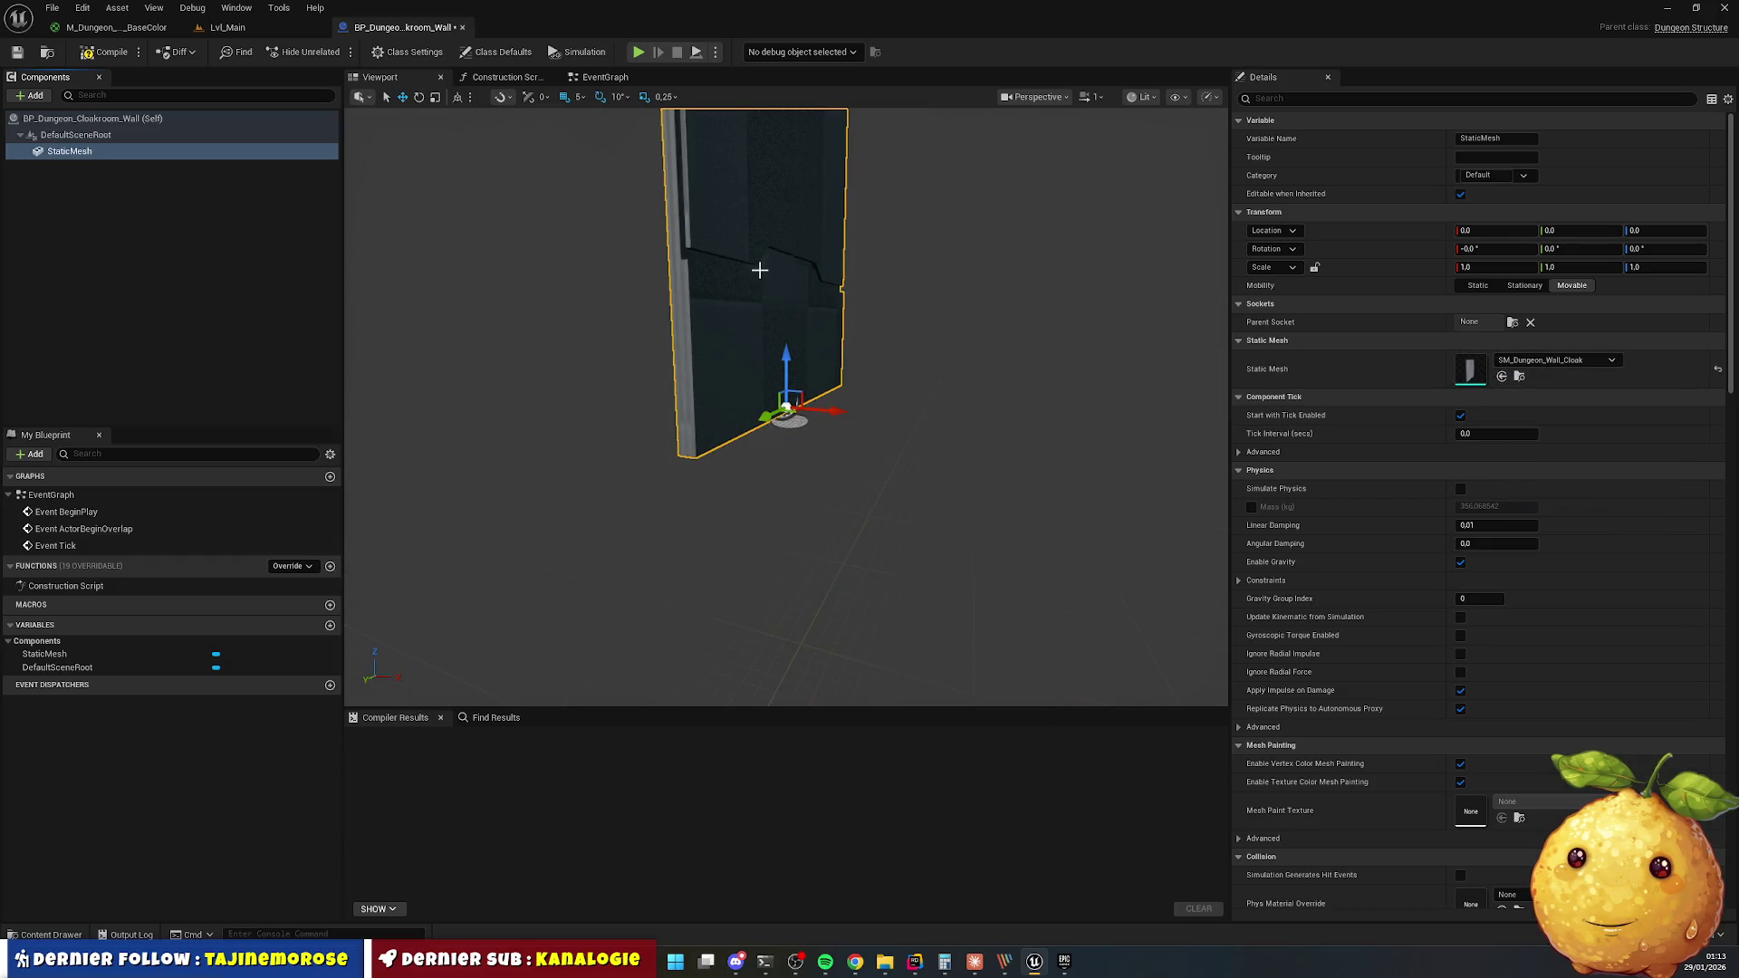
pyautogui.press('F7')
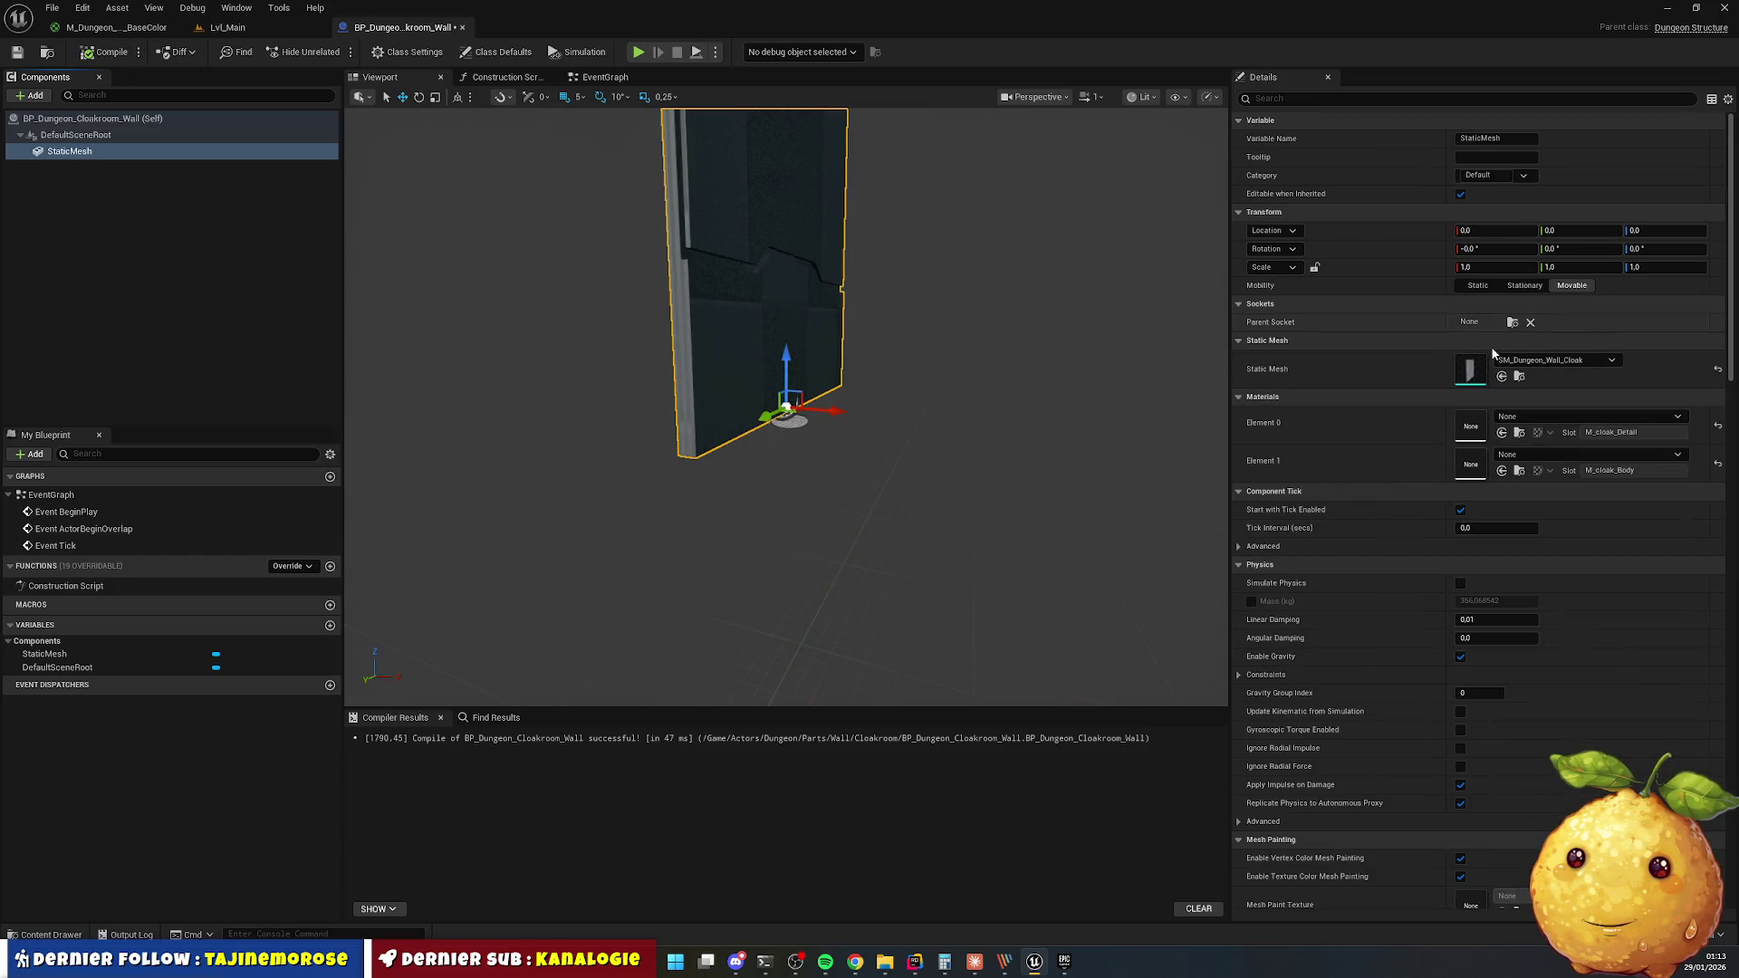
# Assign M_Dungeon_Cloakroom_Wall_Body to the mesh's Element 0 material slot.
pyautogui.click(47, 935)
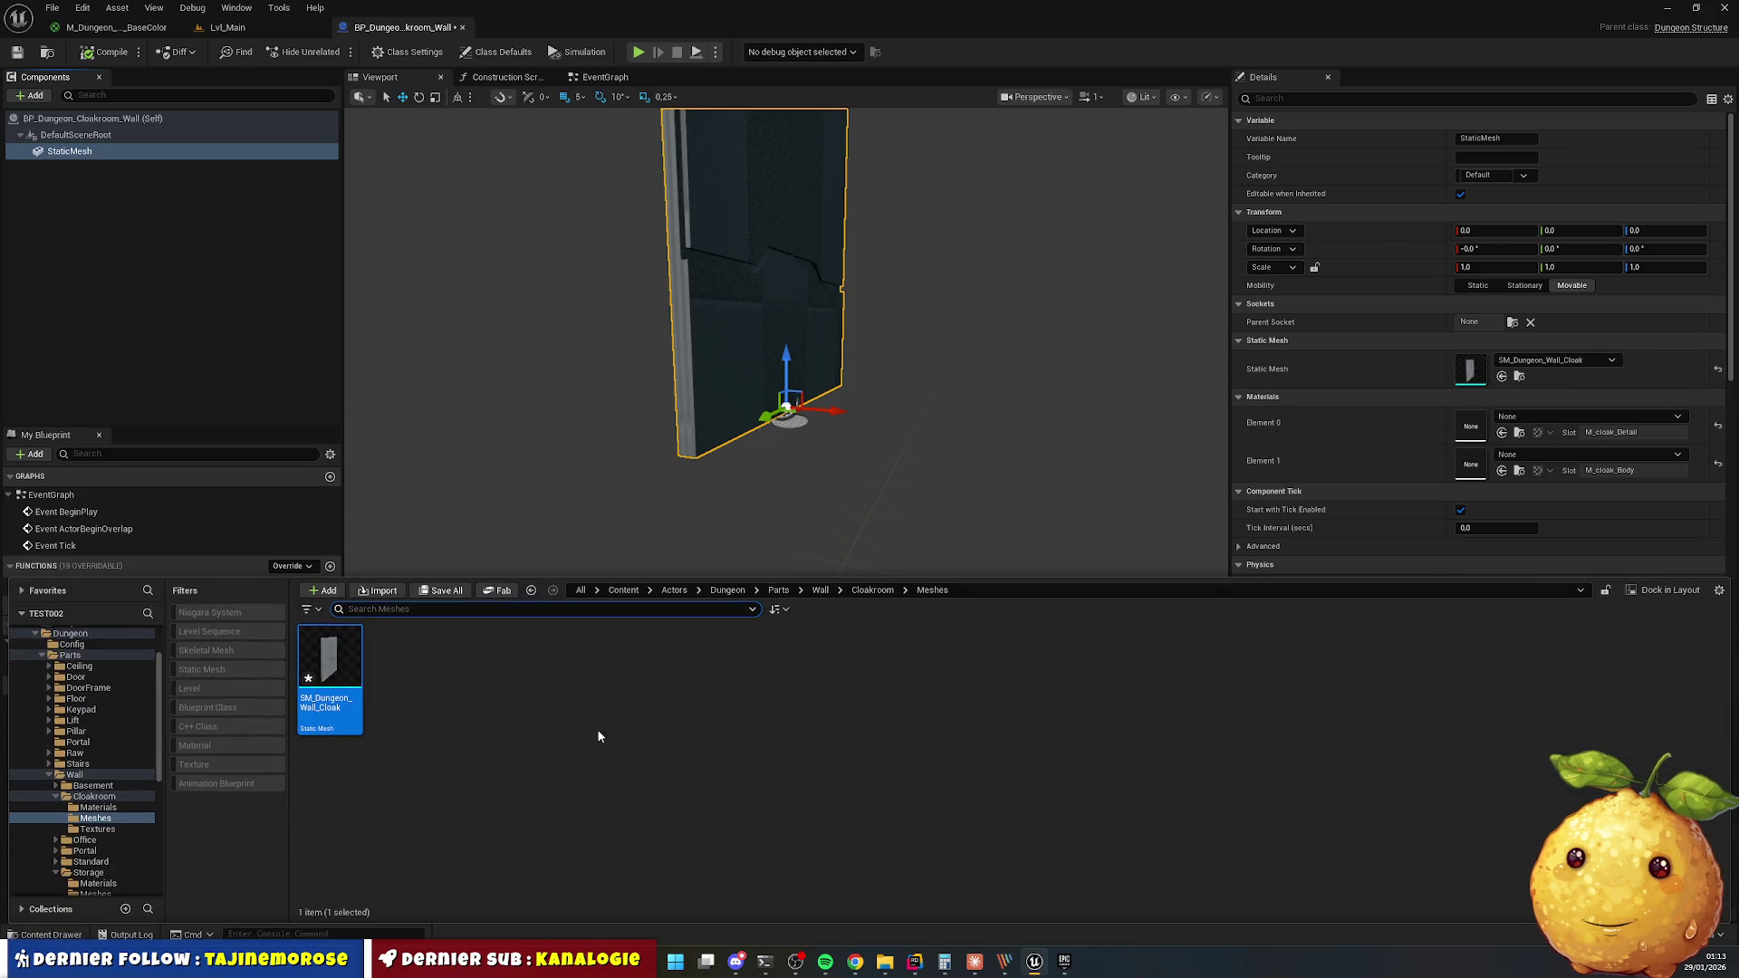
pyautogui.click(872, 590)
pyautogui.click(489, 698)
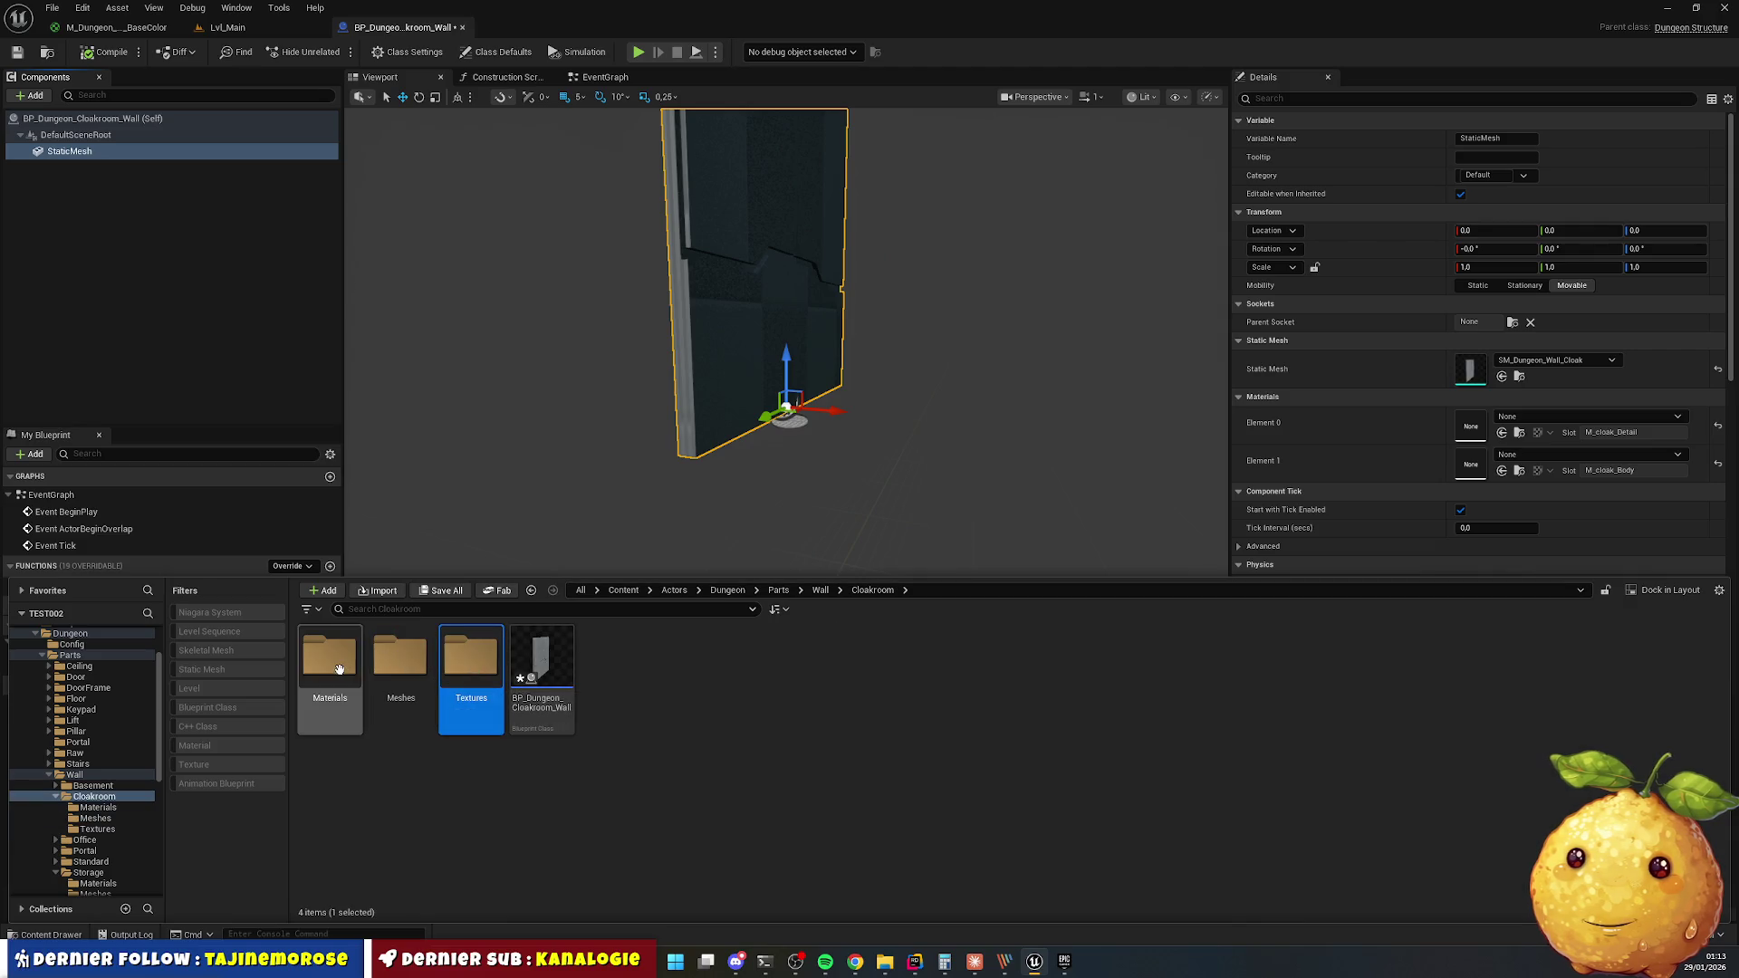
pyautogui.doubleClick(358, 675)
pyautogui.moveTo(337, 660)
pyautogui.mouseDown()
pyautogui.moveTo(1313, 516)
pyautogui.moveTo(1545, 444)
pyautogui.moveTo(1548, 424)
pyautogui.mouseUp()
# Put Wall_Detail on Element 0 and Wall_Body on Element 1, then save the blueprint.
pyautogui.click(45, 934)
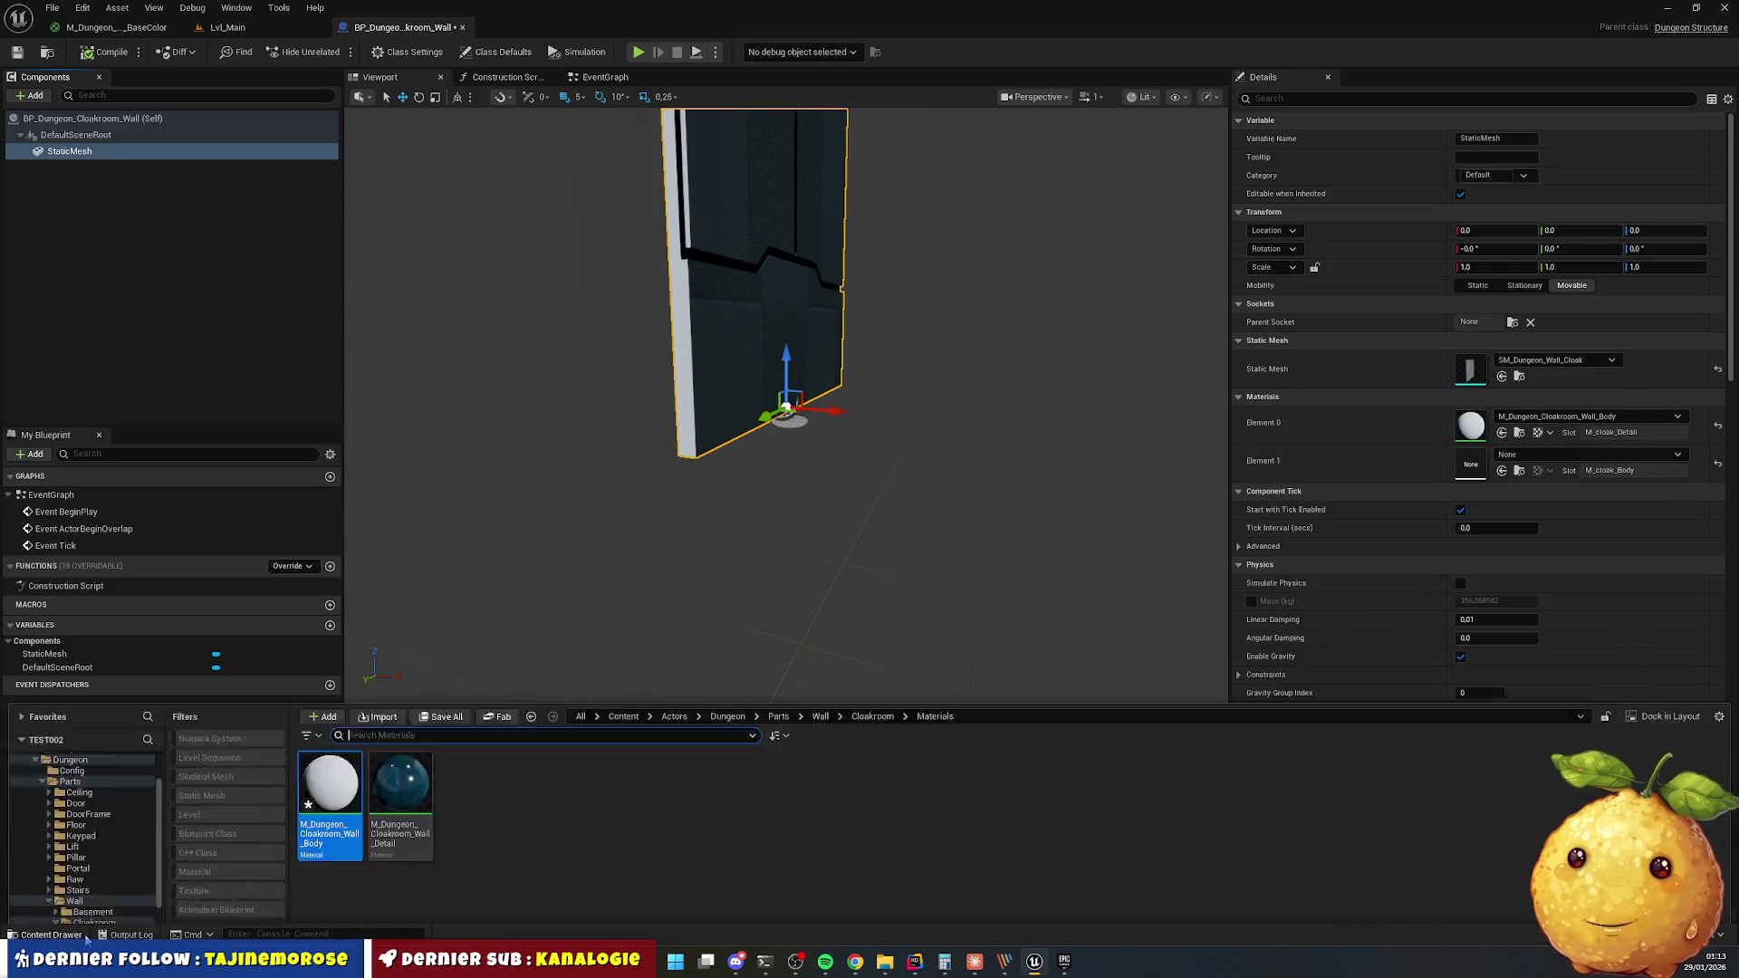
pyautogui.moveTo(400, 679)
pyautogui.mouseDown()
pyautogui.moveTo(1263, 541)
pyautogui.moveTo(1540, 462)
pyautogui.mouseUp()
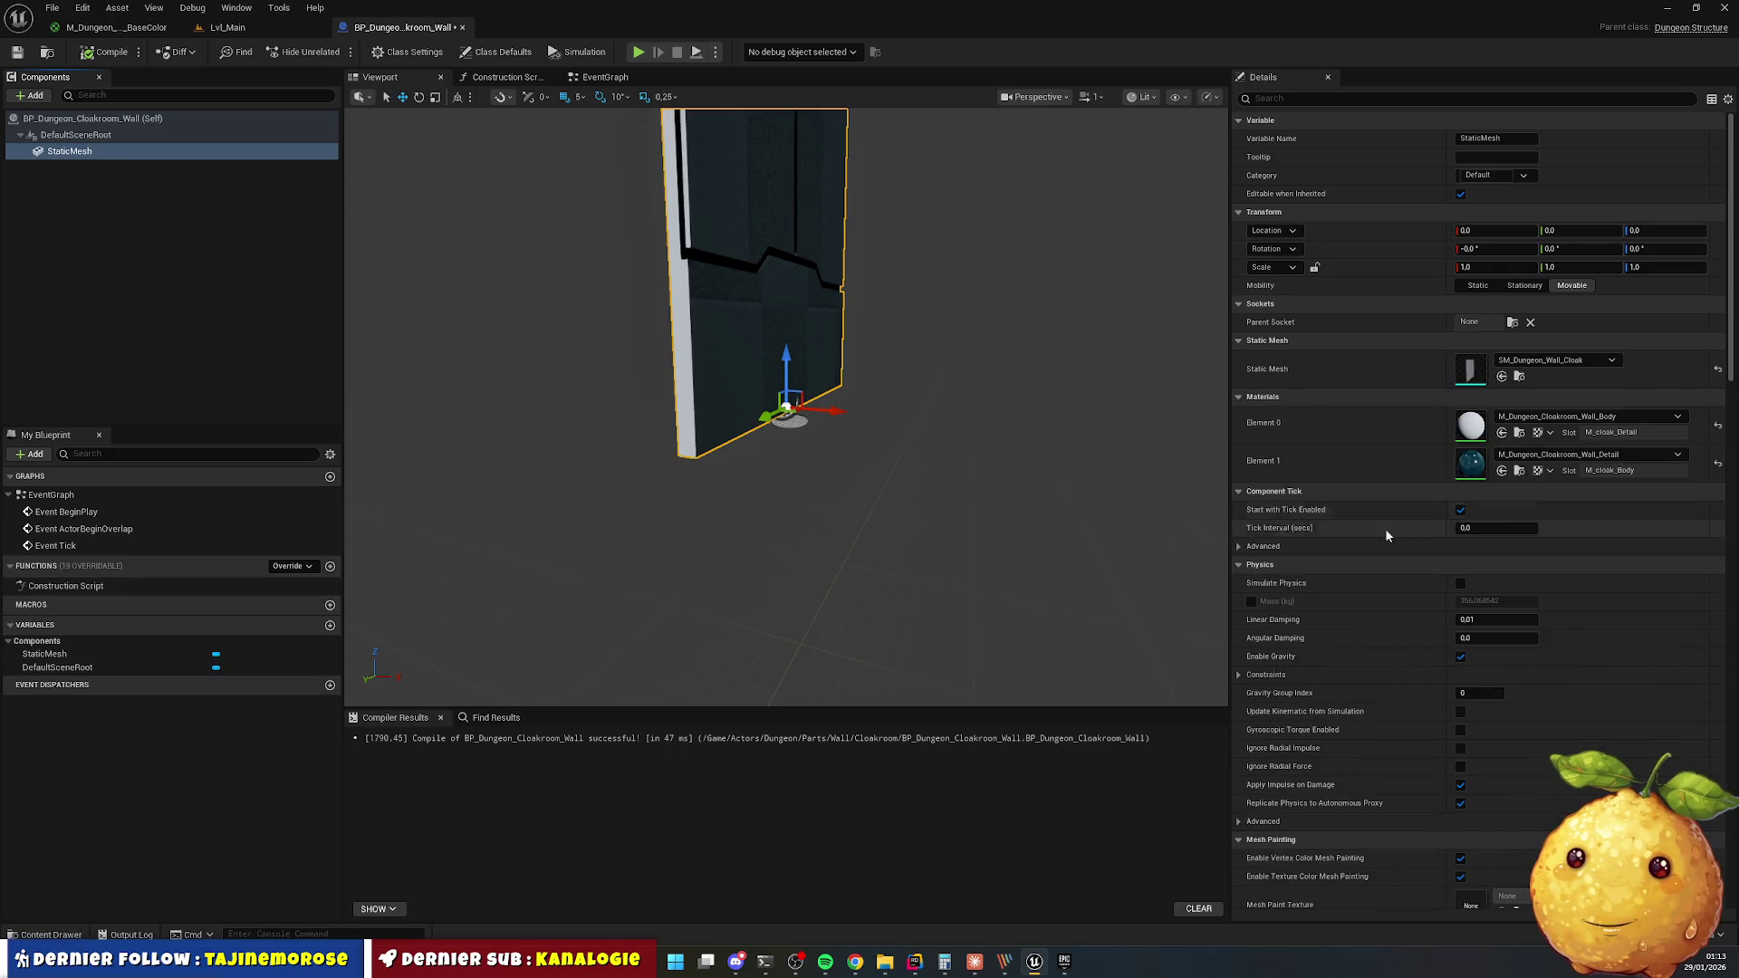
pyautogui.moveTo(918, 342)
pyautogui.mouseDown()
pyautogui.moveTo(860, 213)
pyautogui.moveTo(543, 226)
pyautogui.mouseUp()
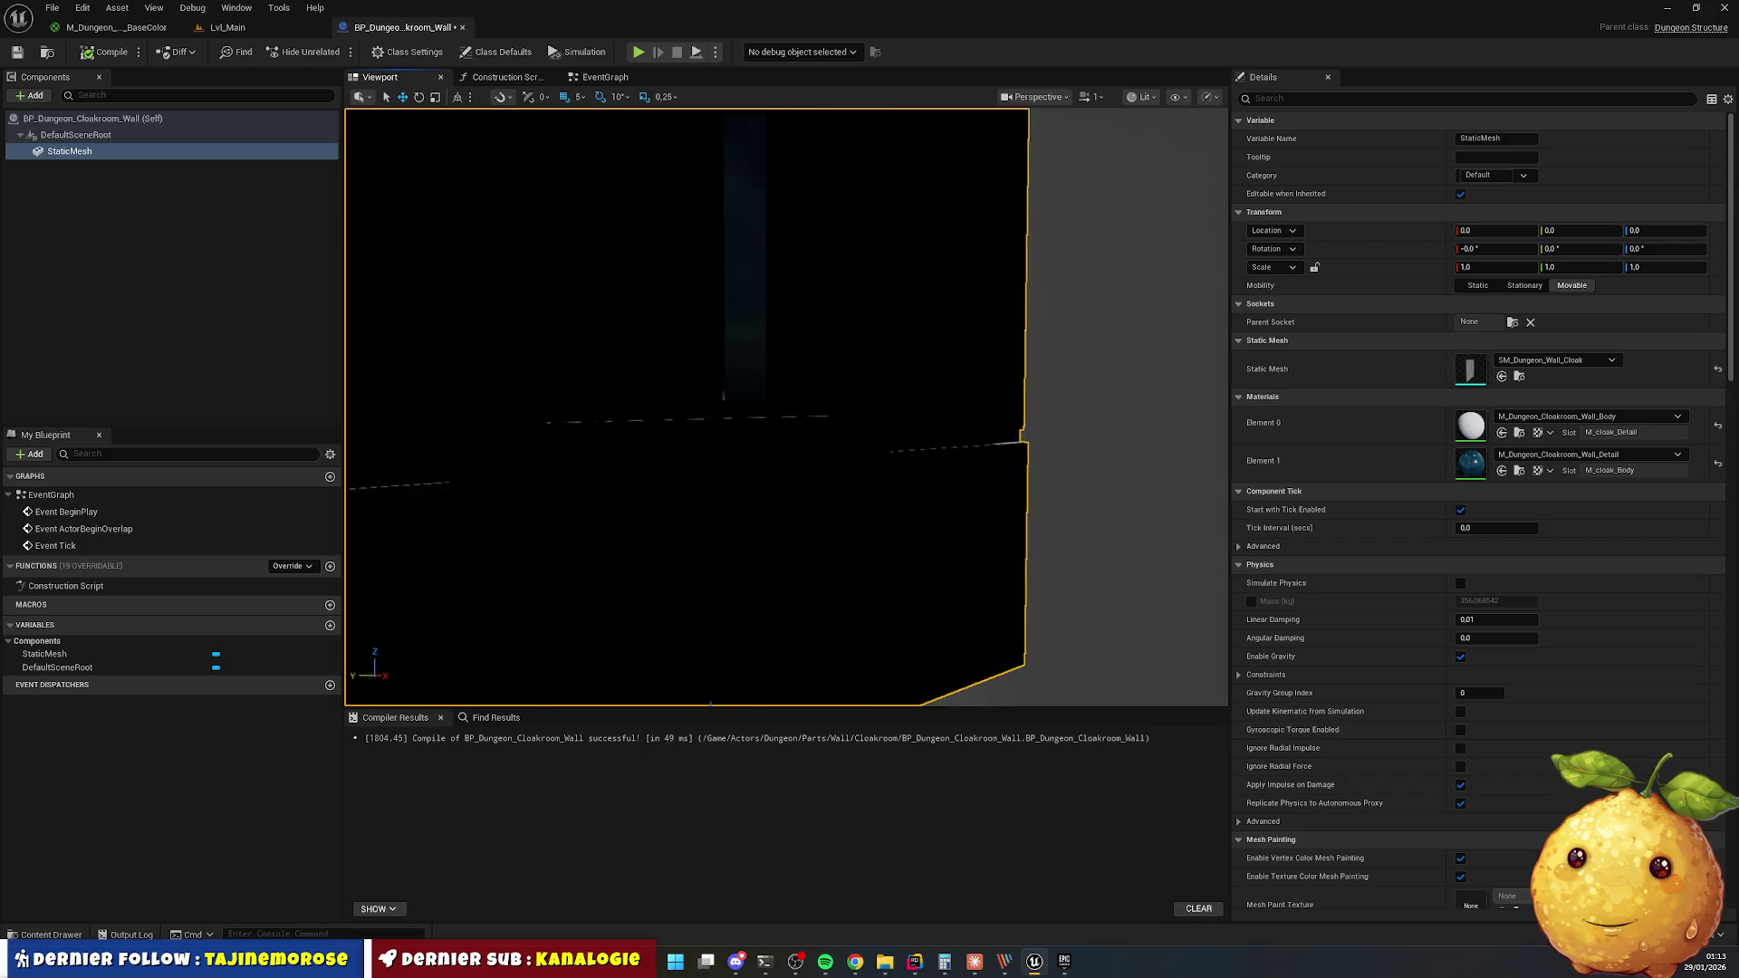
pyautogui.press('f')
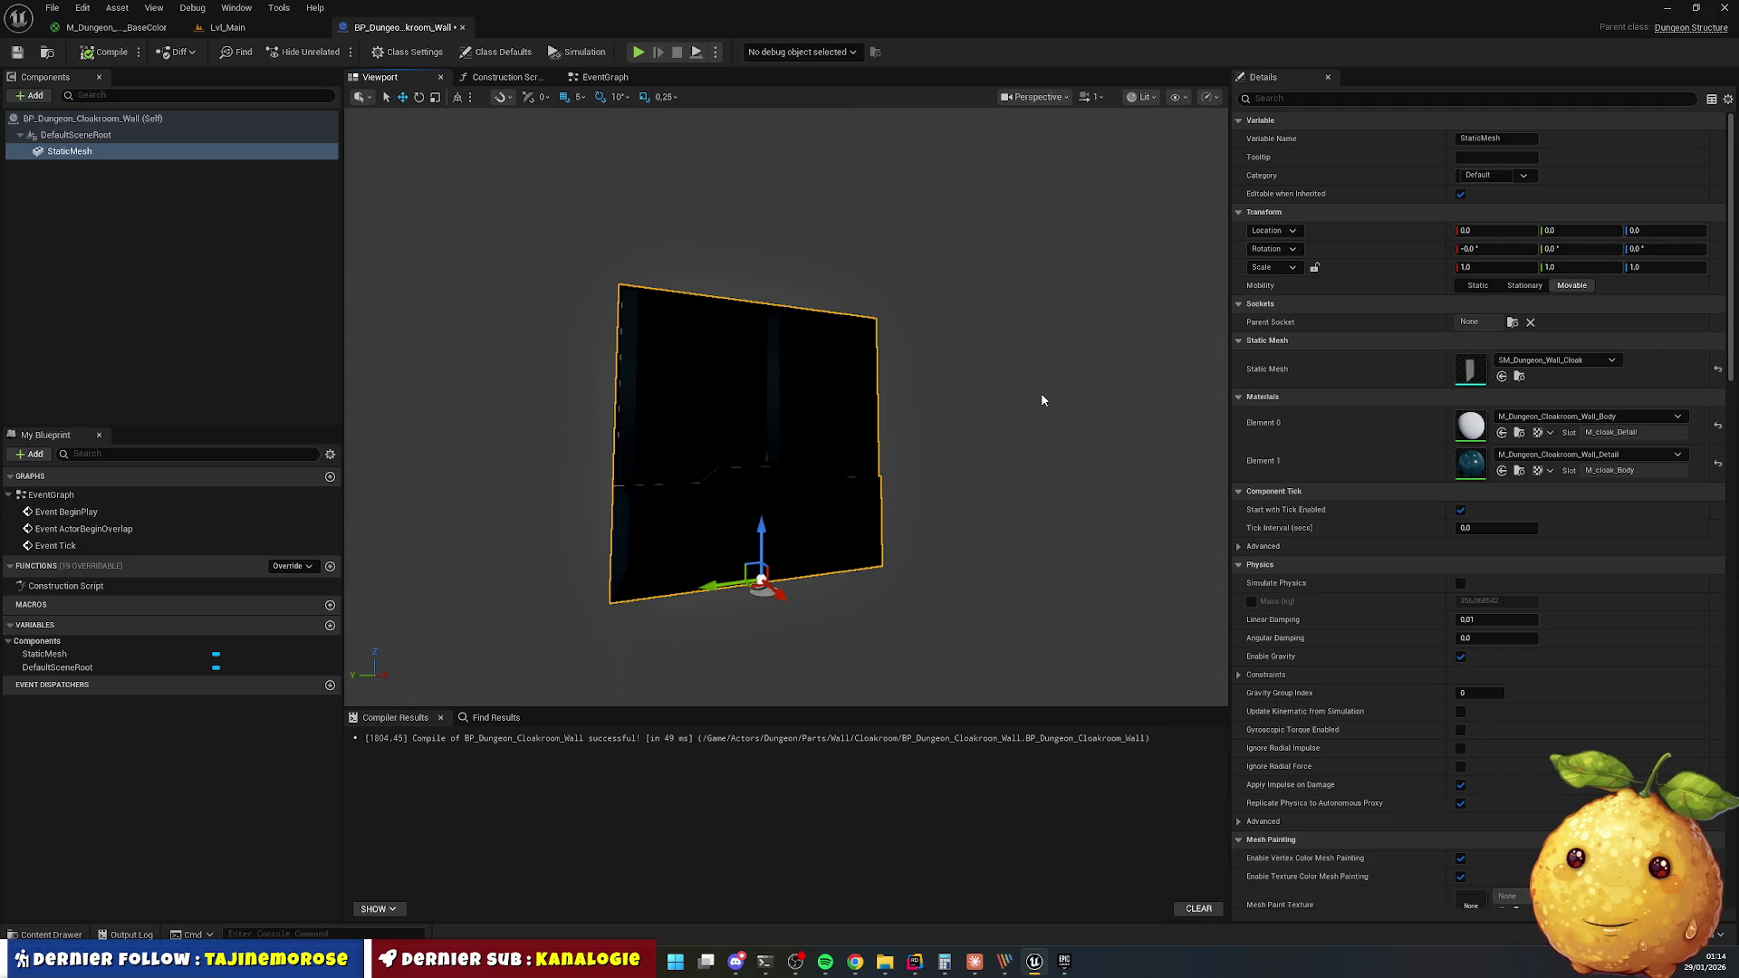
pyautogui.click(68, 936)
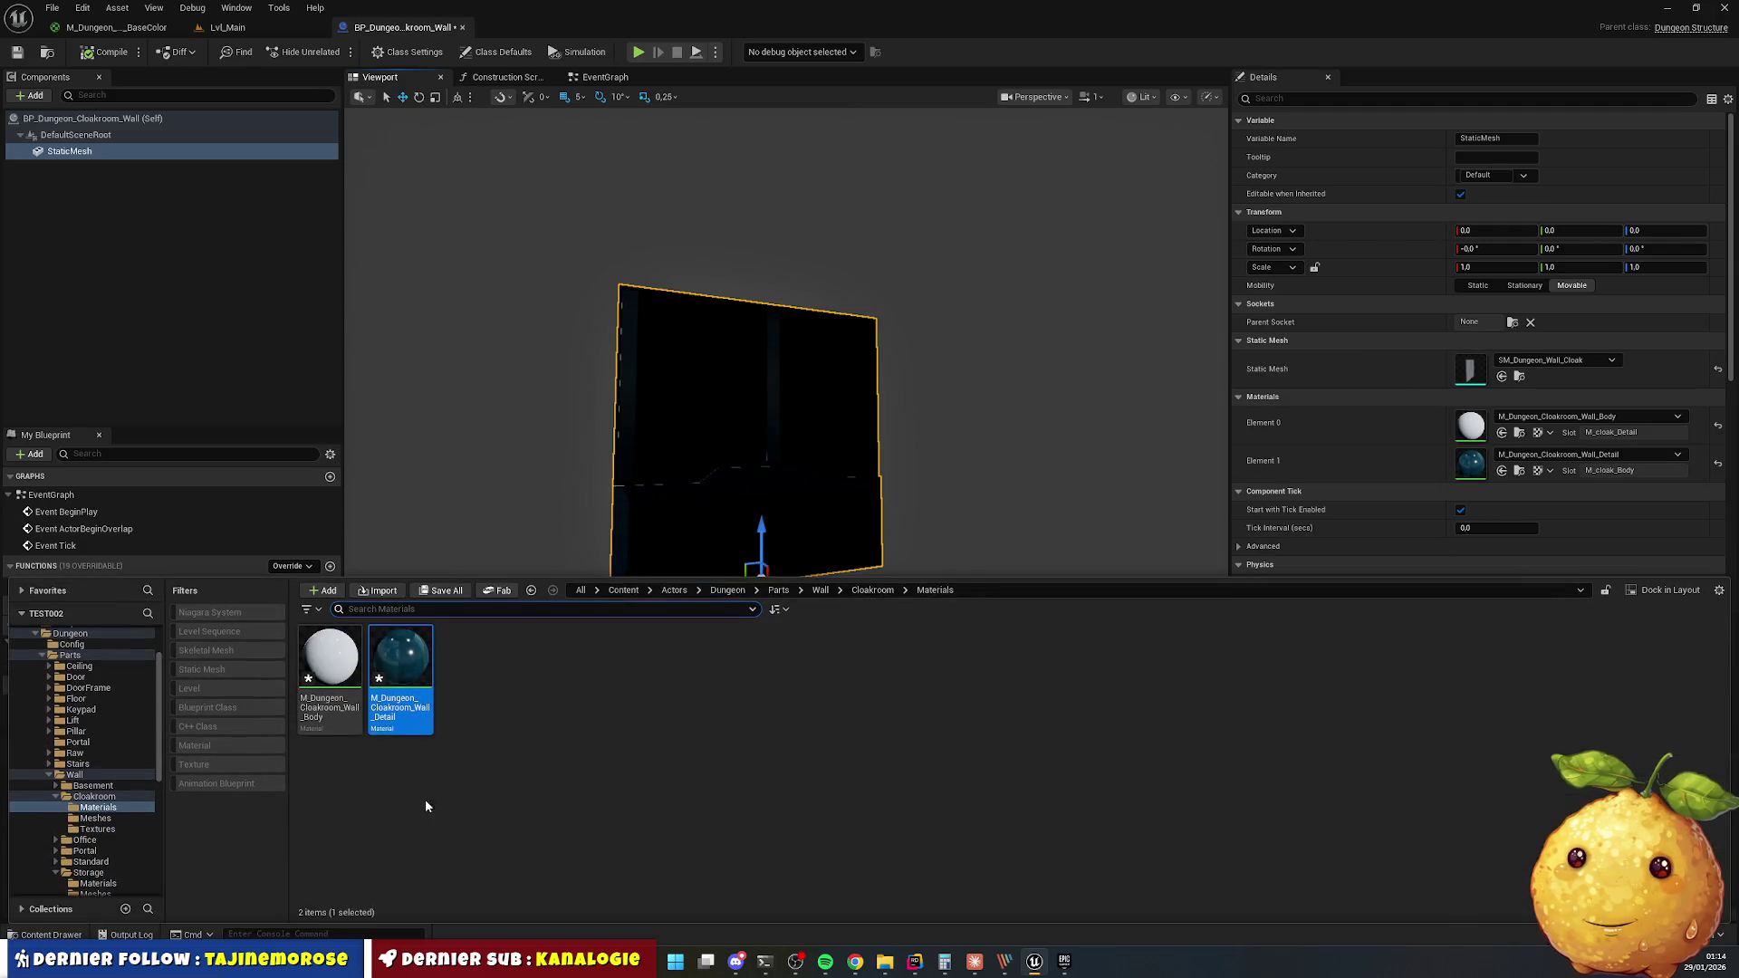
pyautogui.moveTo(404, 671)
pyautogui.mouseDown()
pyautogui.moveTo(1410, 489)
pyautogui.moveTo(1558, 424)
pyautogui.mouseUp()
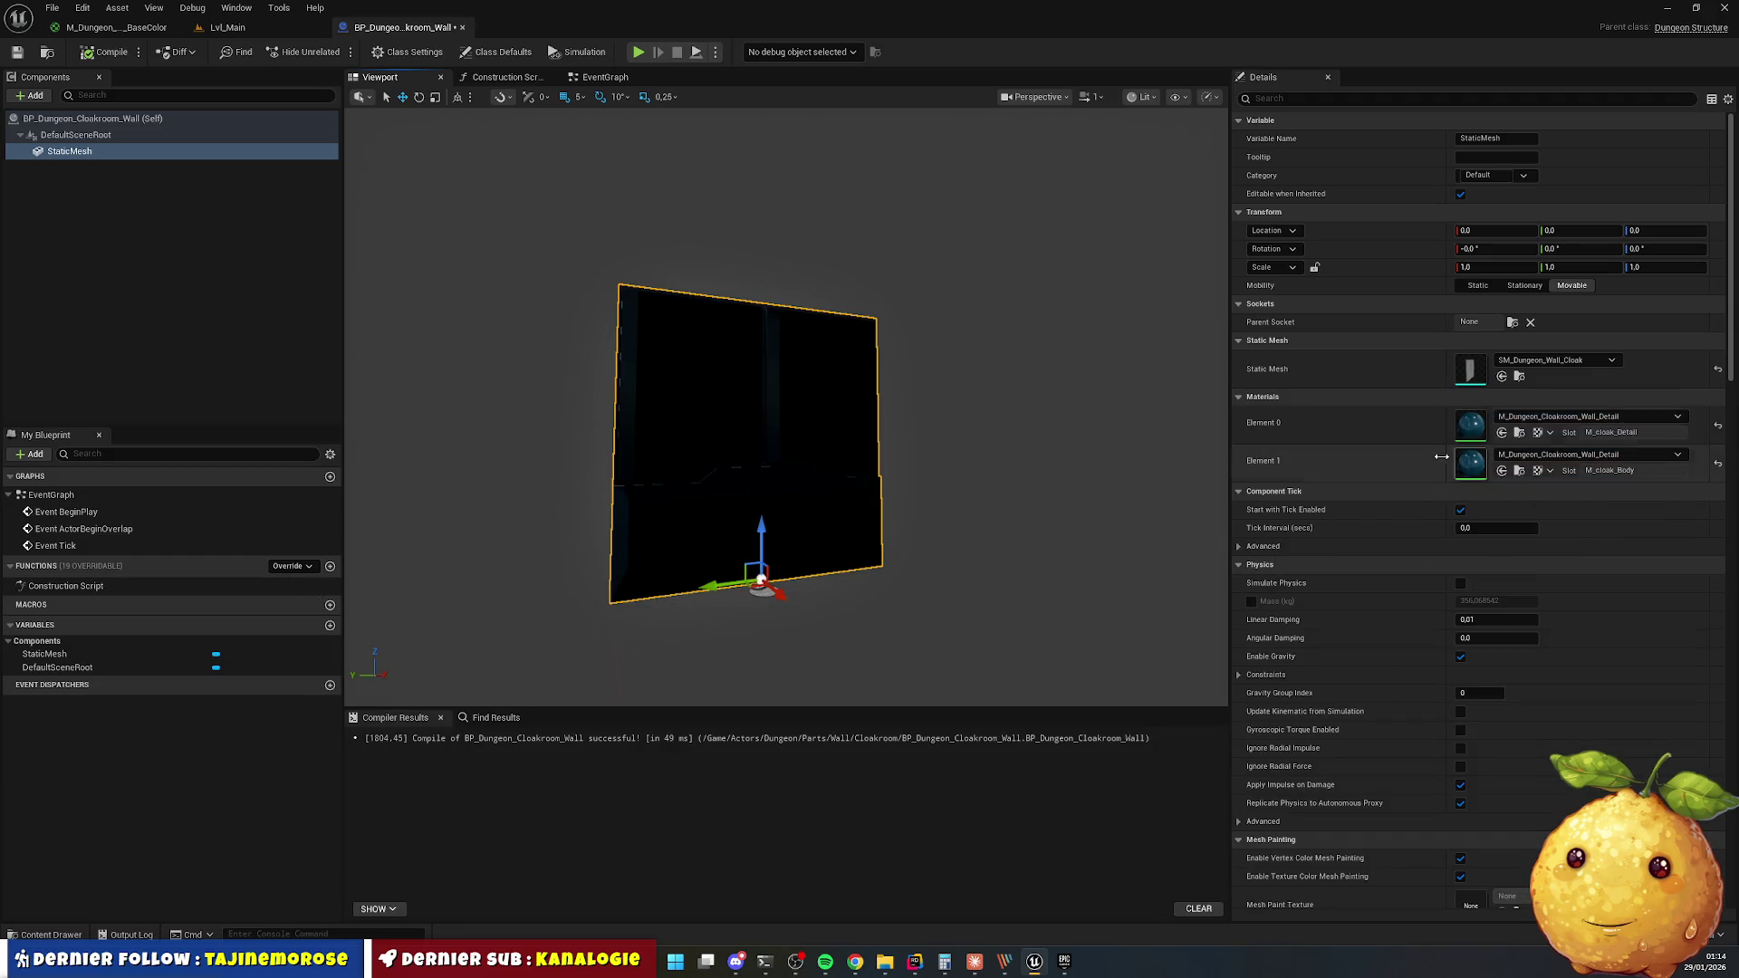
pyautogui.click(52, 935)
pyautogui.moveTo(334, 667)
pyautogui.mouseDown()
pyautogui.moveTo(710, 718)
pyautogui.moveTo(1506, 504)
pyautogui.moveTo(1468, 471)
pyautogui.mouseUp()
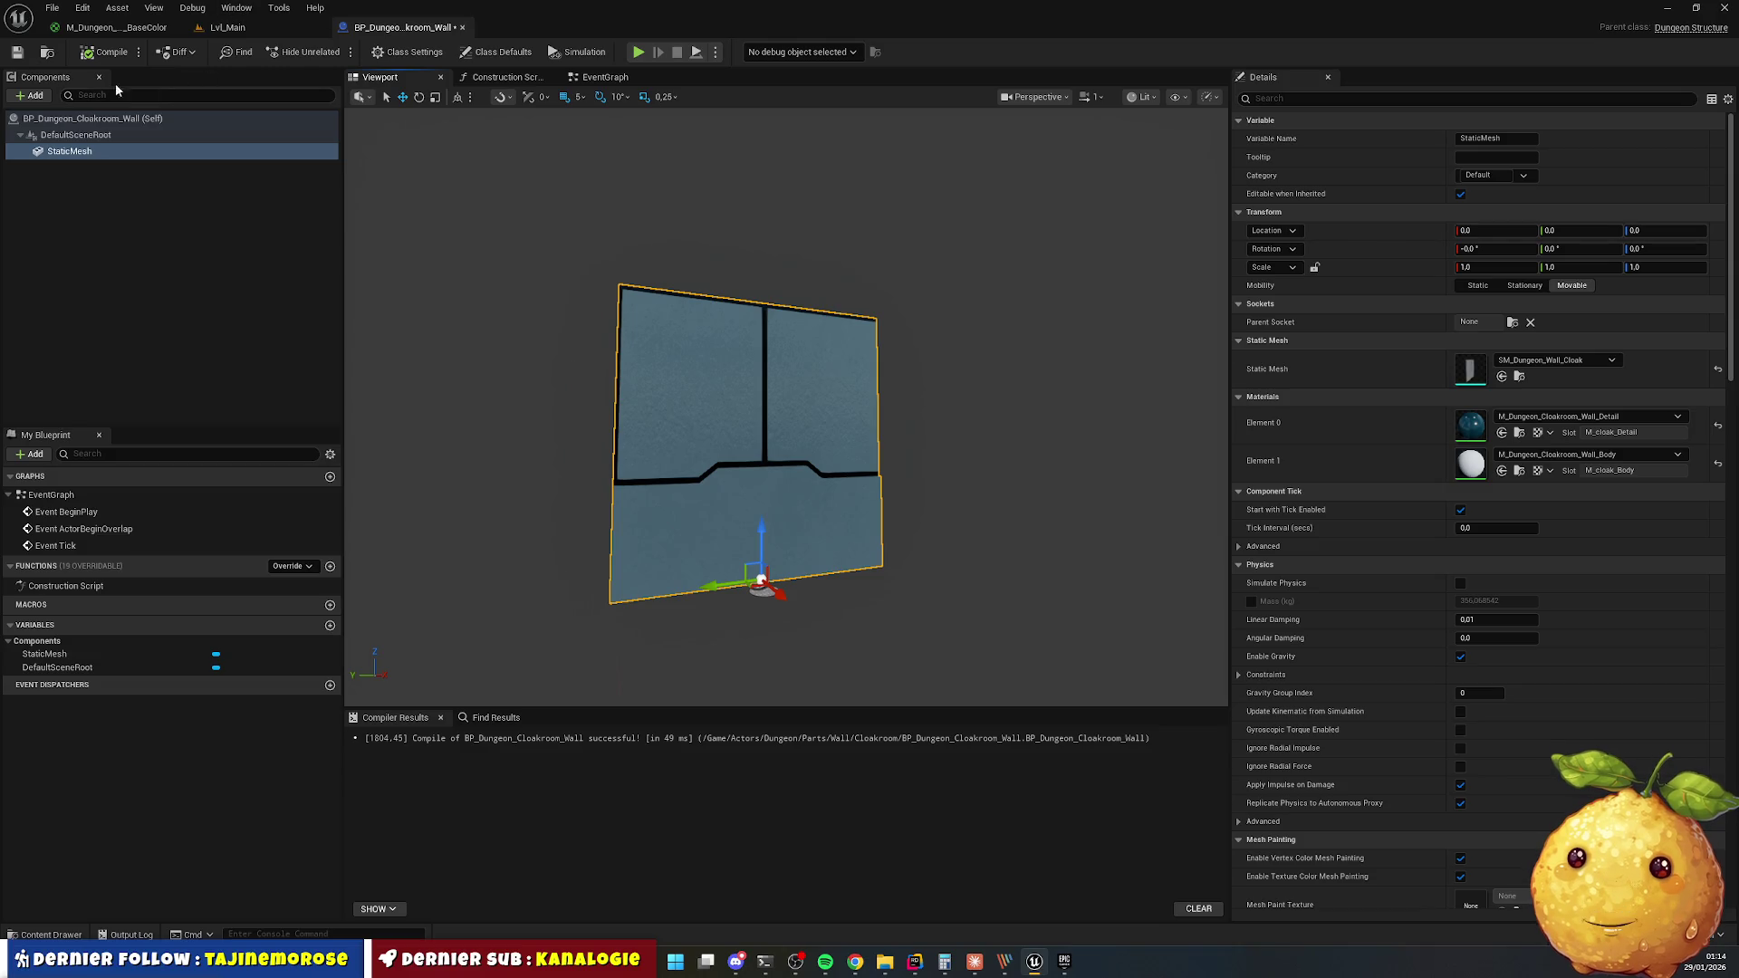
pyautogui.click(21, 55)
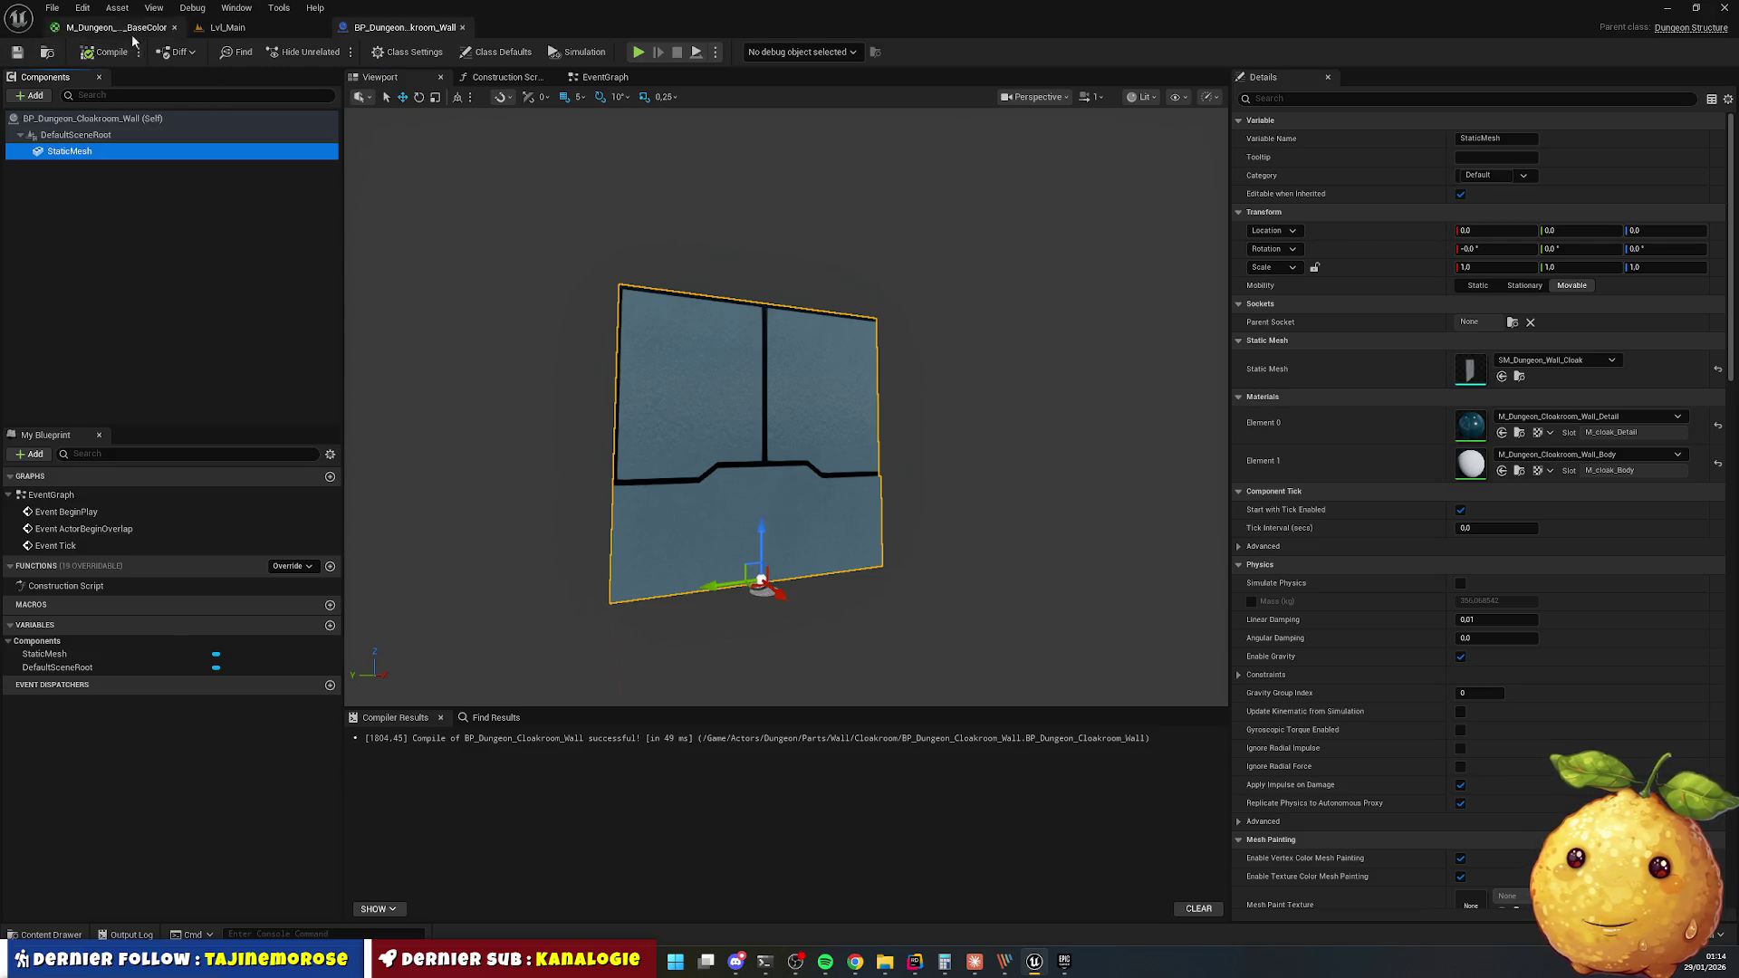
# Start a Play-in-Editor session of Lvl_Main.
pyautogui.click(226, 27)
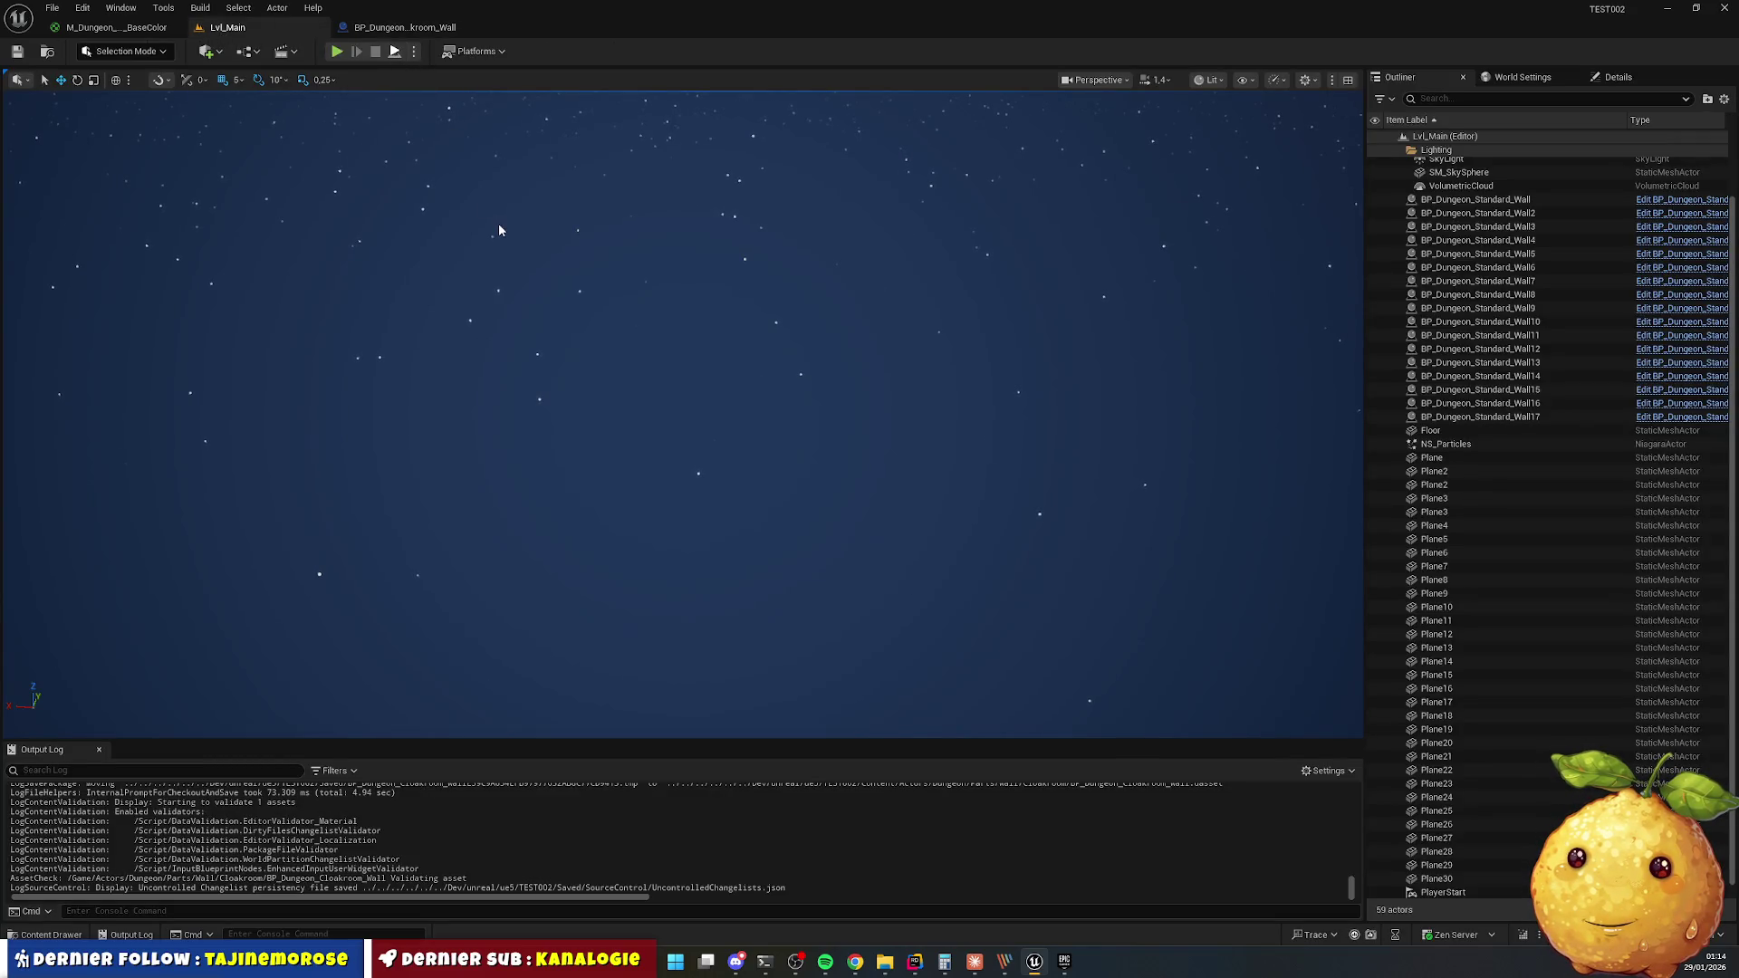
pyautogui.hotkey('alt', 'p')
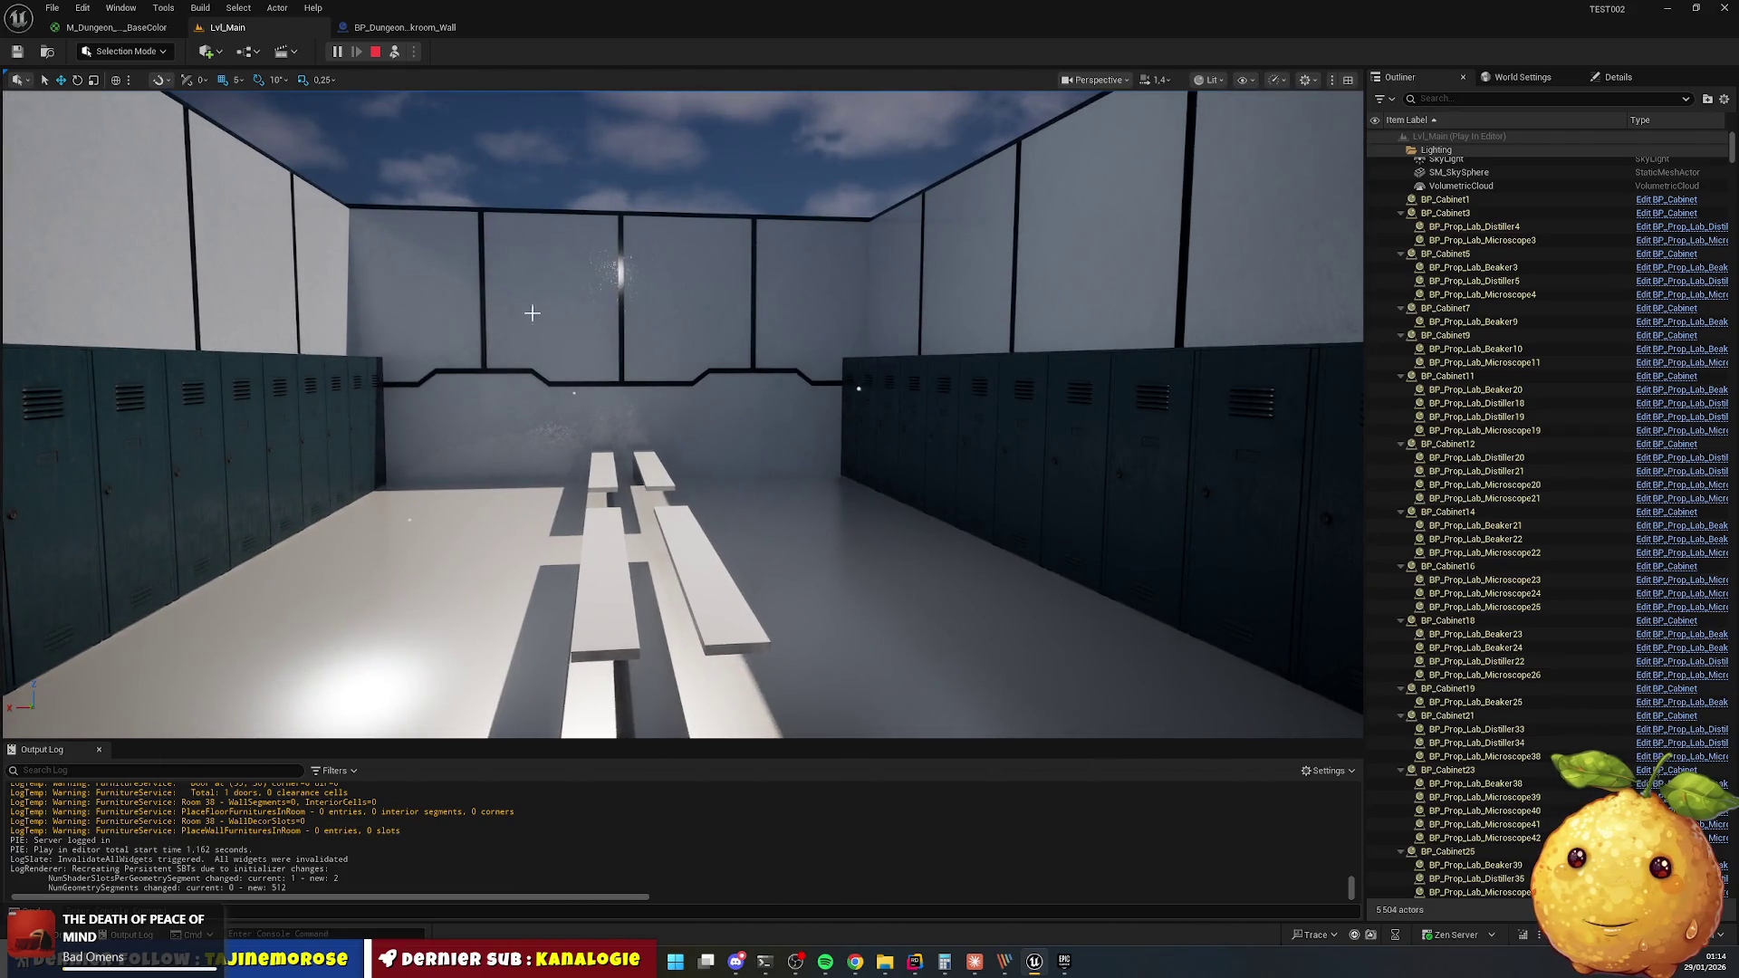
pyautogui.click(375, 52)
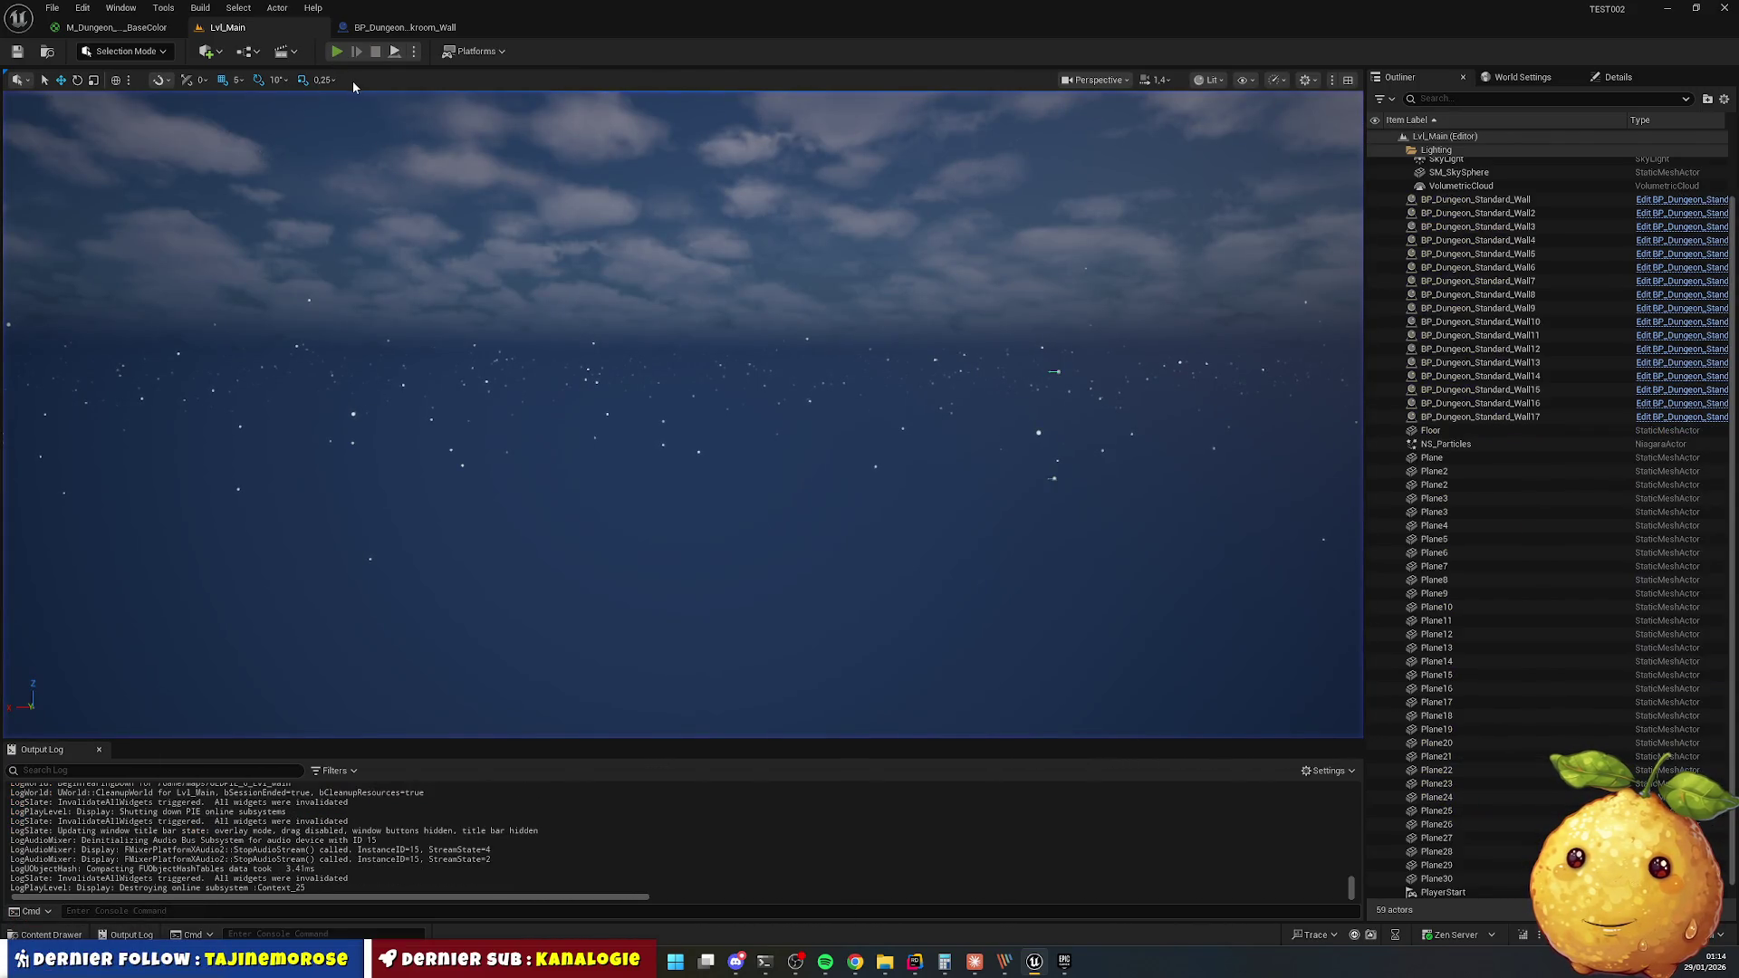
pyautogui.click(336, 51)
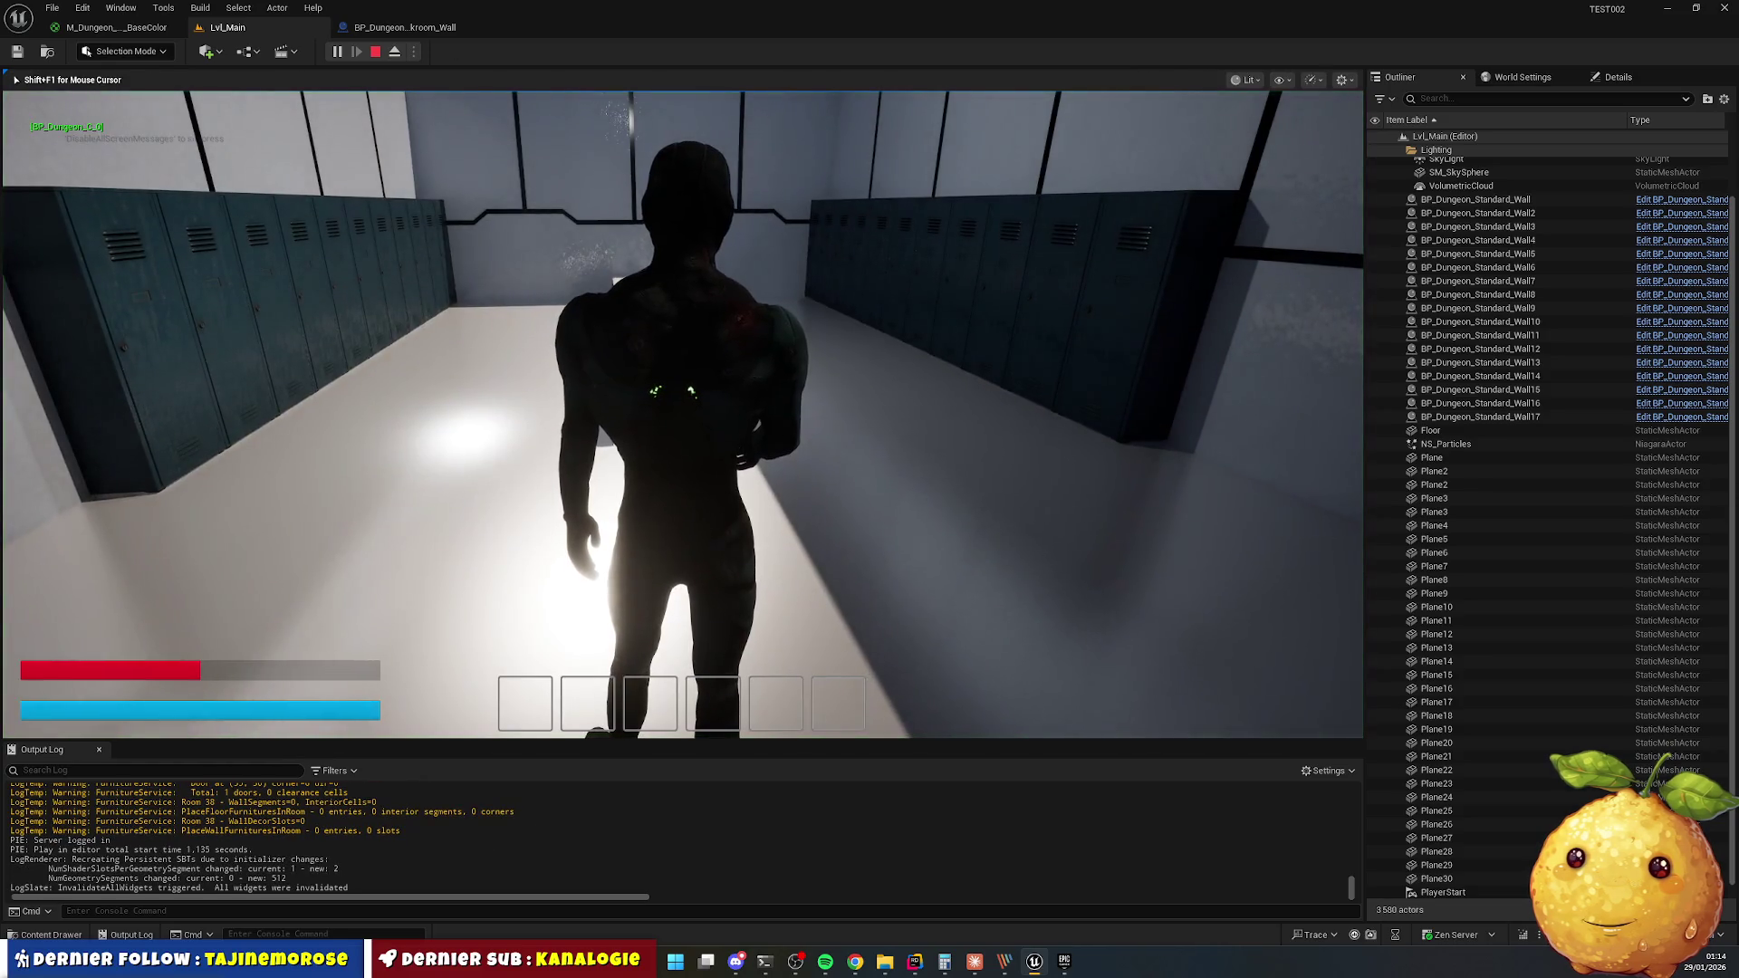
# Walk through the locker rooms and corridor checking lockers and benches, then stop playing.
pyautogui.press('w')
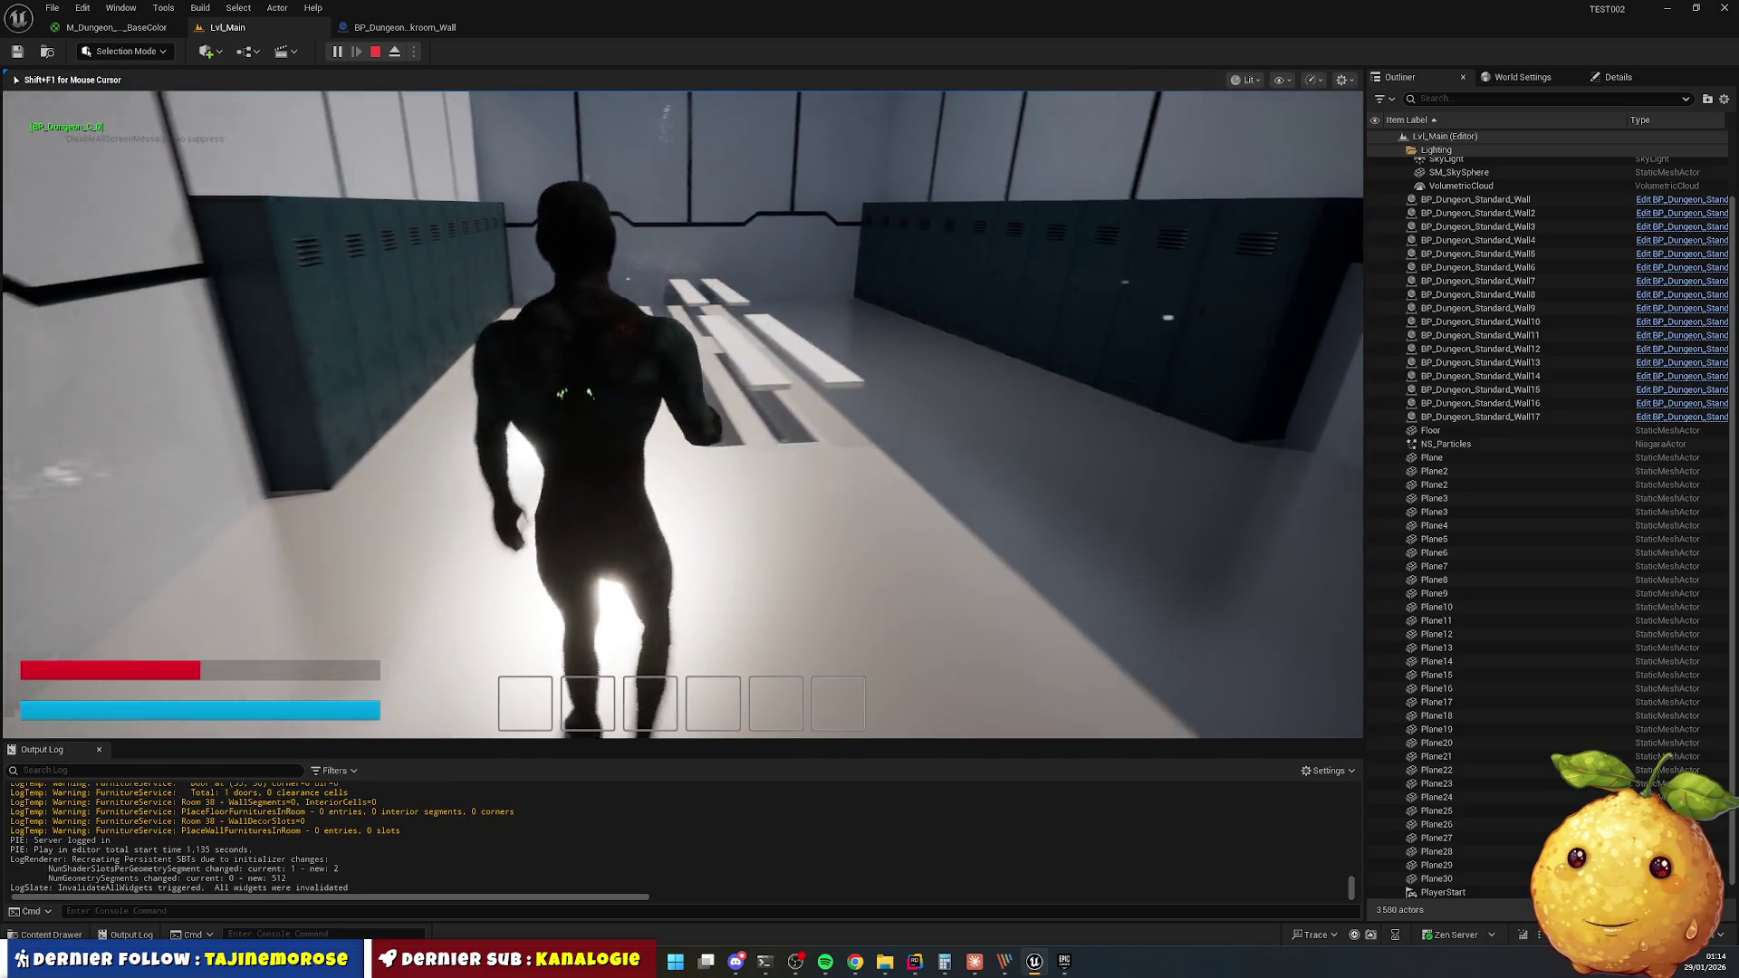
pyautogui.press('w')
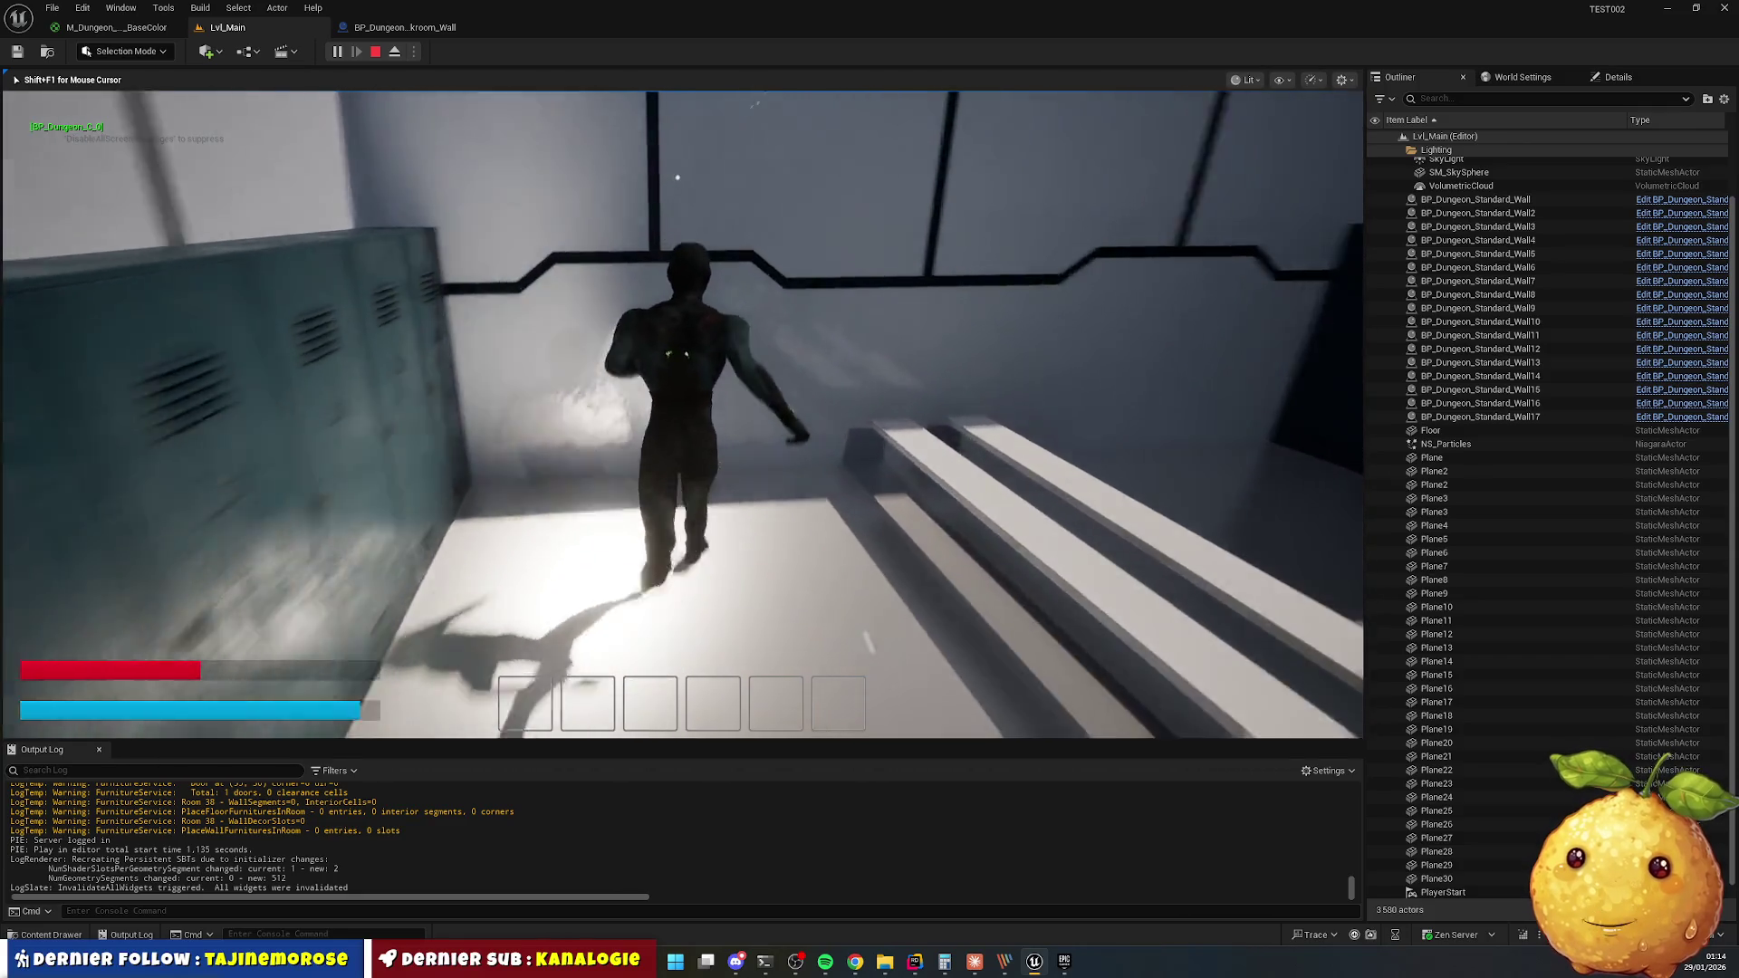
pyautogui.press('w')
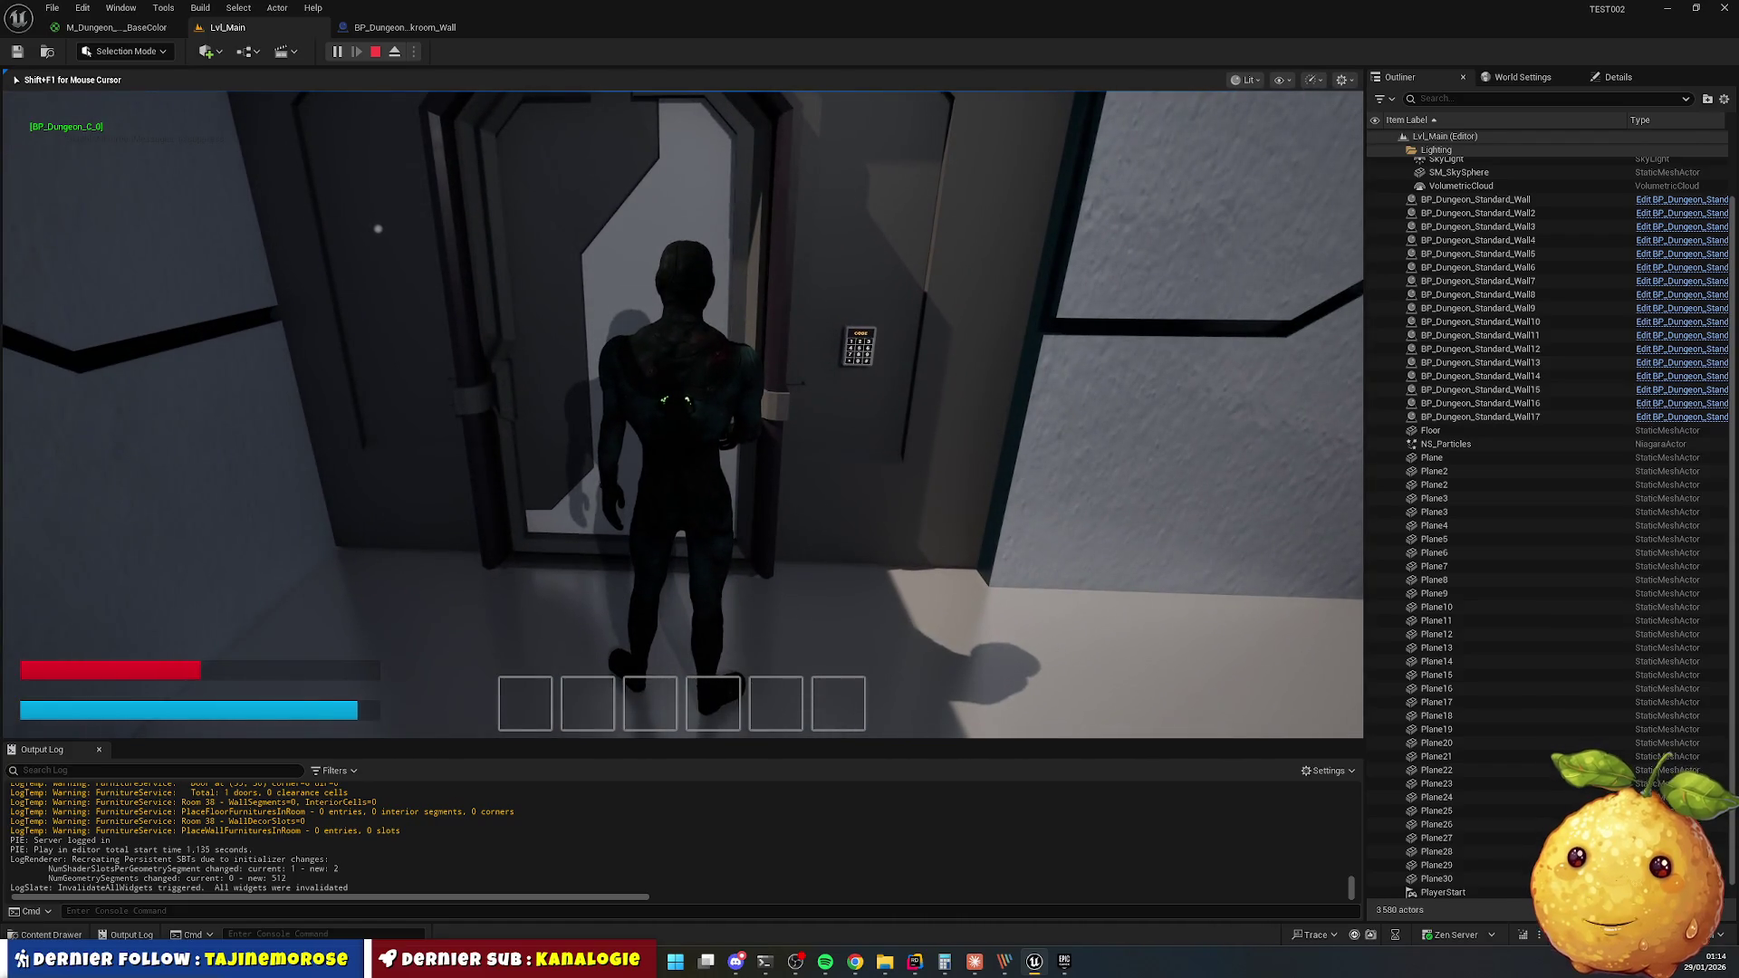
pyautogui.press('w')
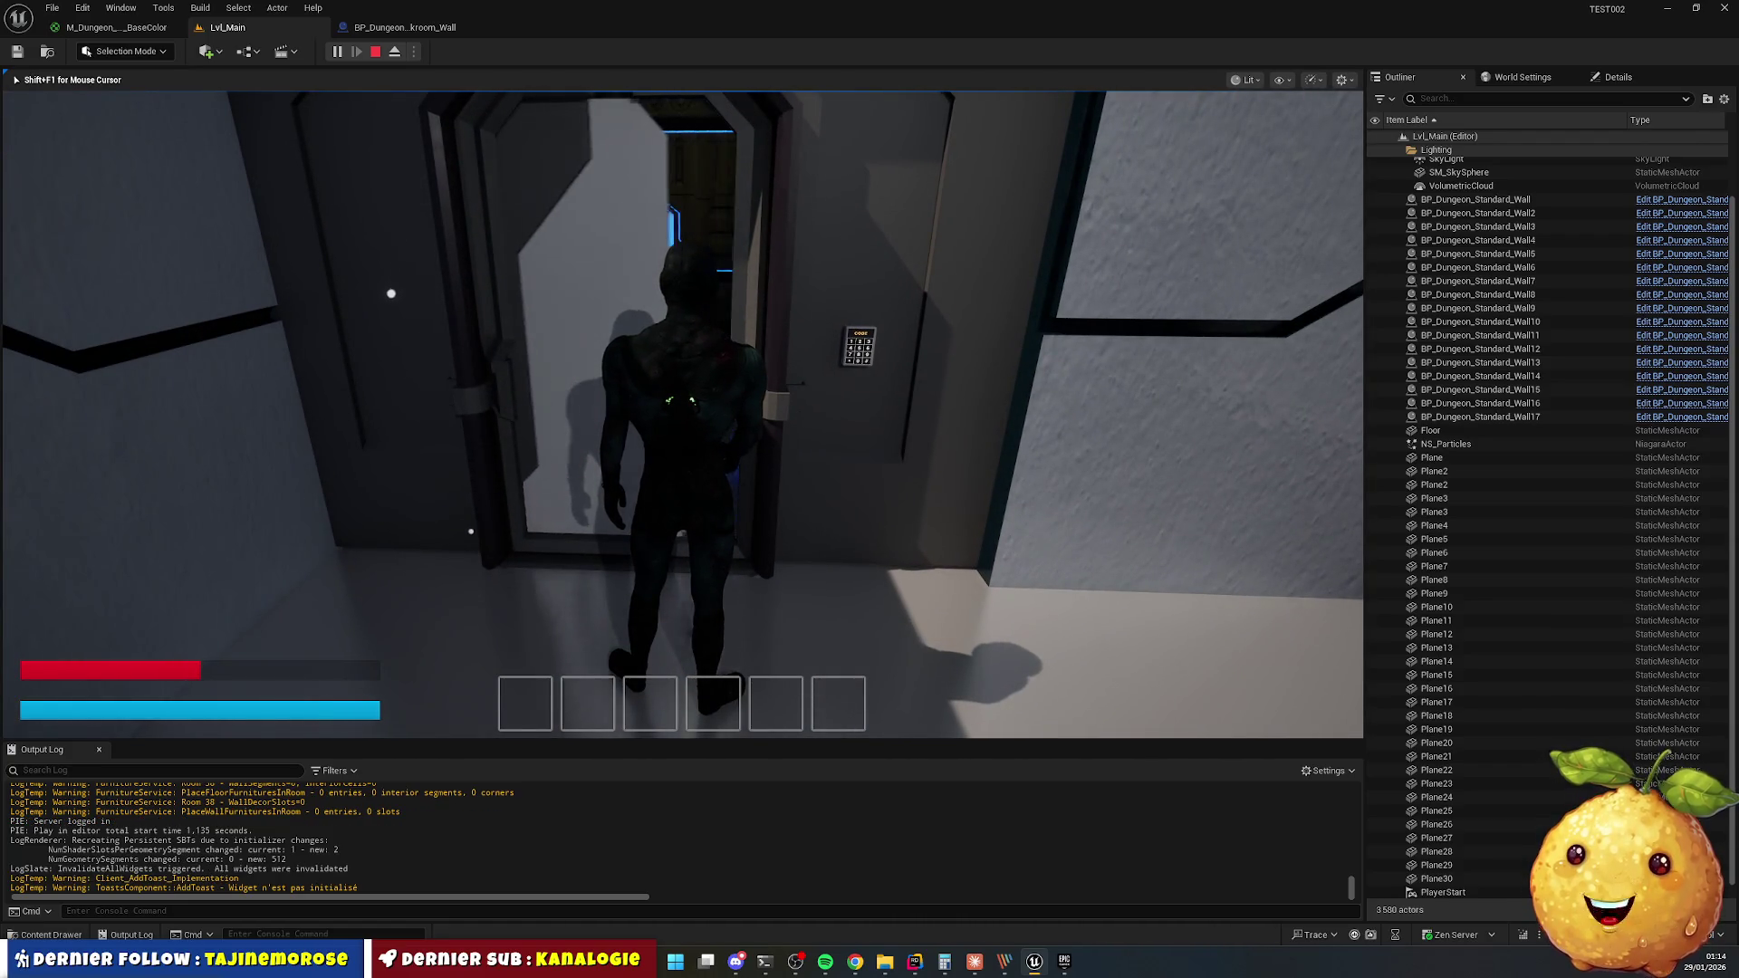
pyautogui.press('w')
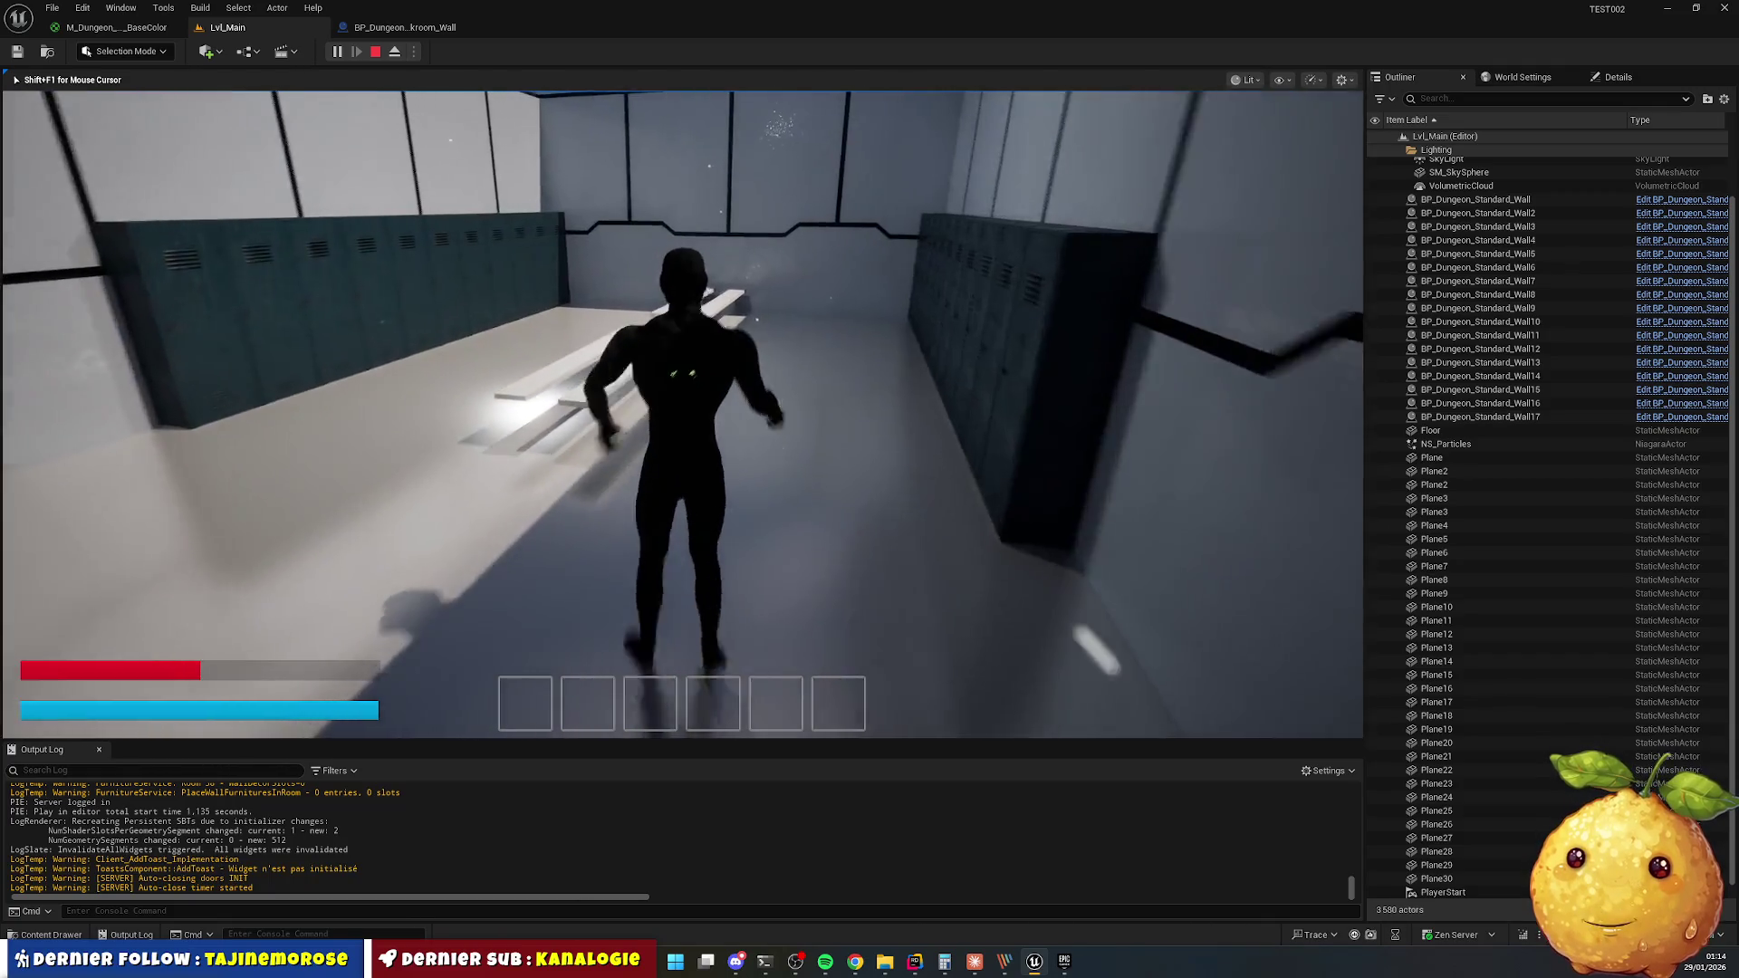
pyautogui.press('w')
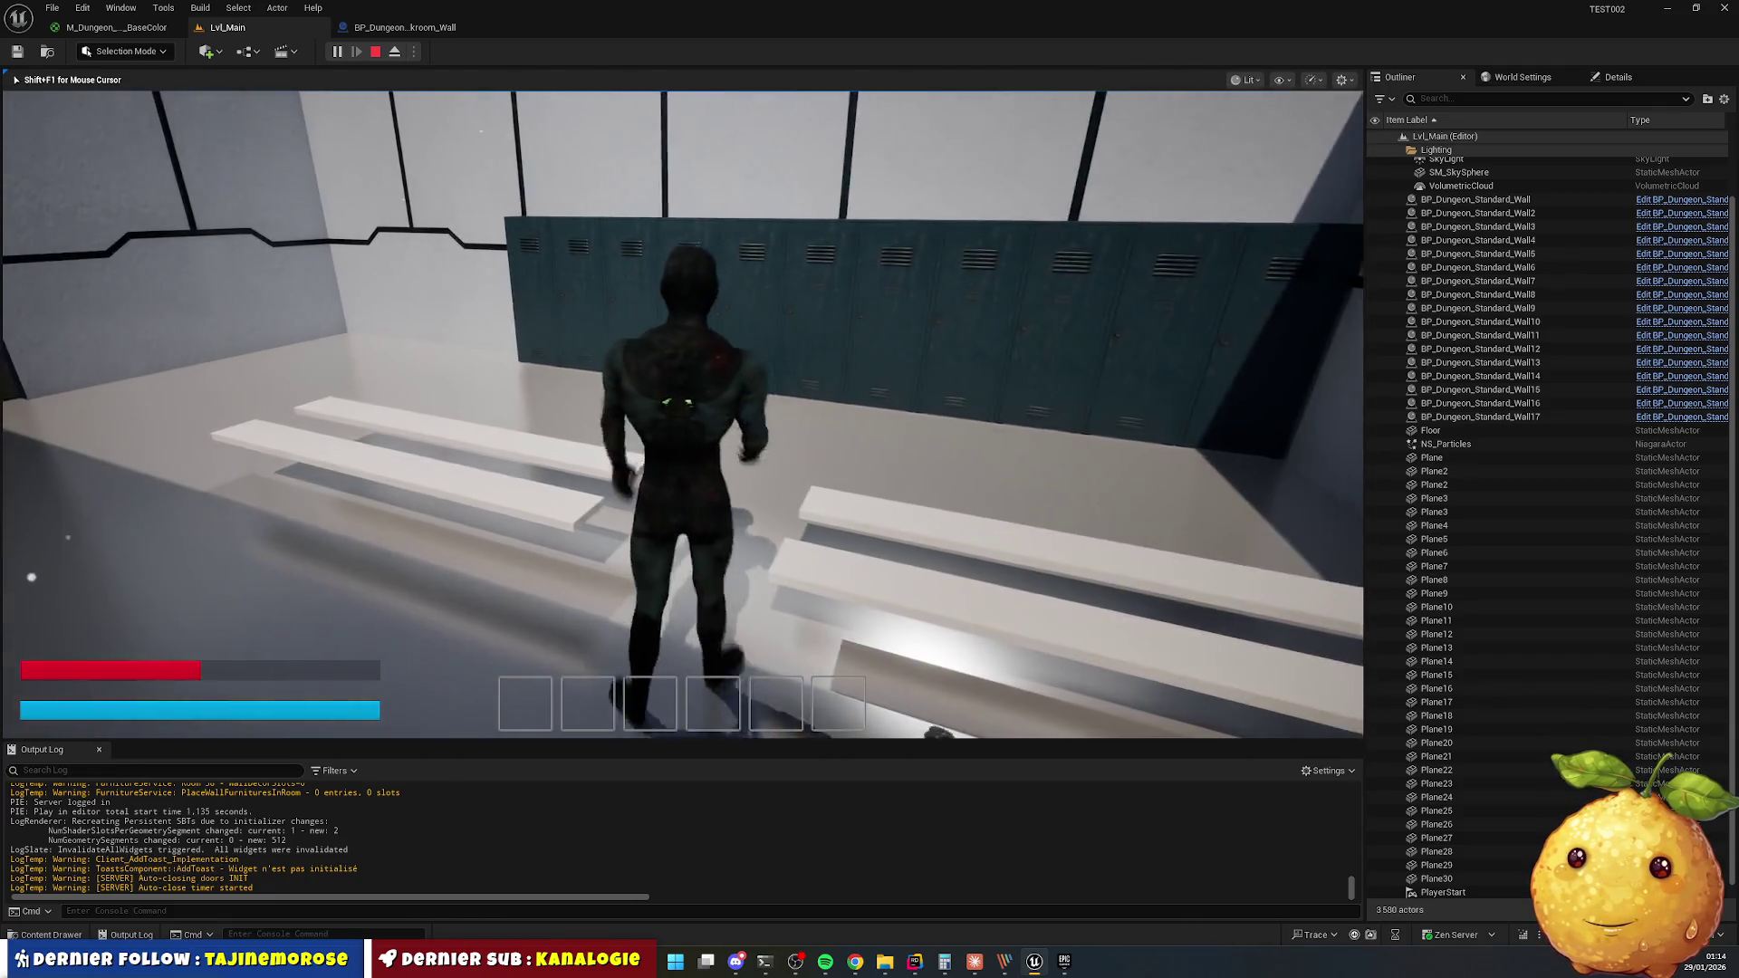
pyautogui.press('w')
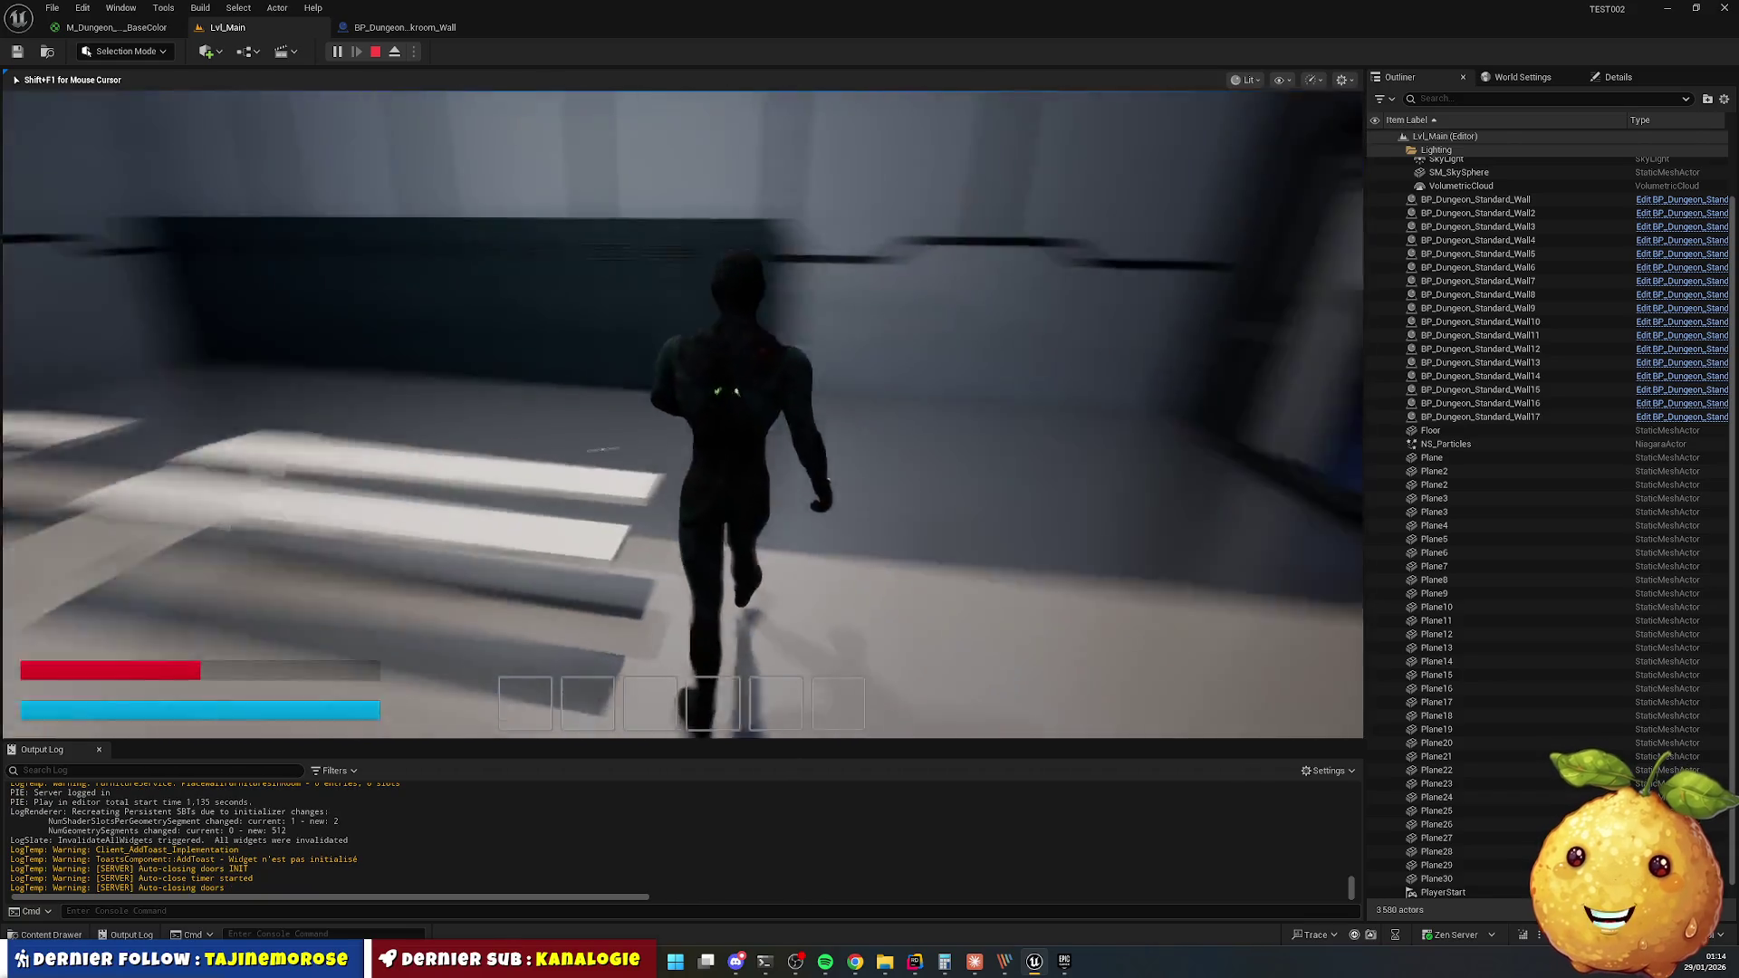
pyautogui.press('w')
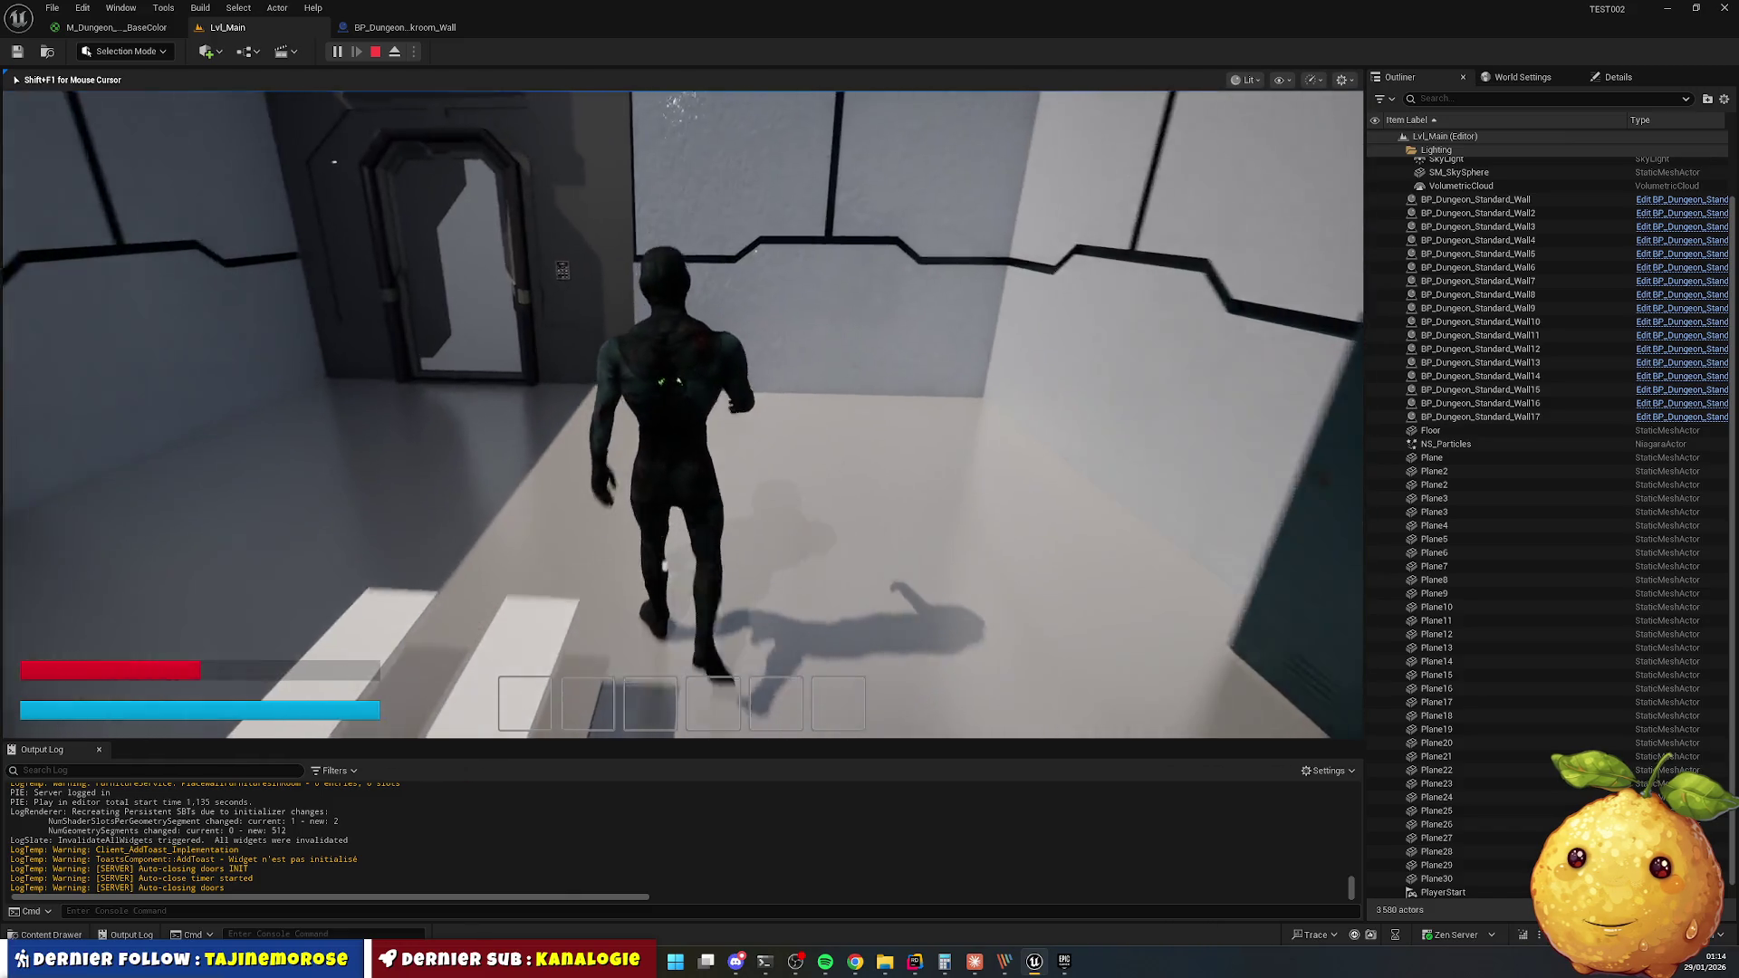
pyautogui.press('Escape')
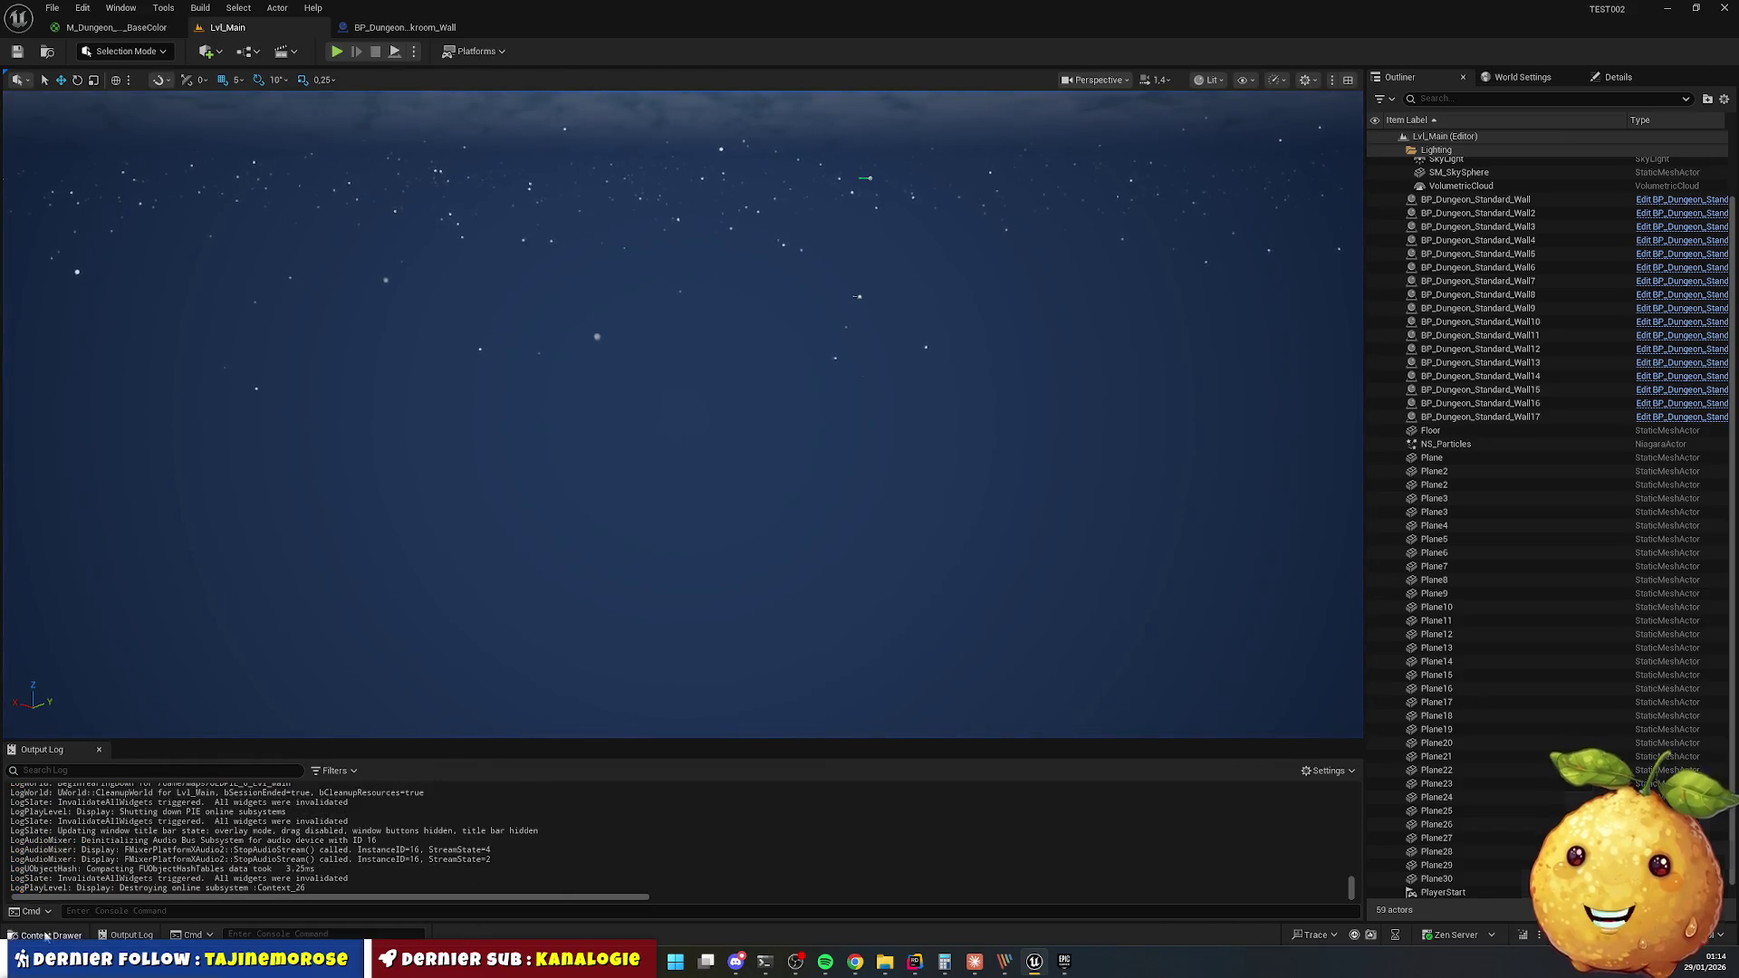
# Open the Fab store and search for 'bench'.
pyautogui.click(45, 934)
pyautogui.click(500, 582)
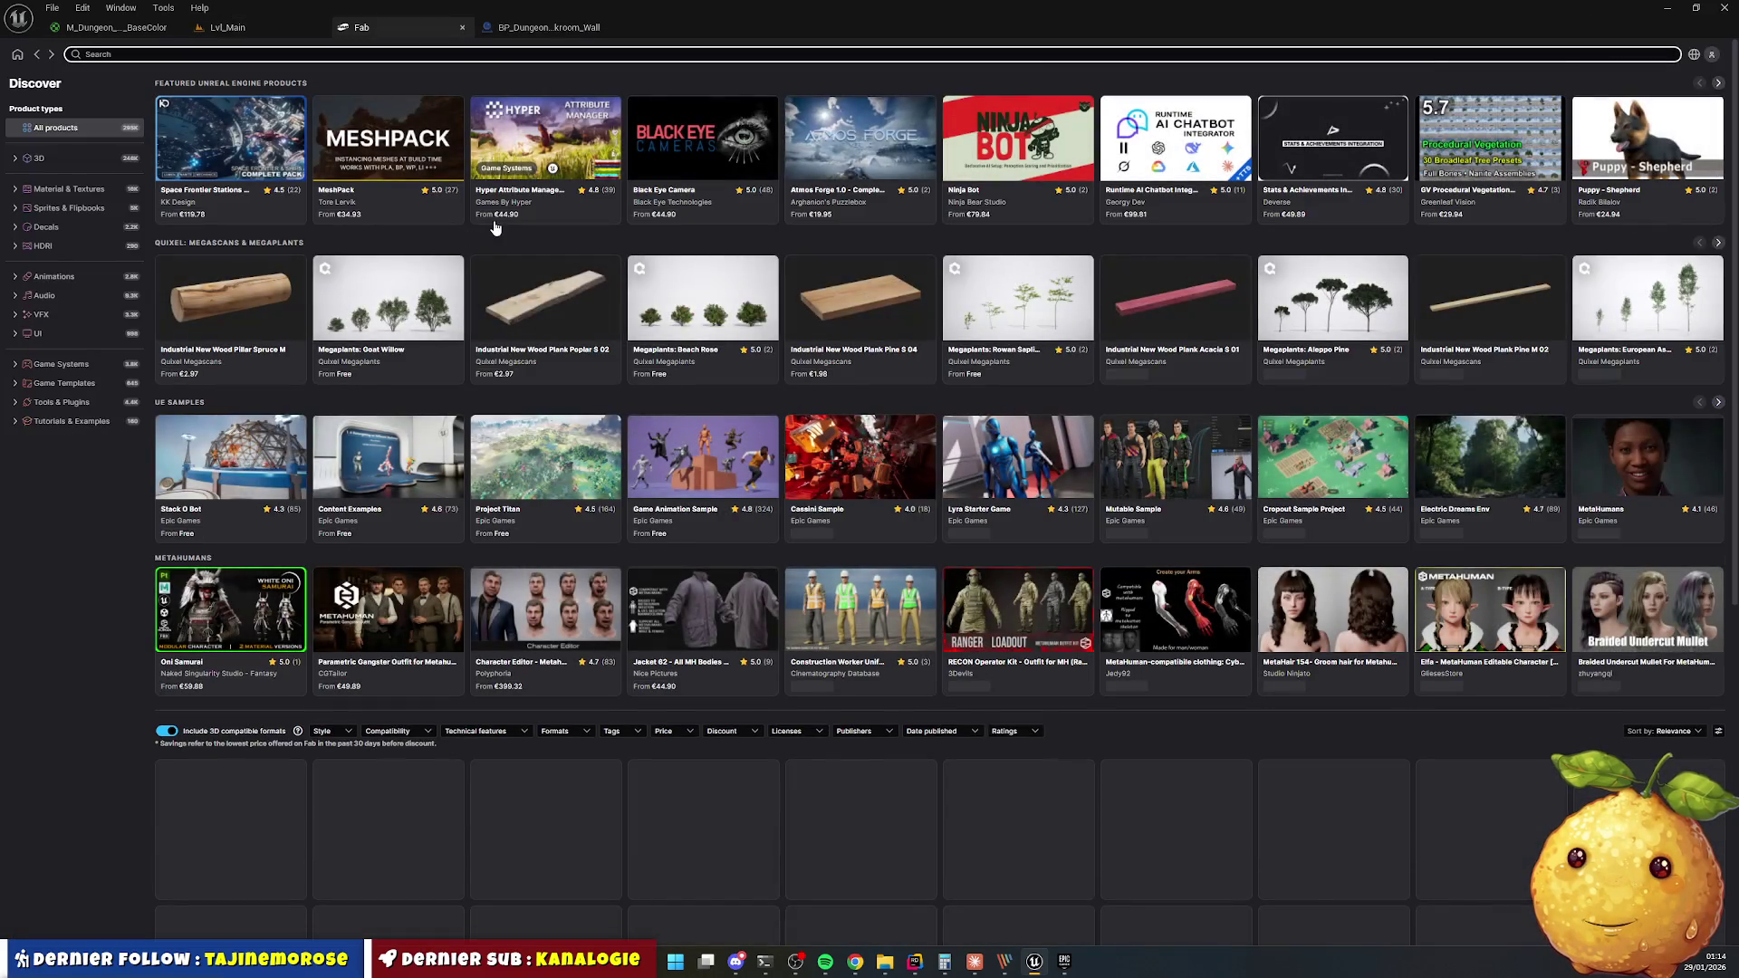
pyautogui.click(243, 55)
pyautogui.write('bench')
pyautogui.press('Return')
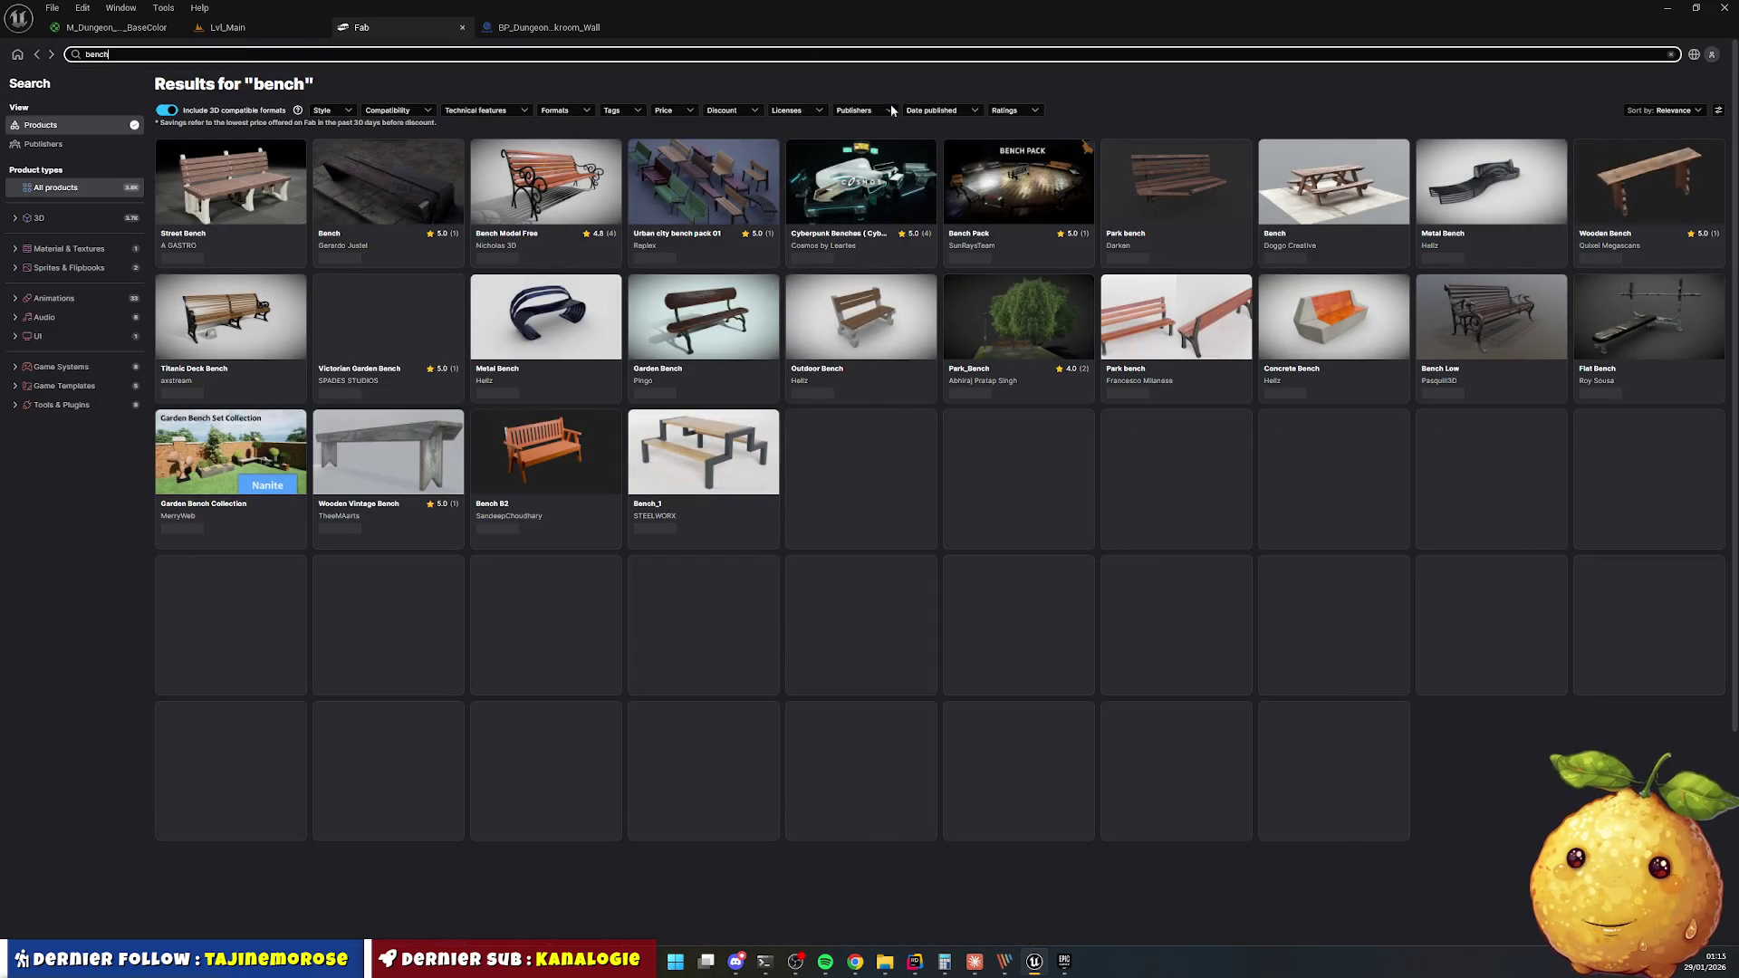
# Filter results to free Scifi items and open the Sci-Fi Street Props Pack.
pyautogui.click(670, 110)
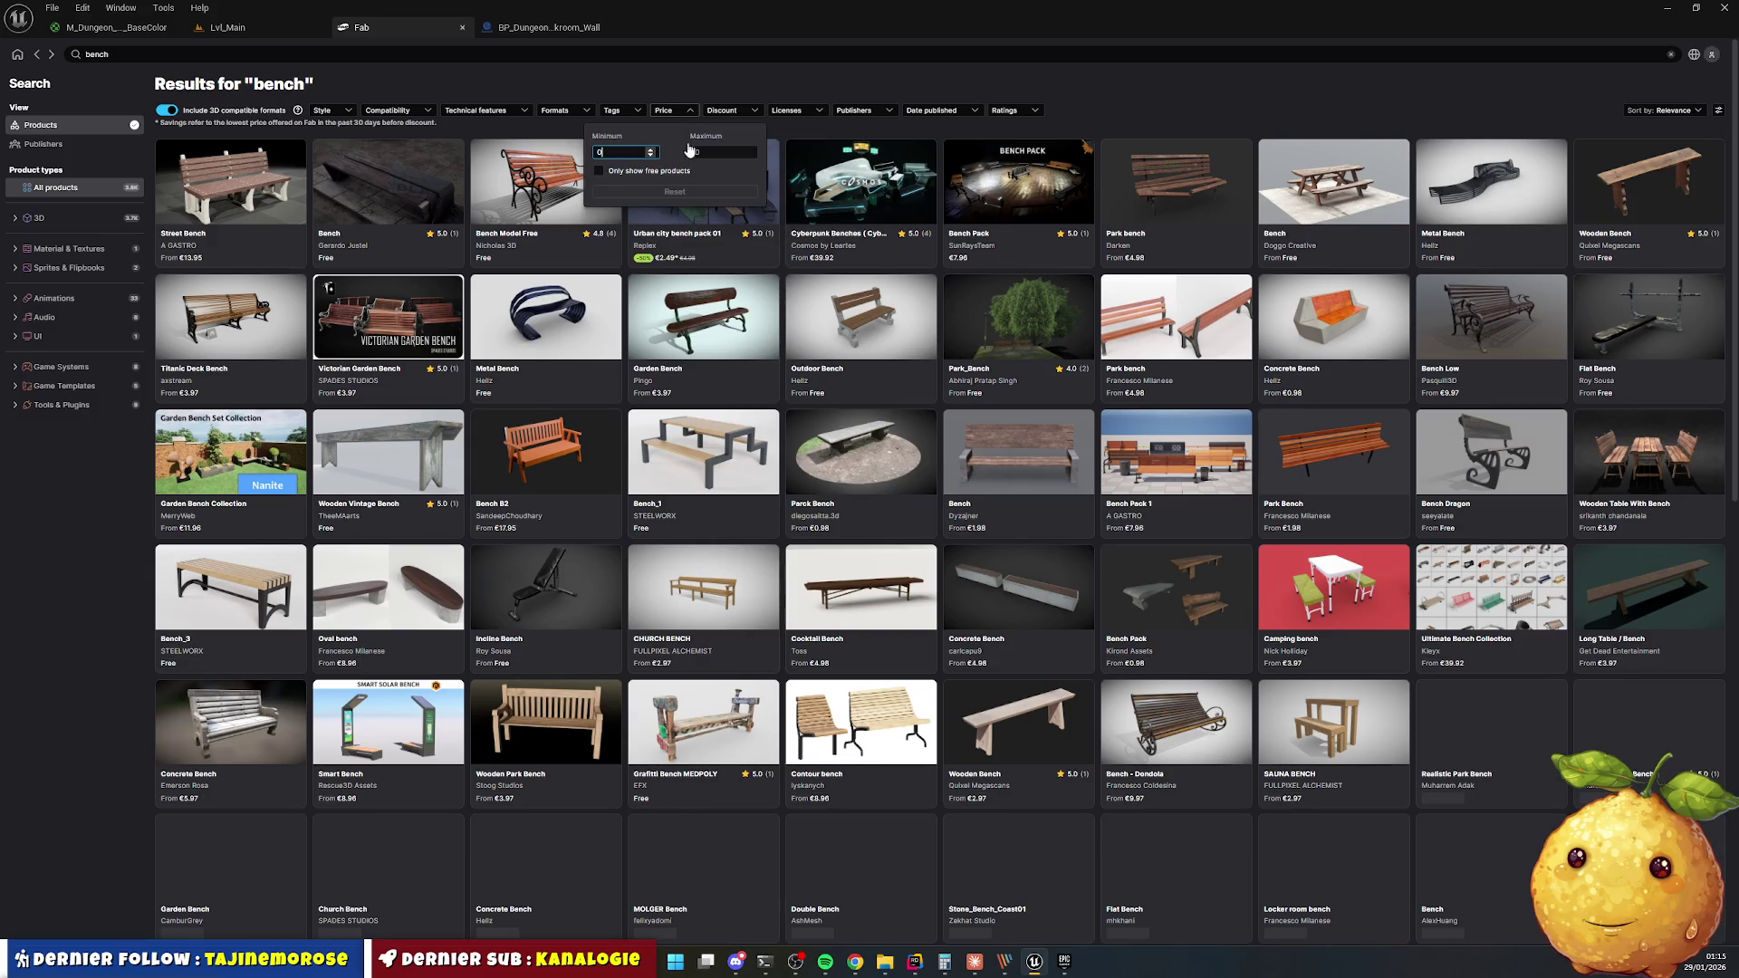
pyautogui.click(605, 173)
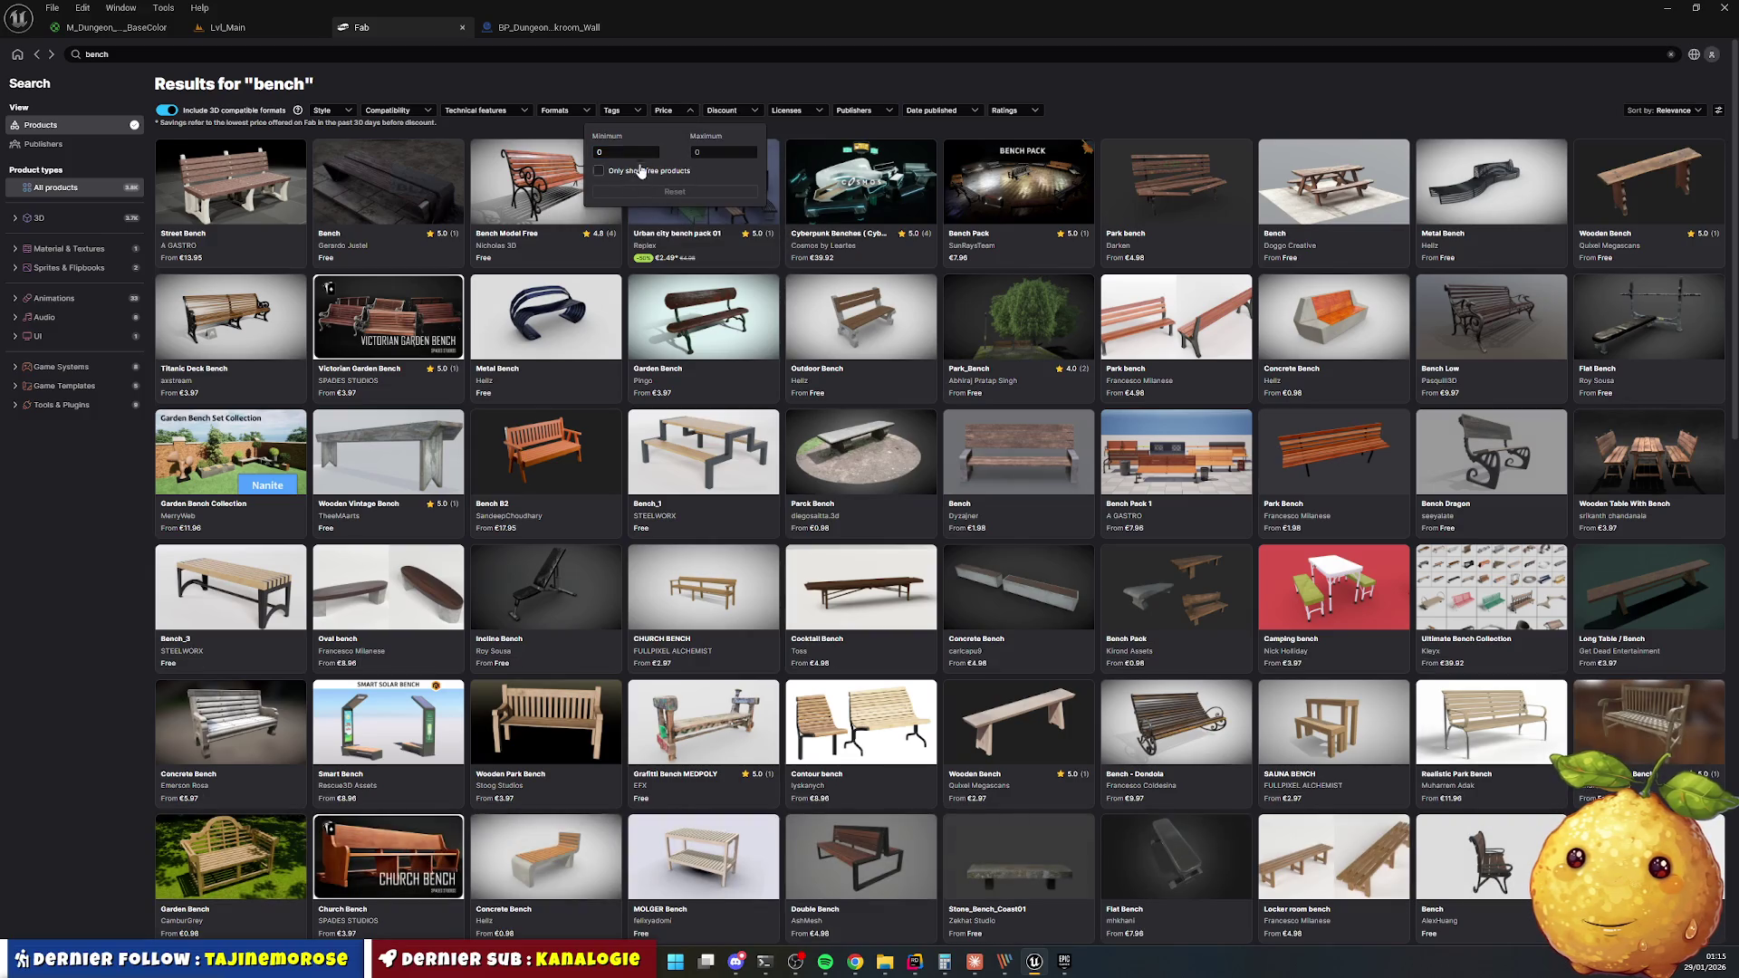
pyautogui.click(637, 174)
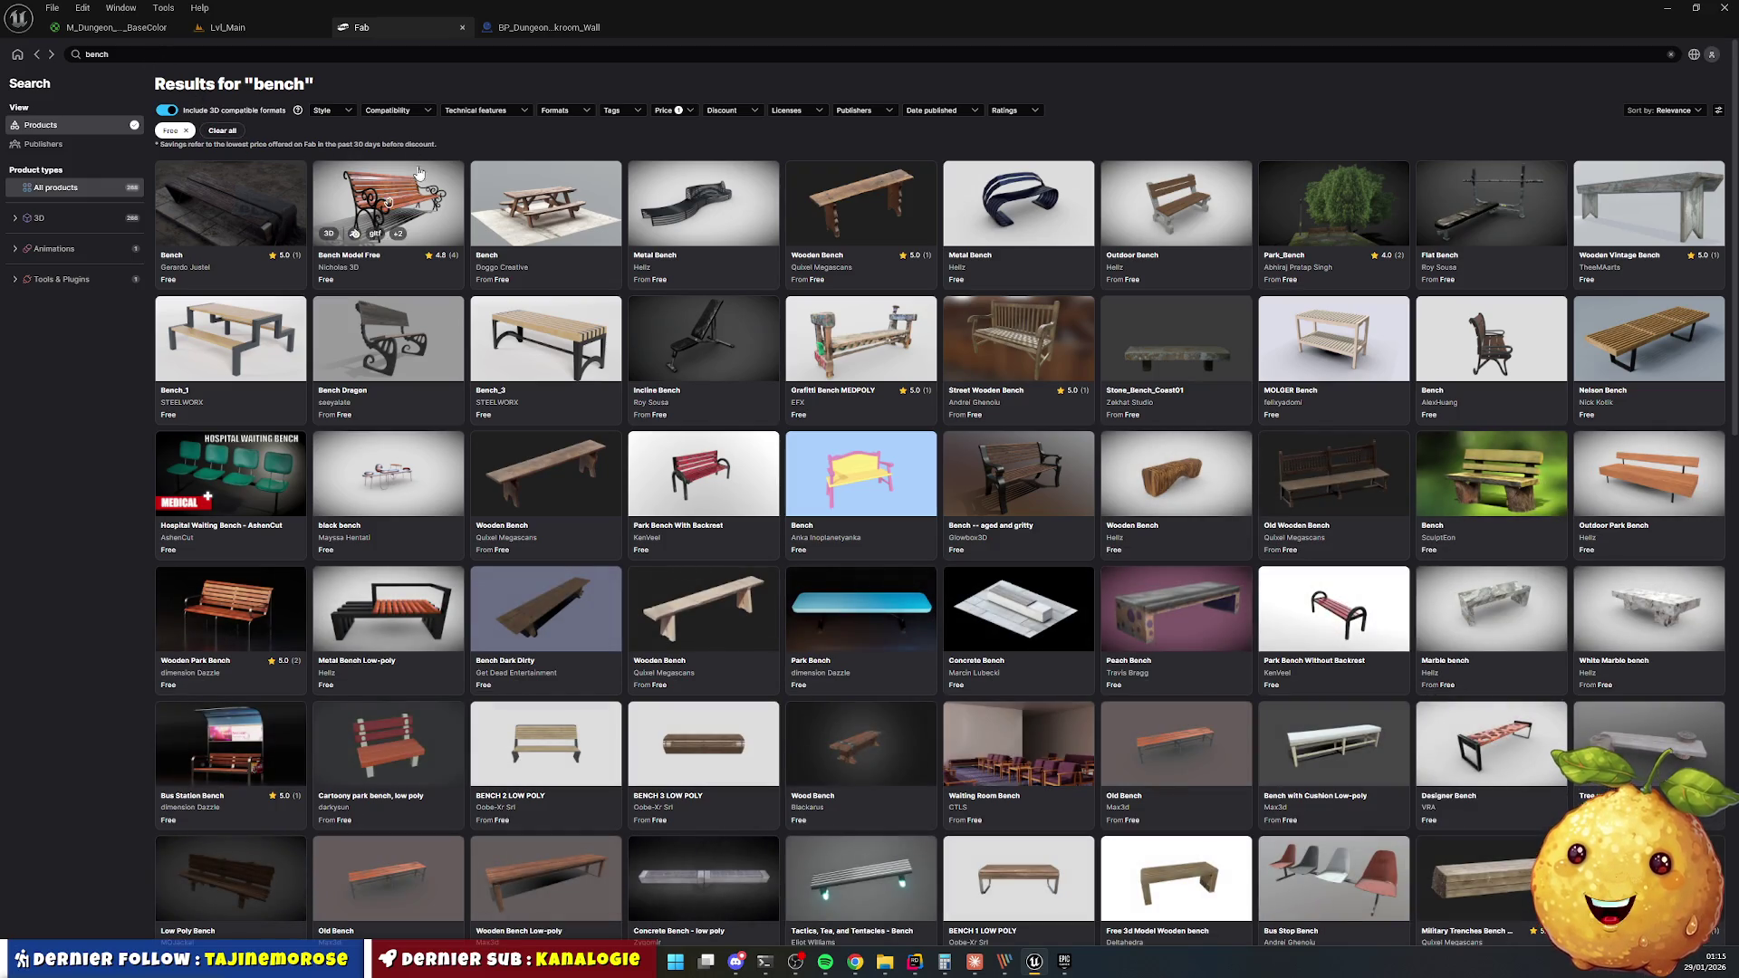
pyautogui.click(346, 114)
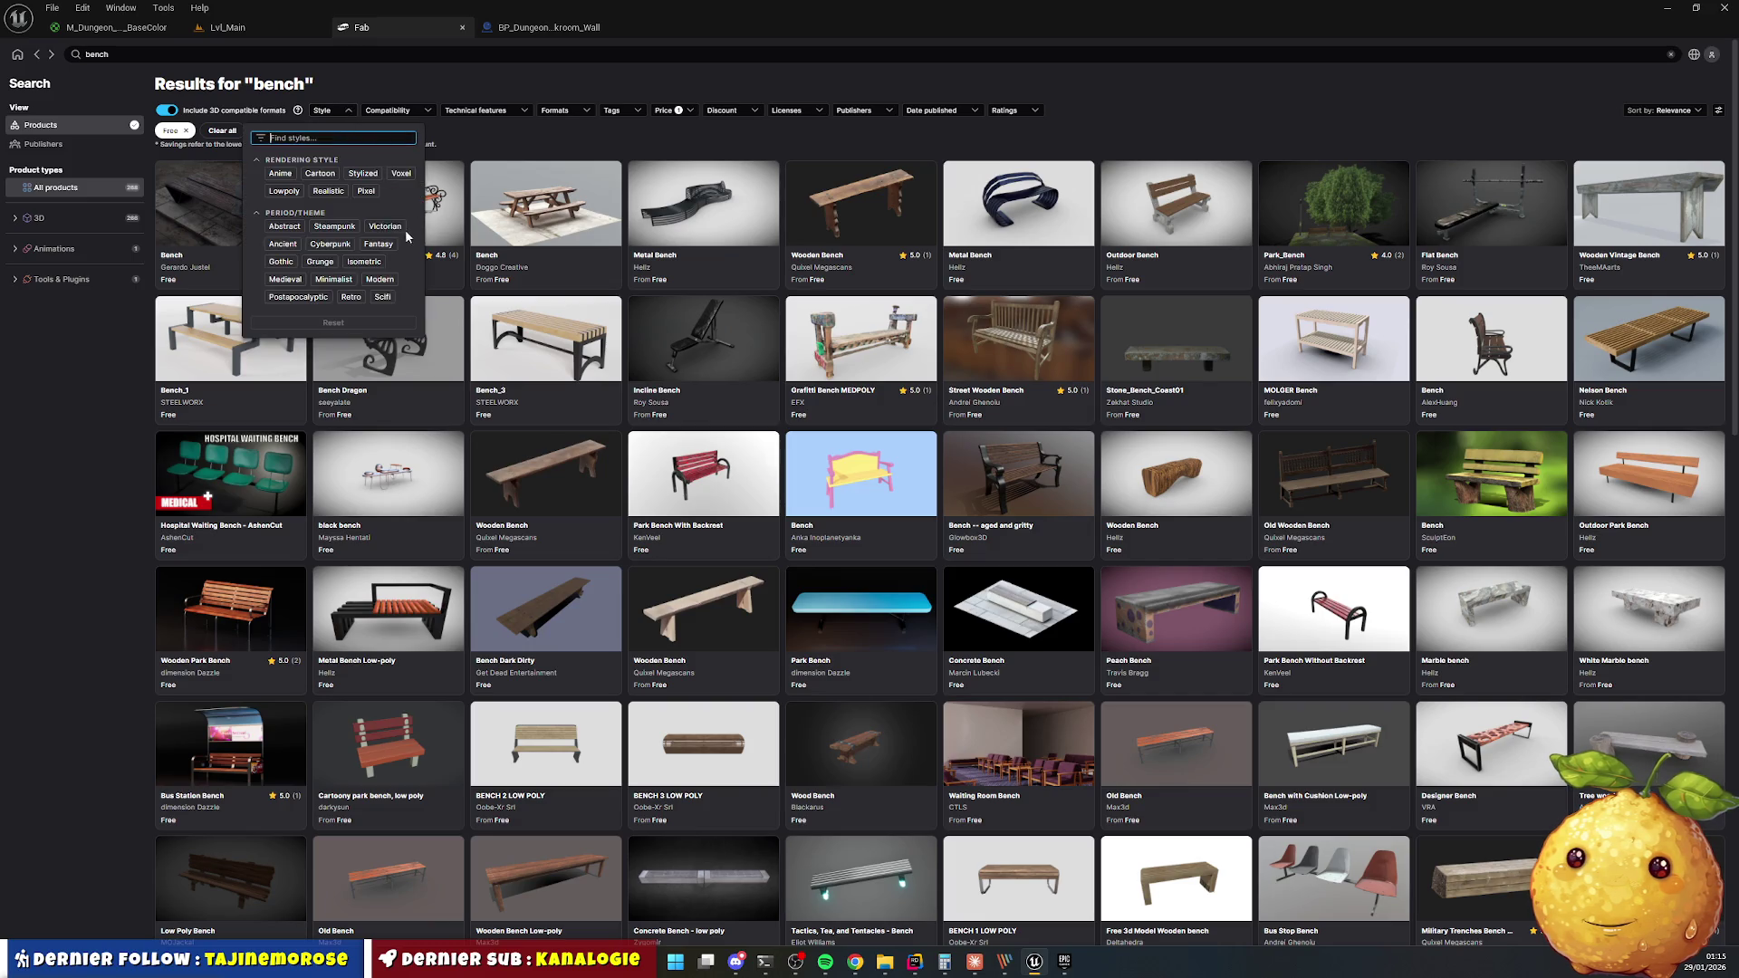
pyautogui.click(382, 298)
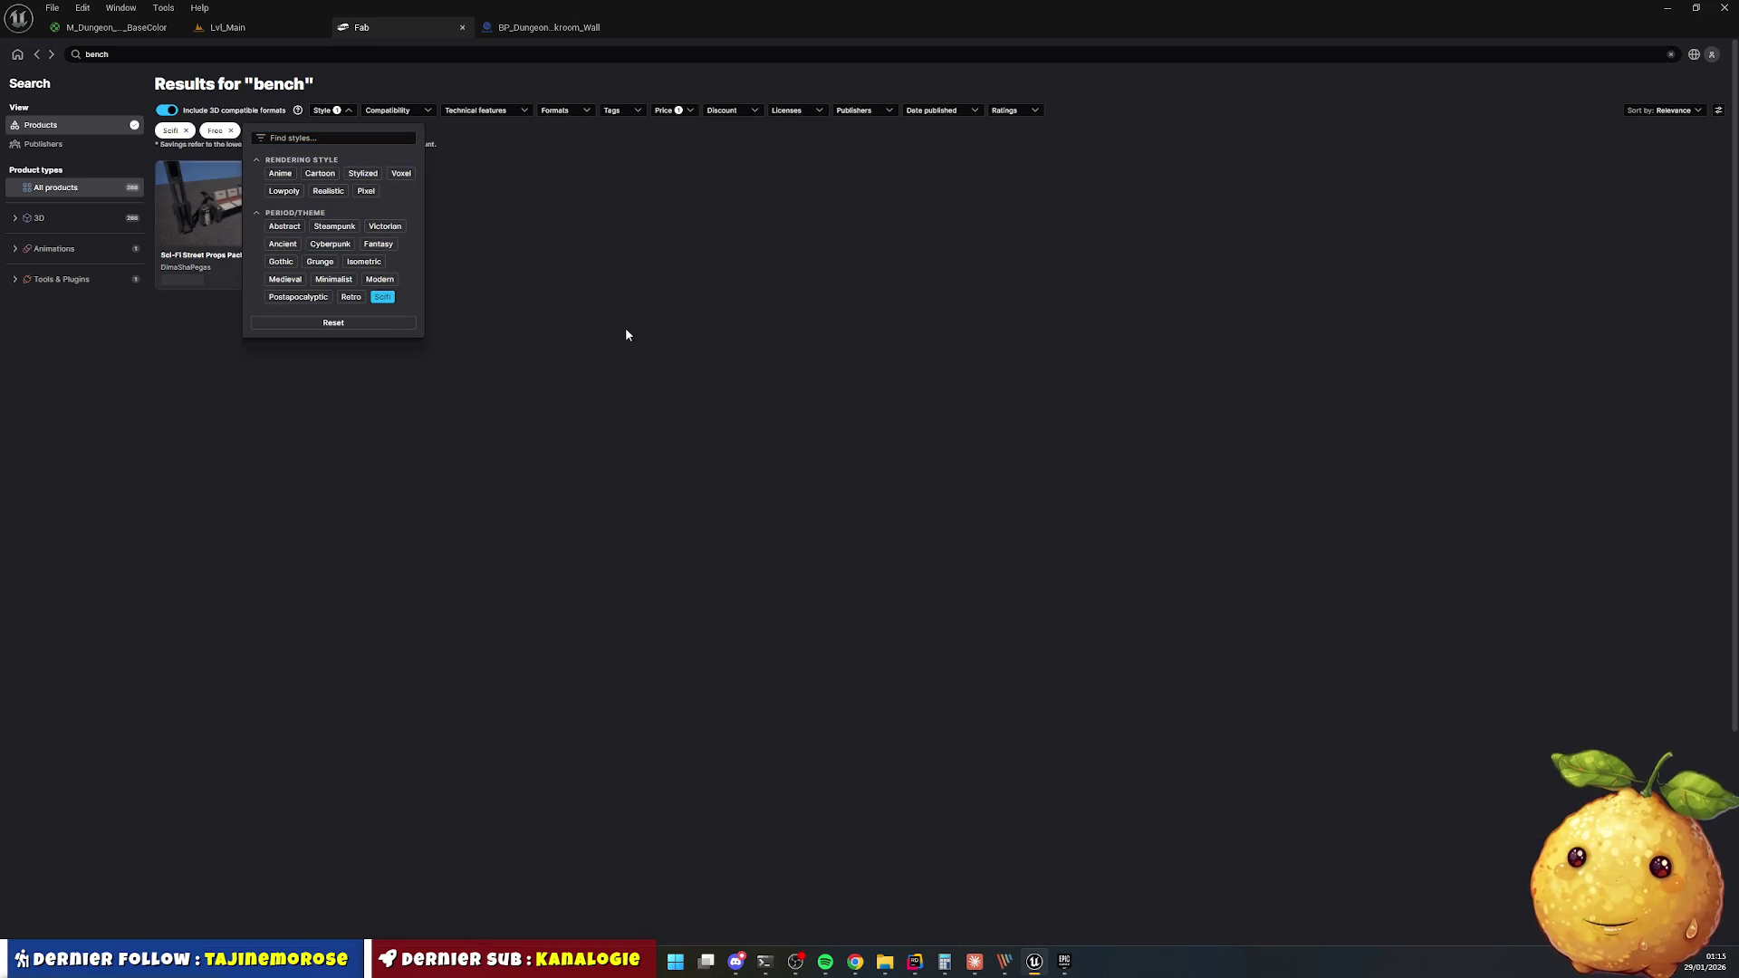
pyautogui.click(566, 353)
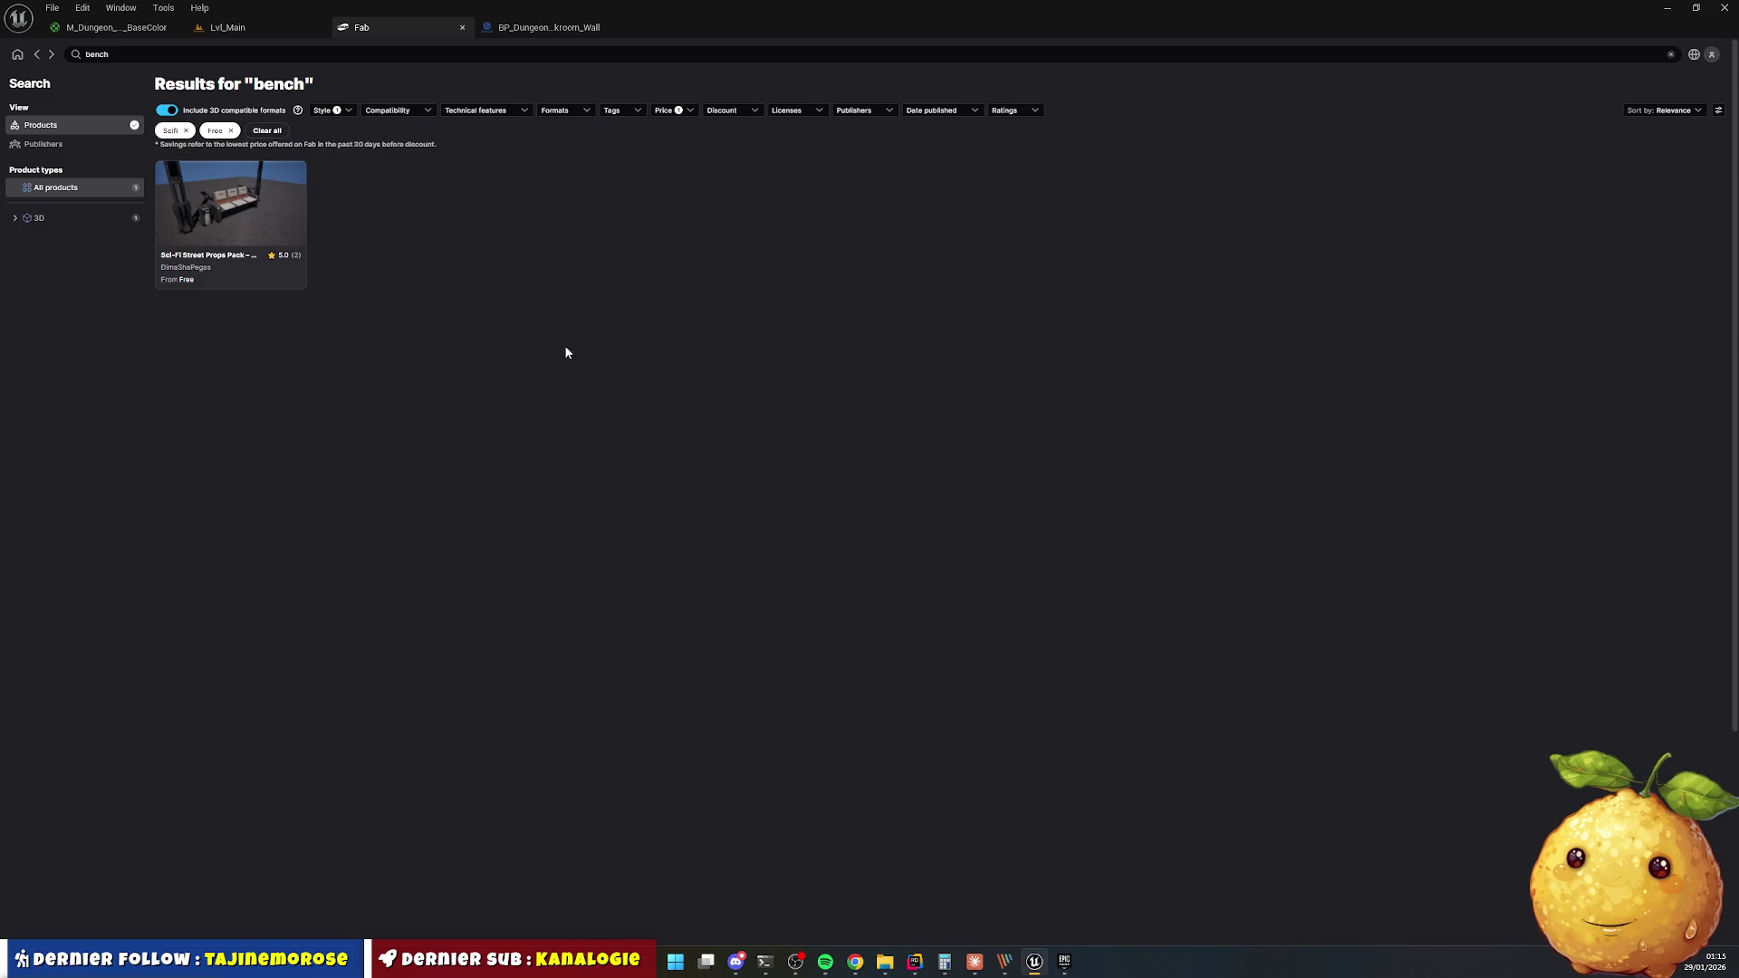
pyautogui.click(269, 222)
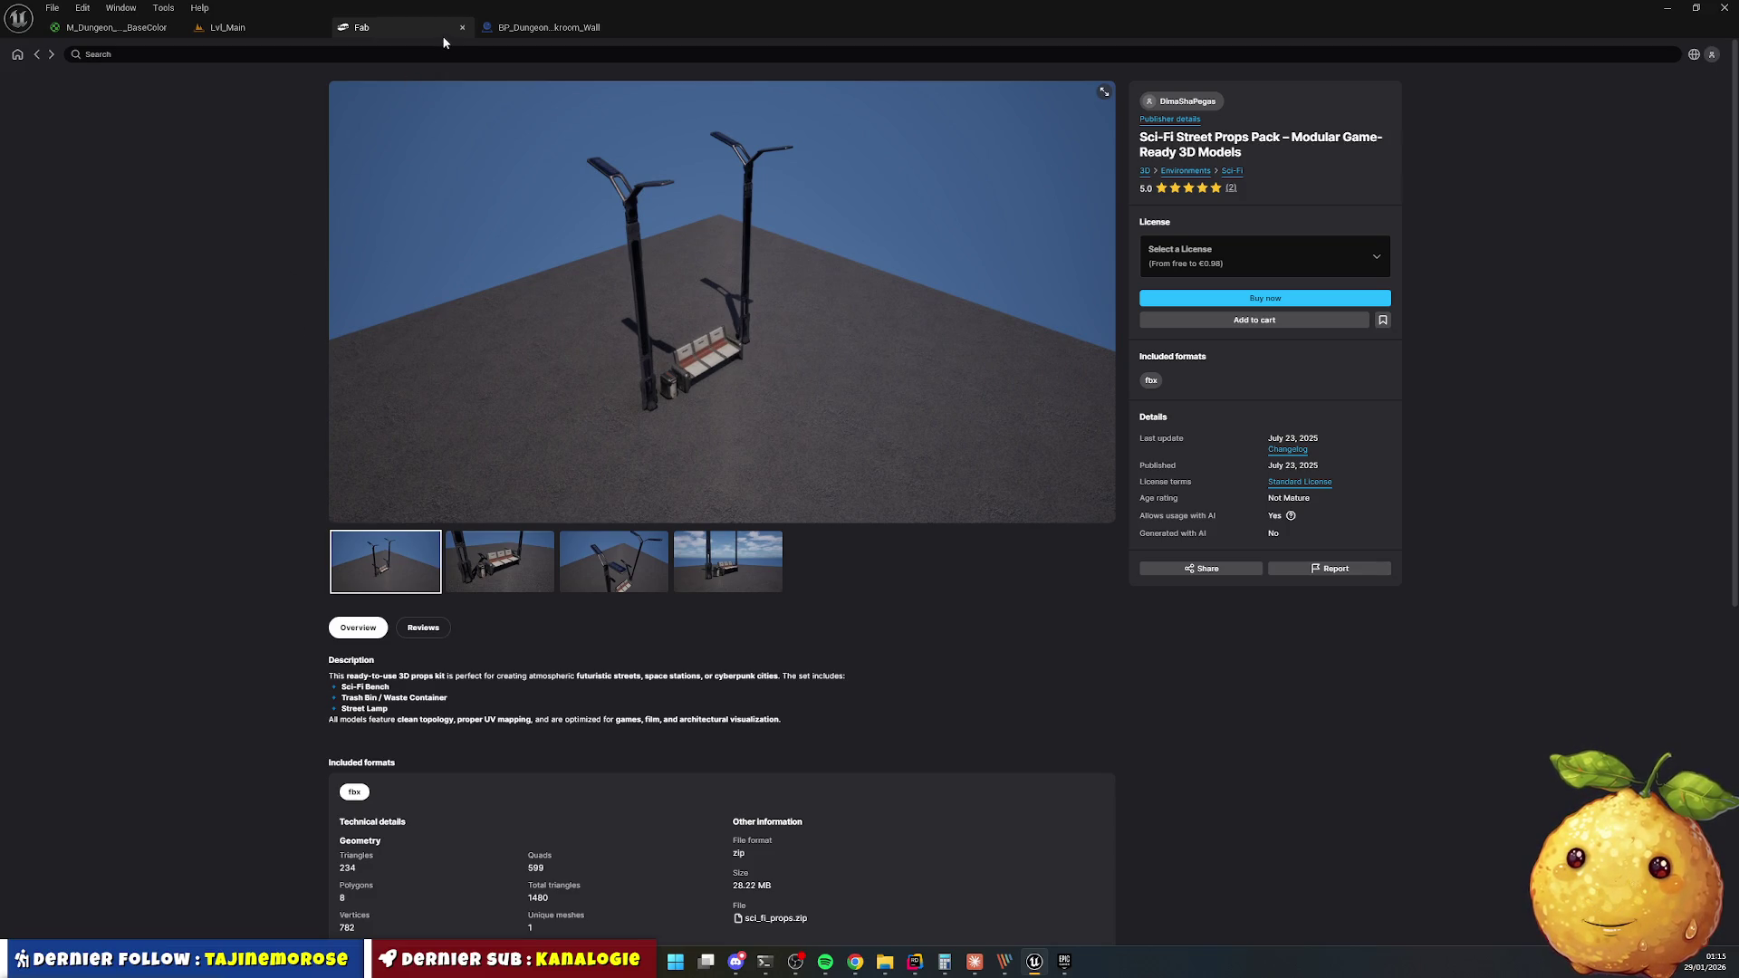
# Remove the Scifi filter and preview the yellow Bench product page.
pyautogui.click(38, 56)
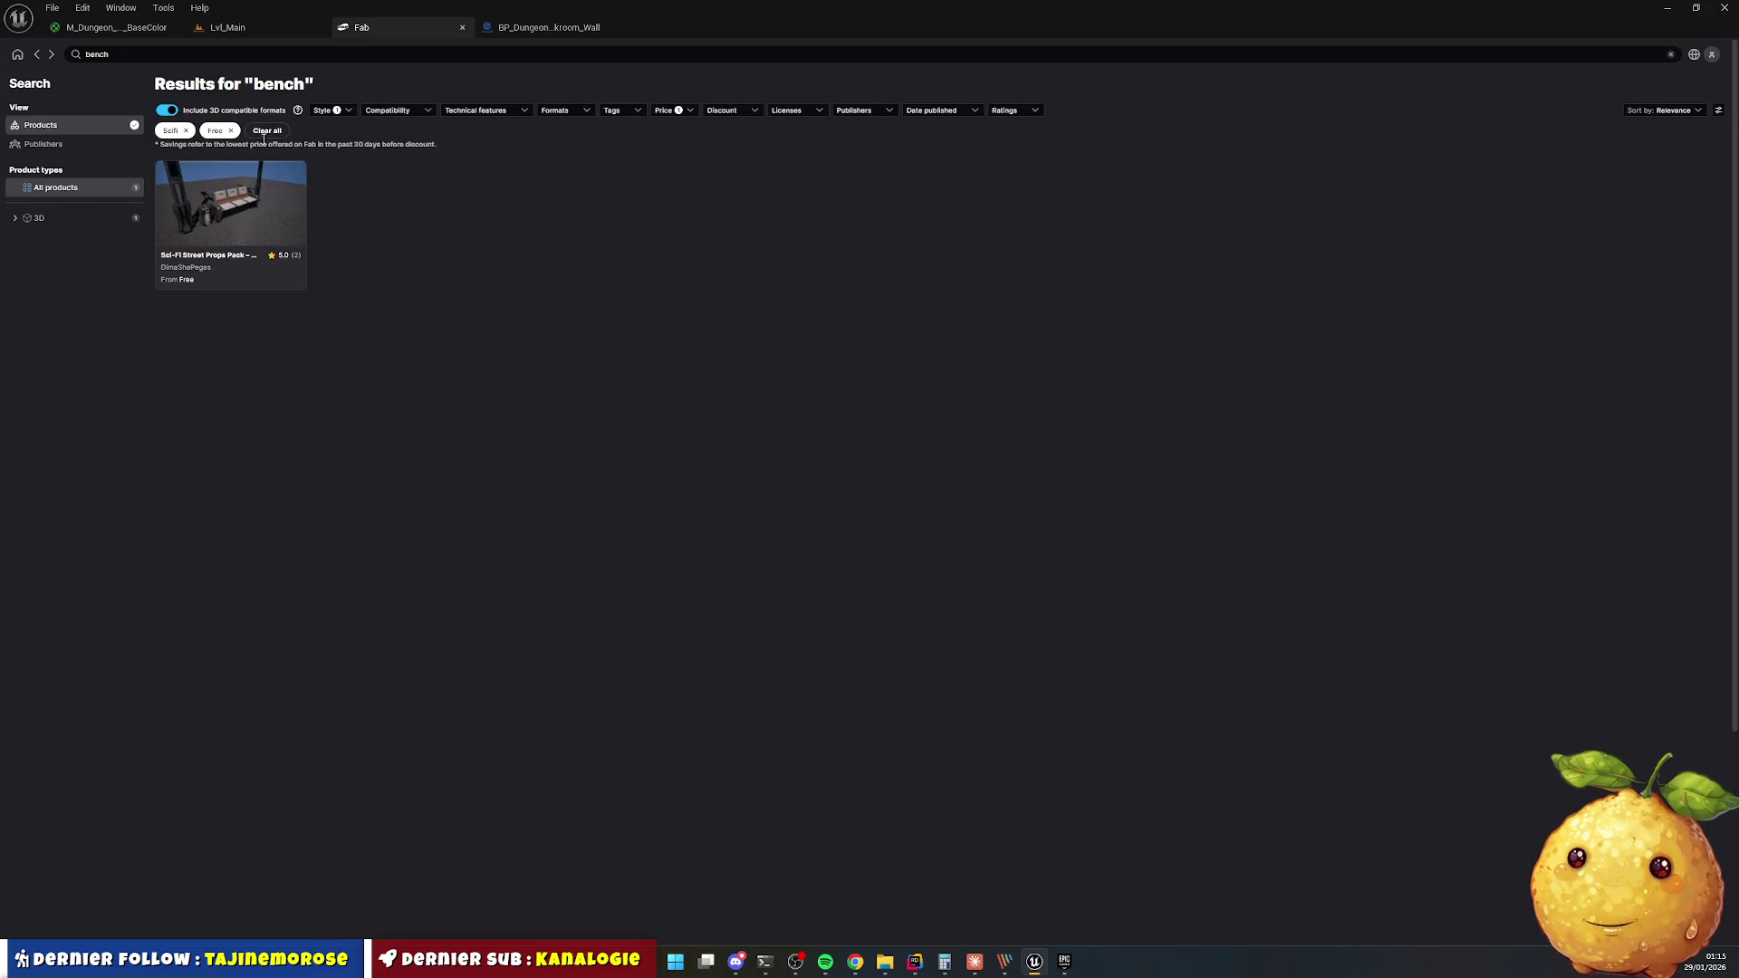
pyautogui.click(186, 130)
pyautogui.scroll(-2, 906, 492)
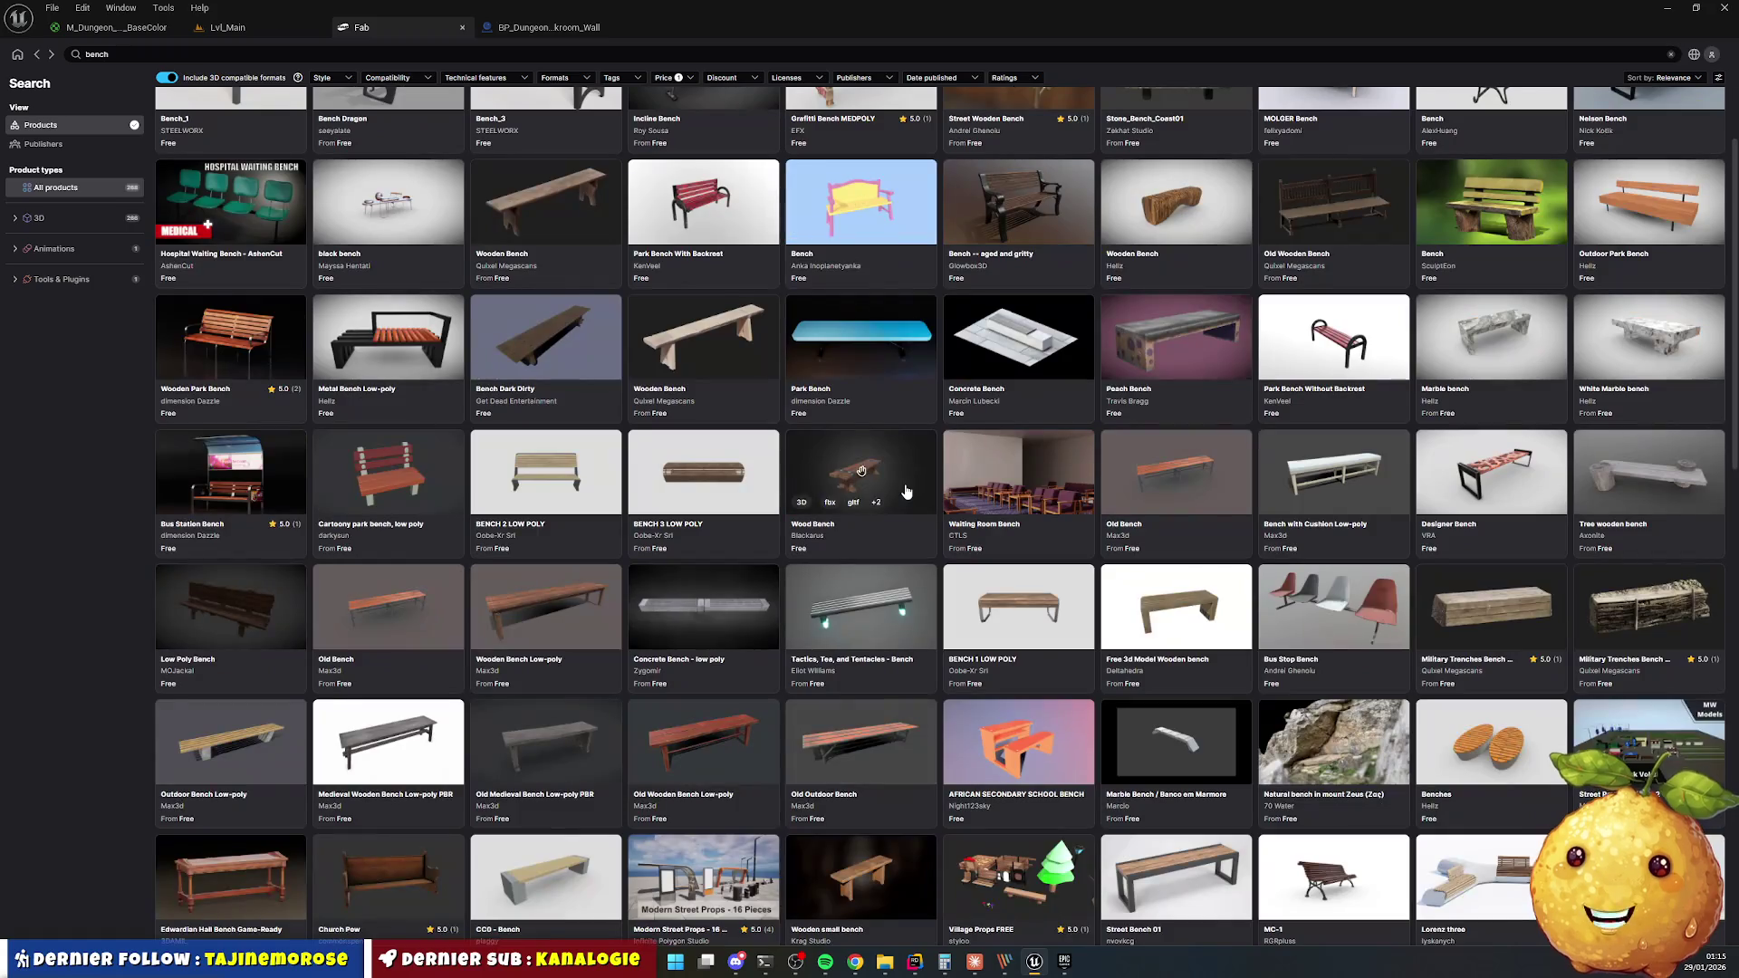
pyautogui.scroll(3, 905, 492)
pyautogui.click(893, 409)
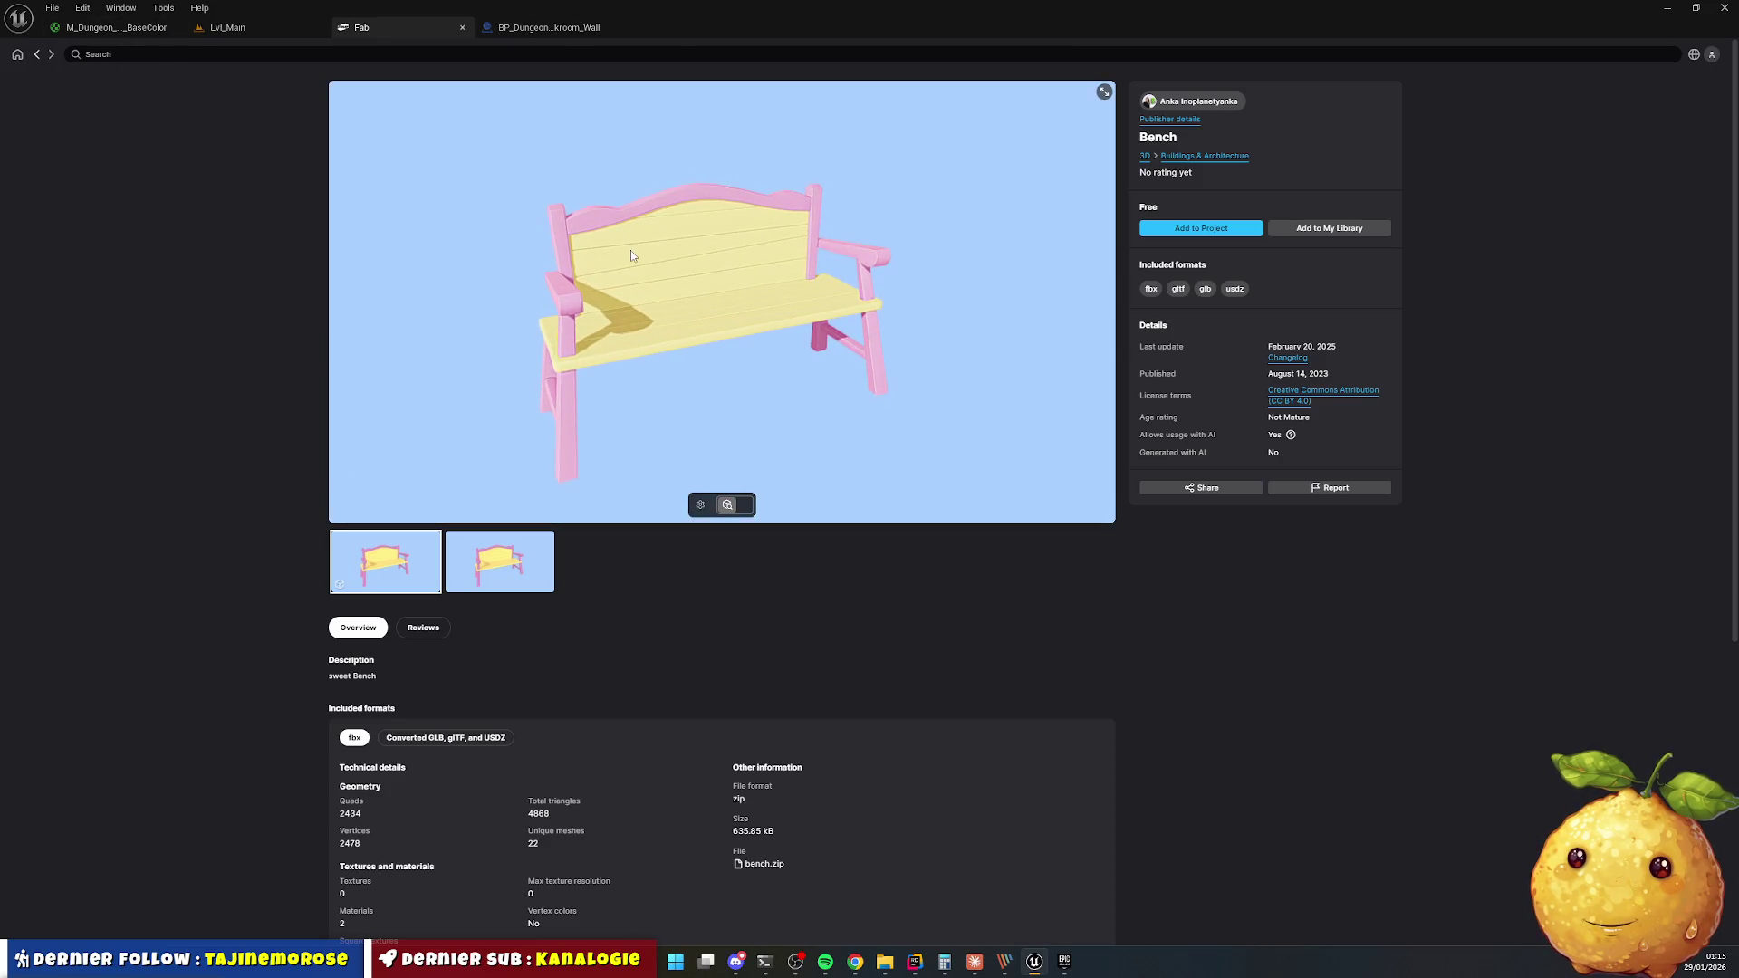
pyautogui.hotkey('alt', 'Left')
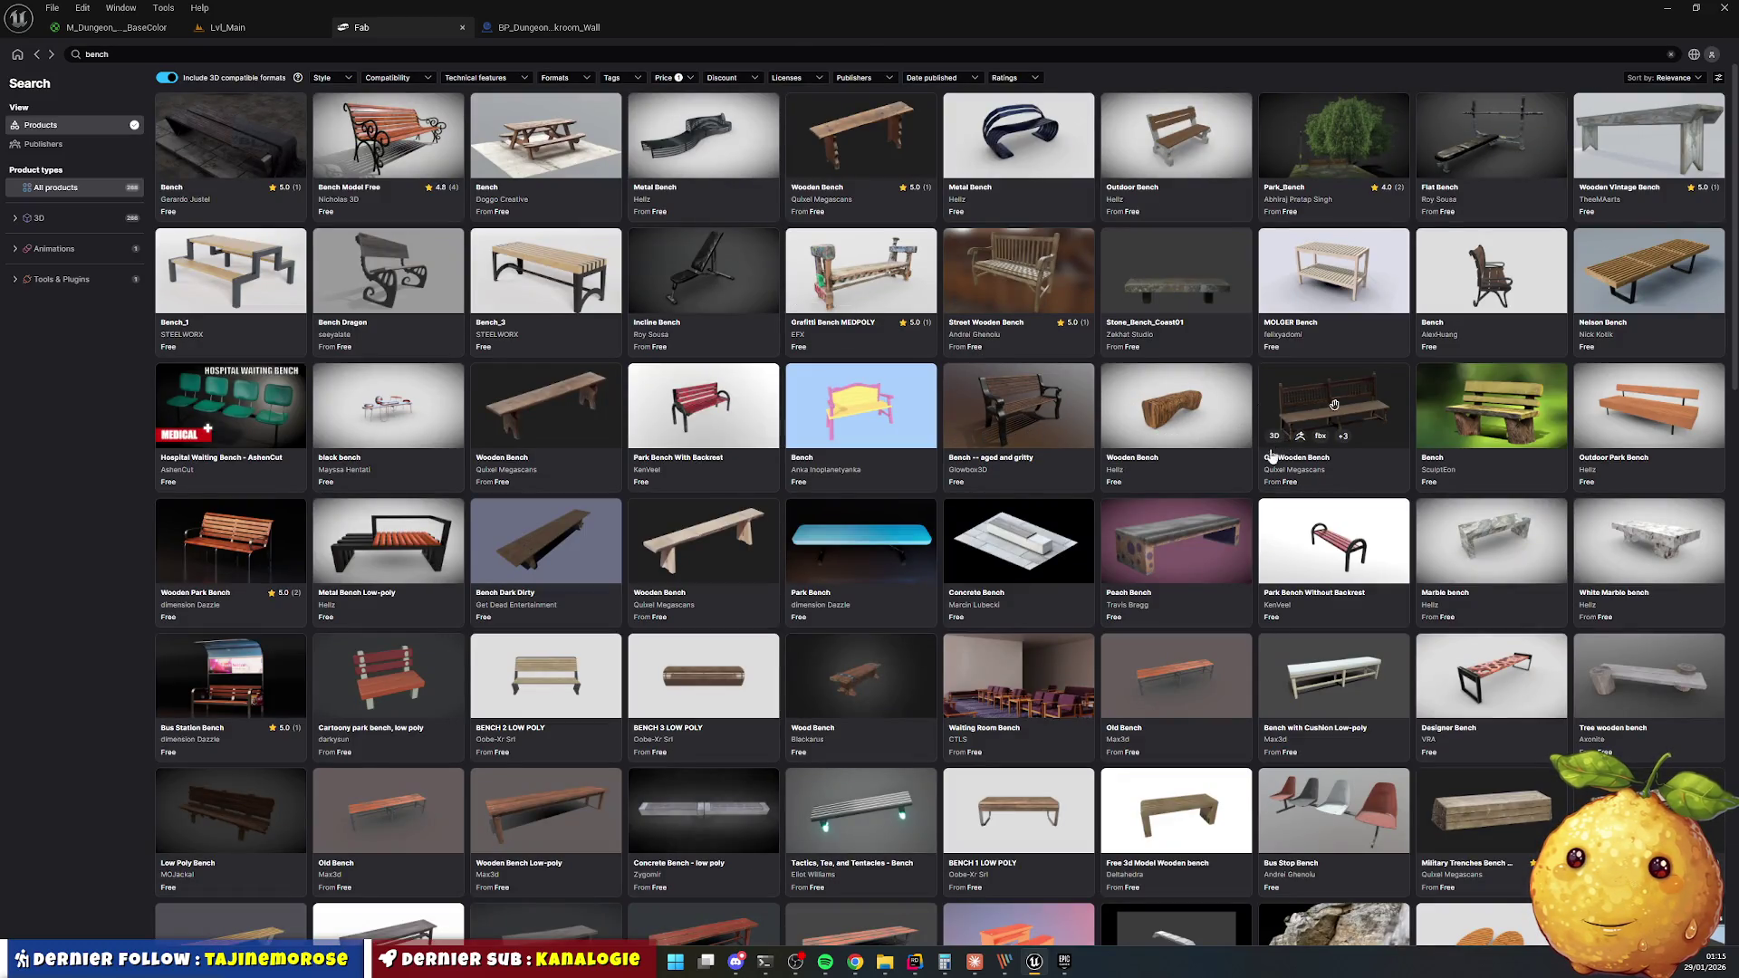
# Browse further down the bench results and open the Old Bench product page.
pyautogui.scroll(-2, 1332, 435)
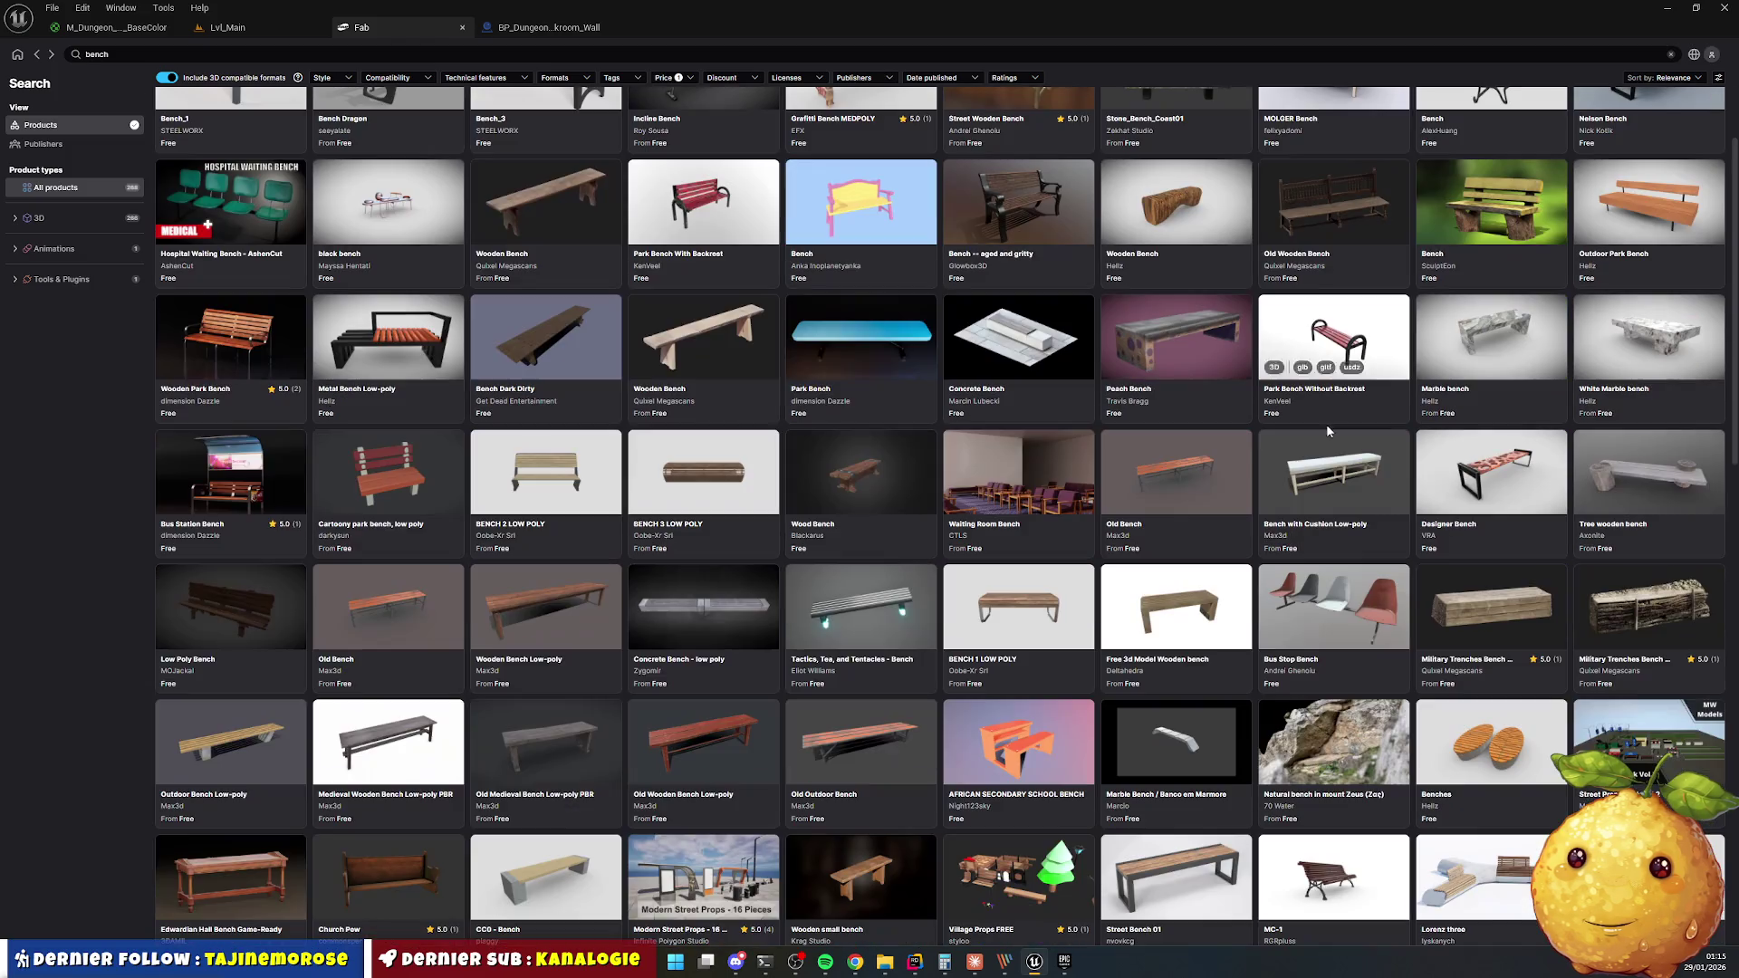
pyautogui.scroll(-1, 1249, 443)
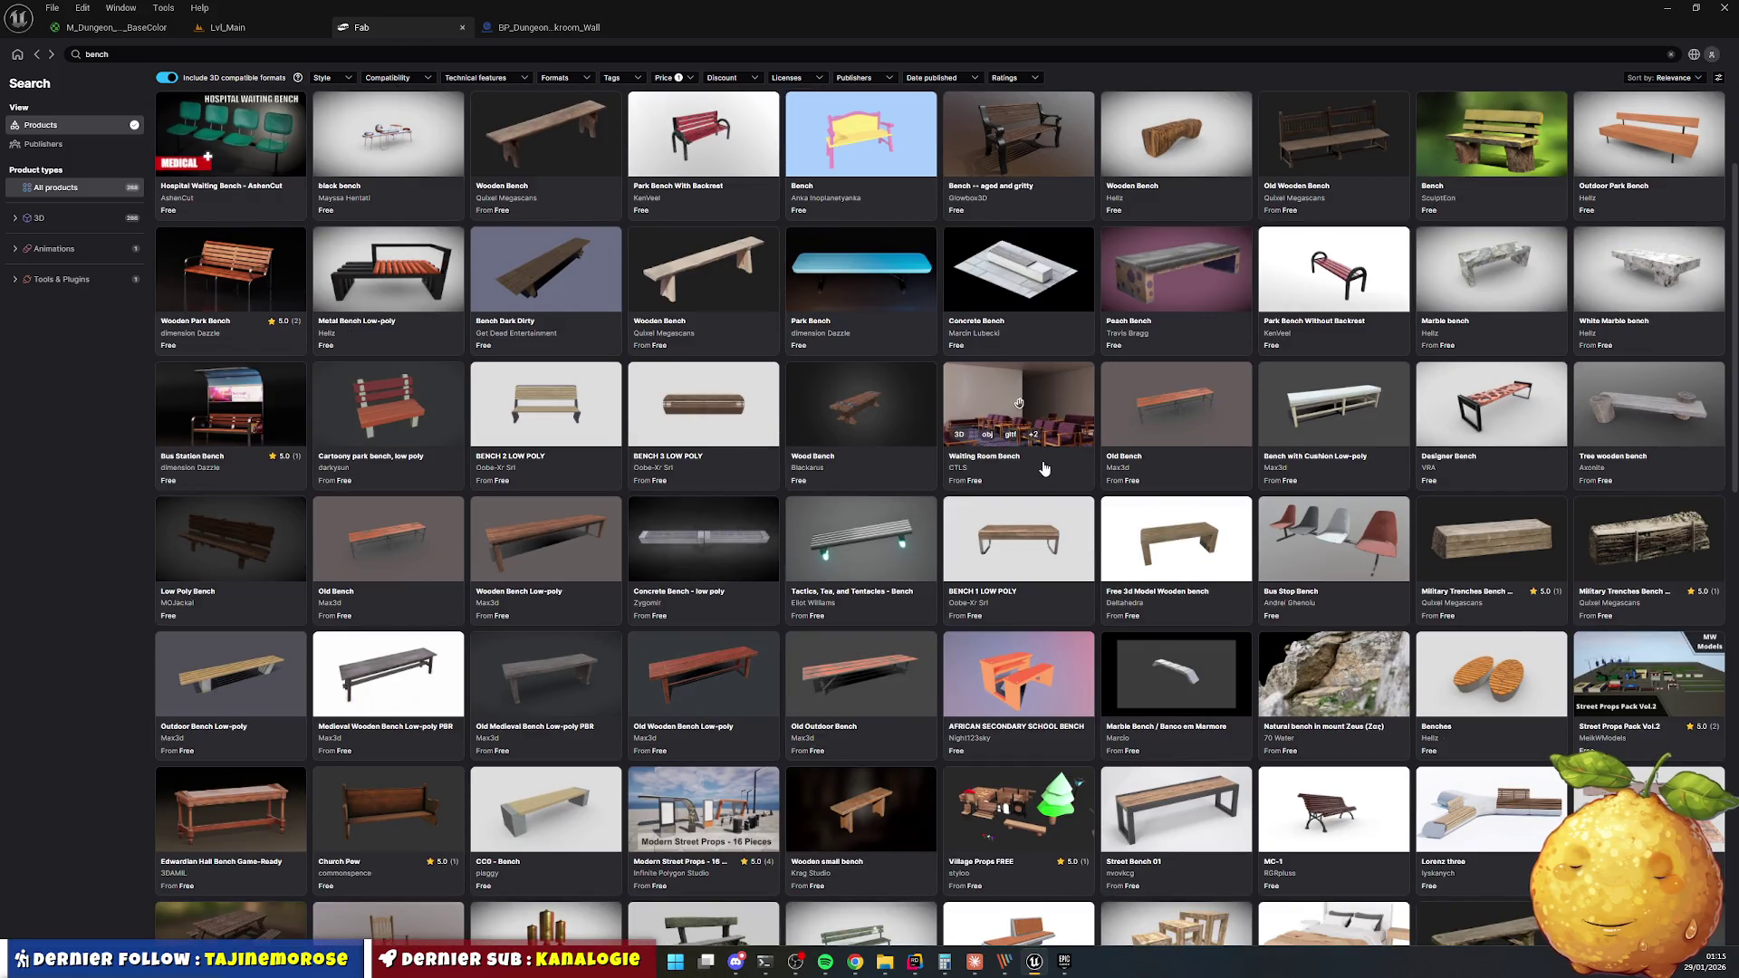
pyautogui.scroll(-1, 1046, 469)
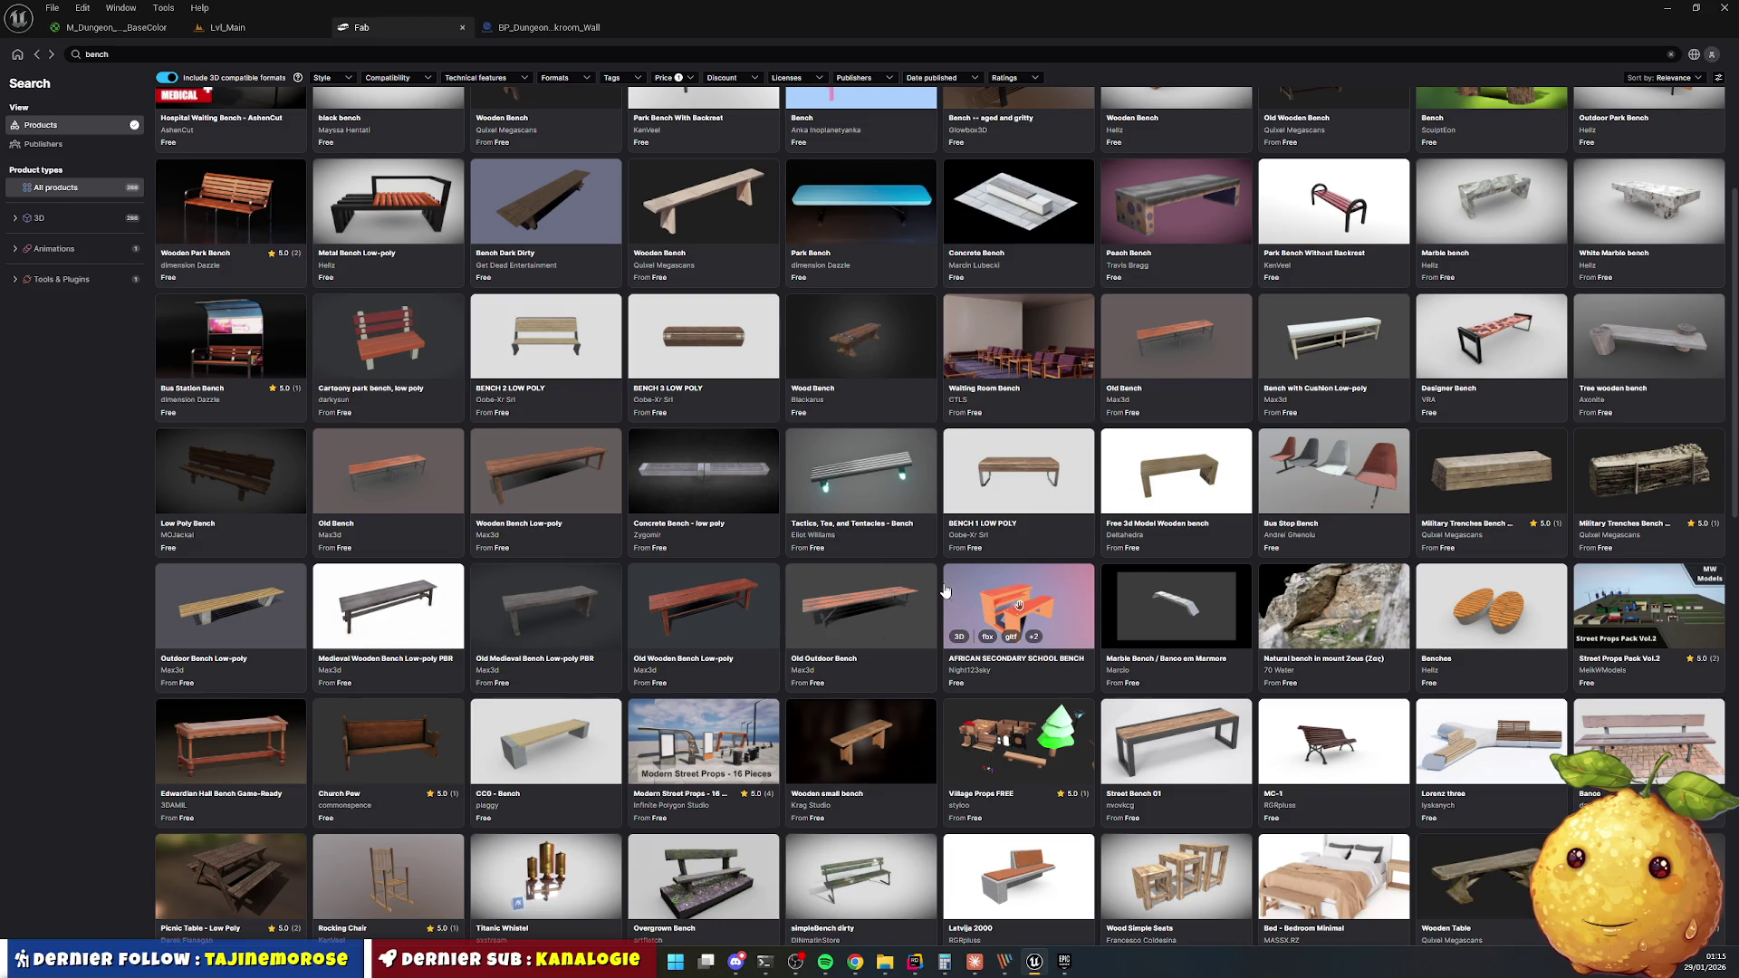
pyautogui.scroll(-5, 945, 590)
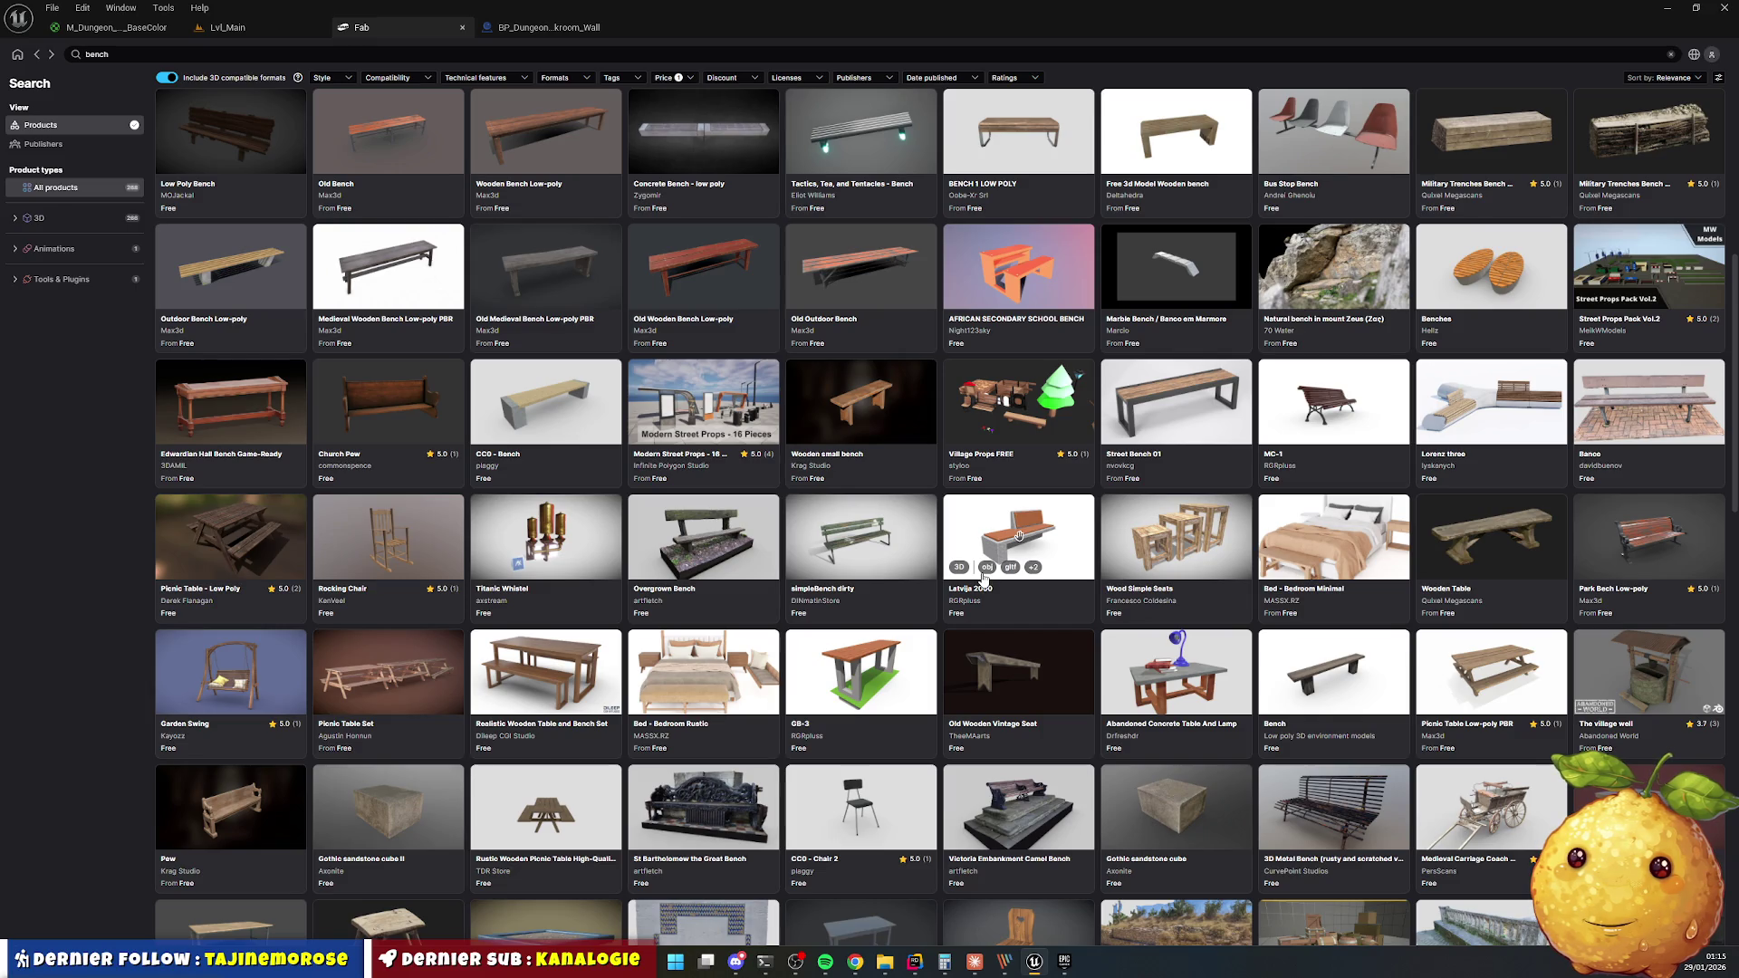
pyautogui.scroll(-4, 985, 578)
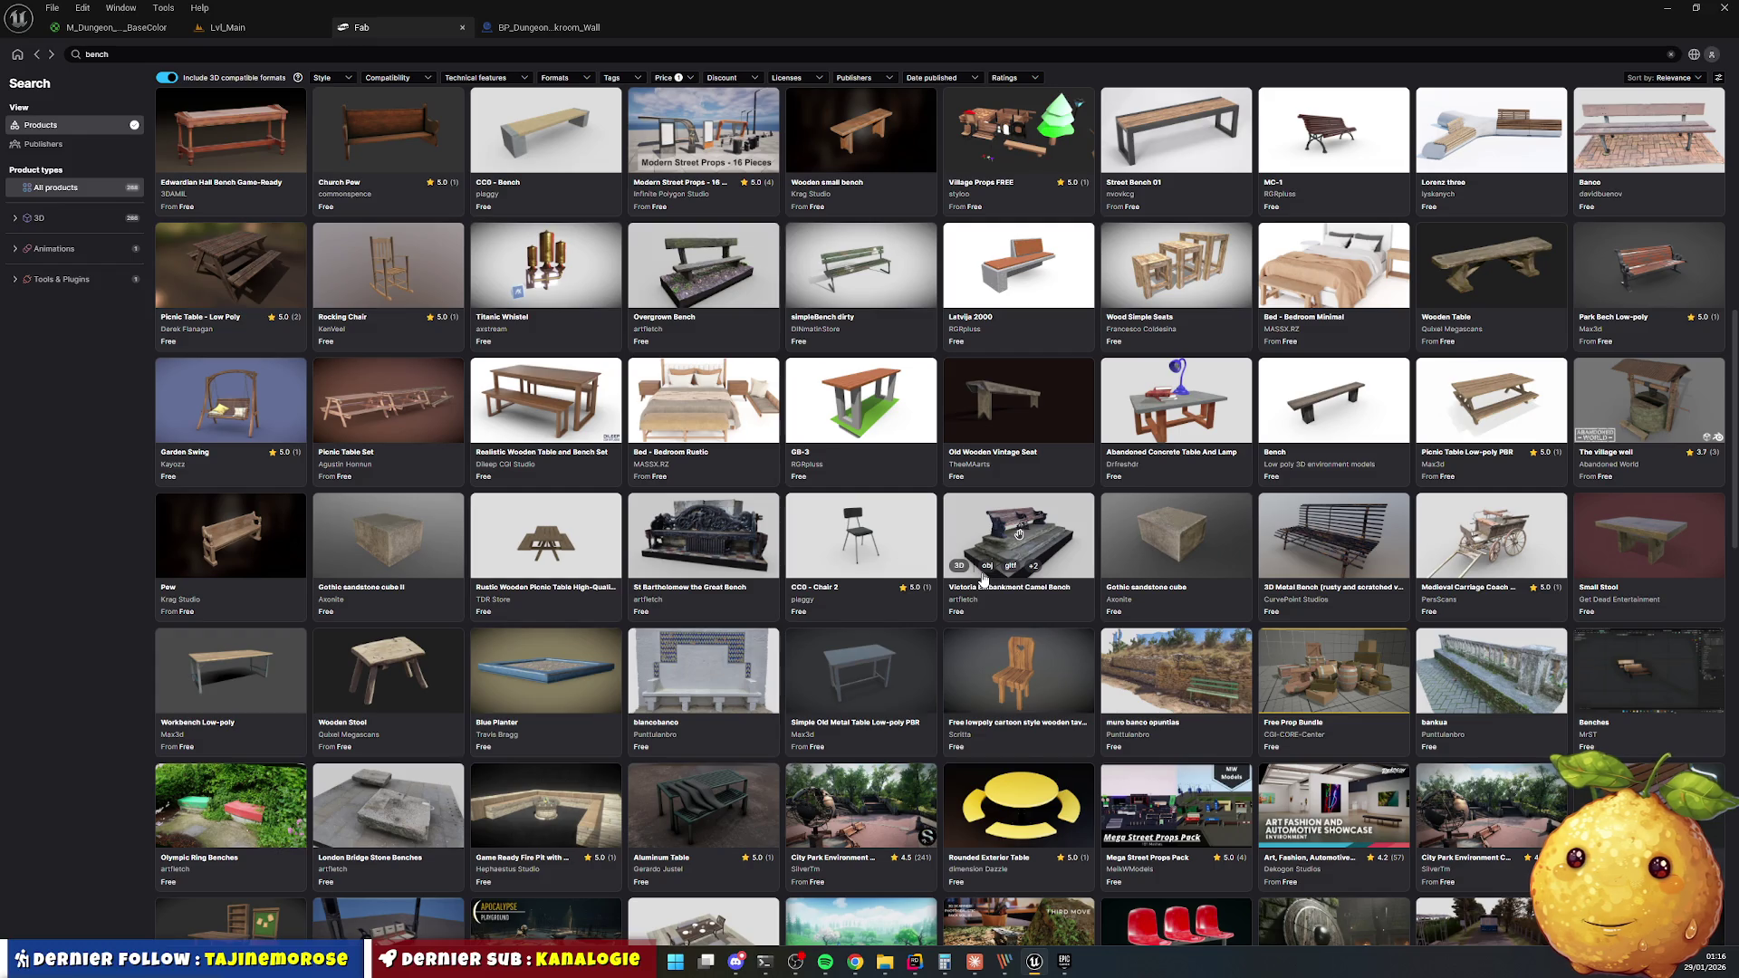
pyautogui.scroll(-6, 983, 578)
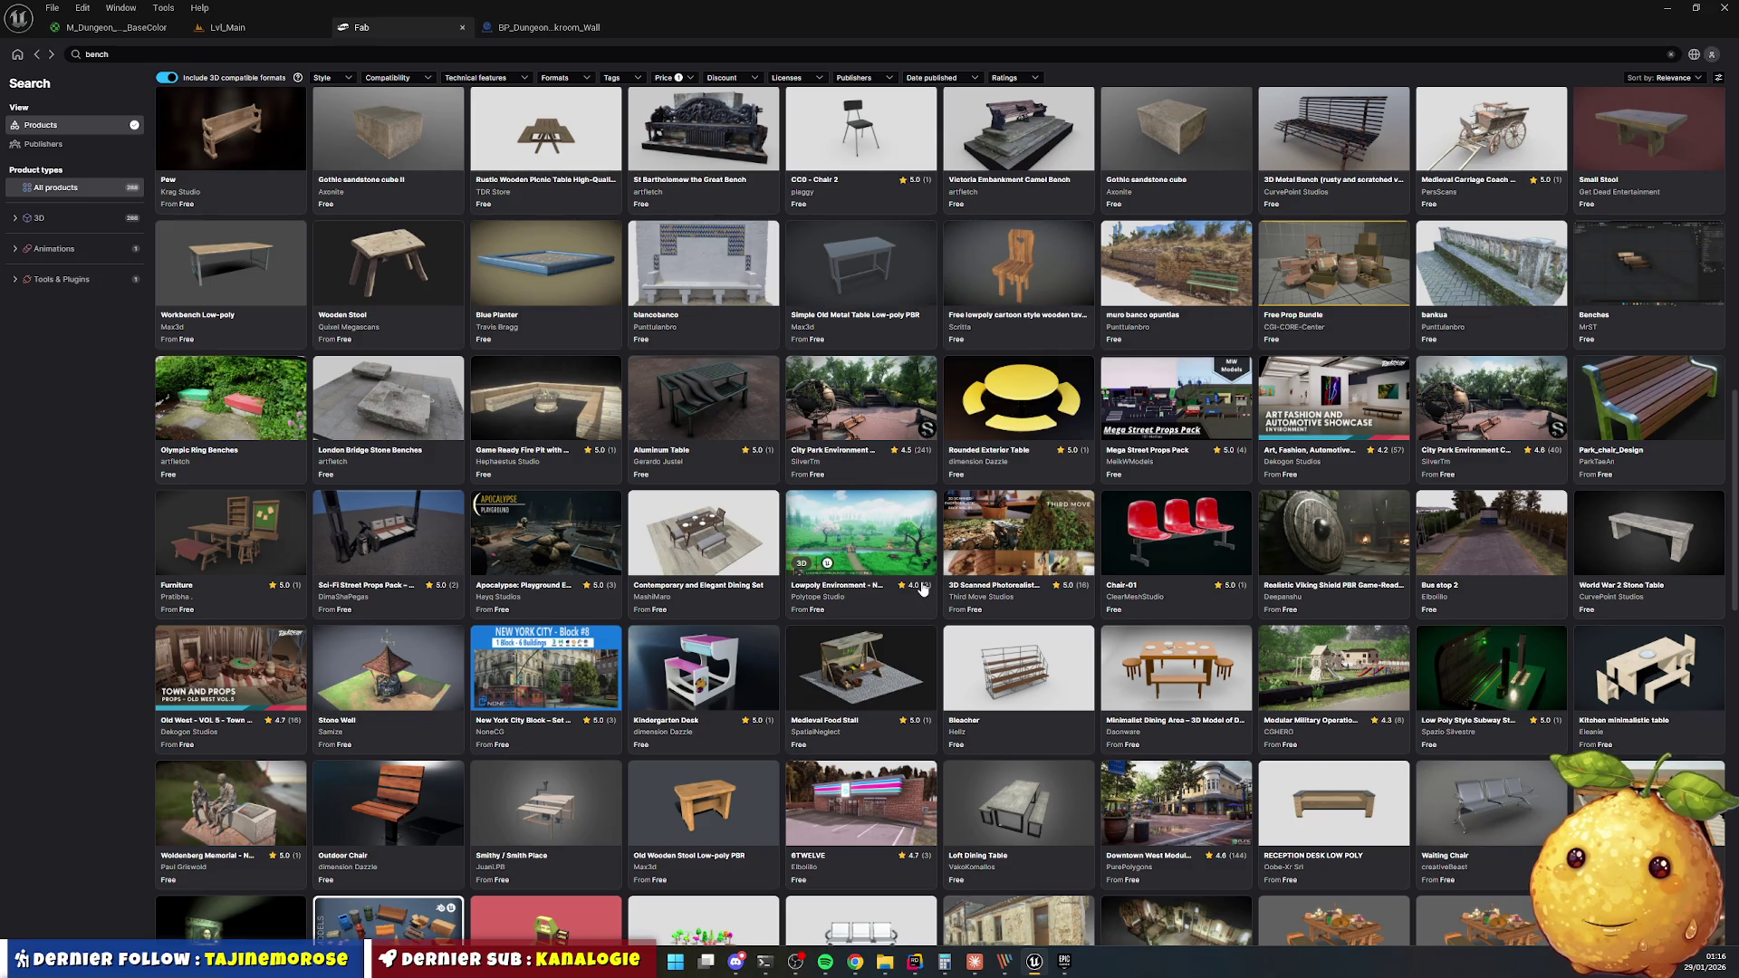
pyautogui.scroll(-3, 910, 578)
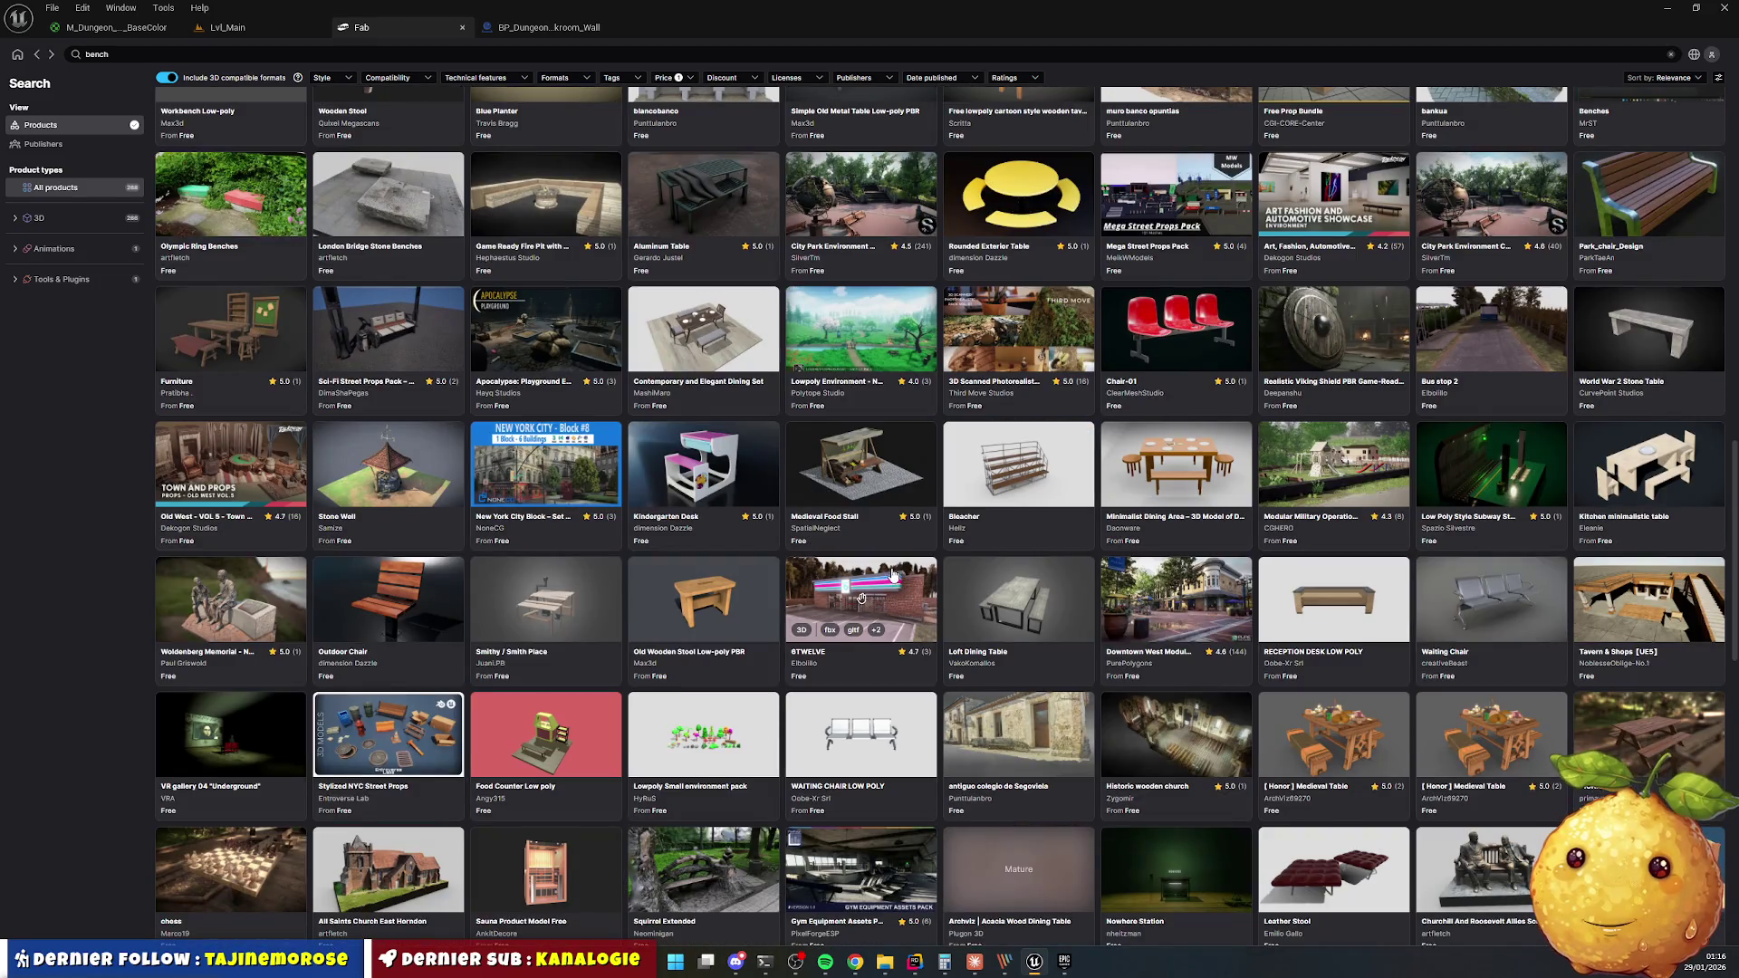
pyautogui.scroll(-4, 883, 575)
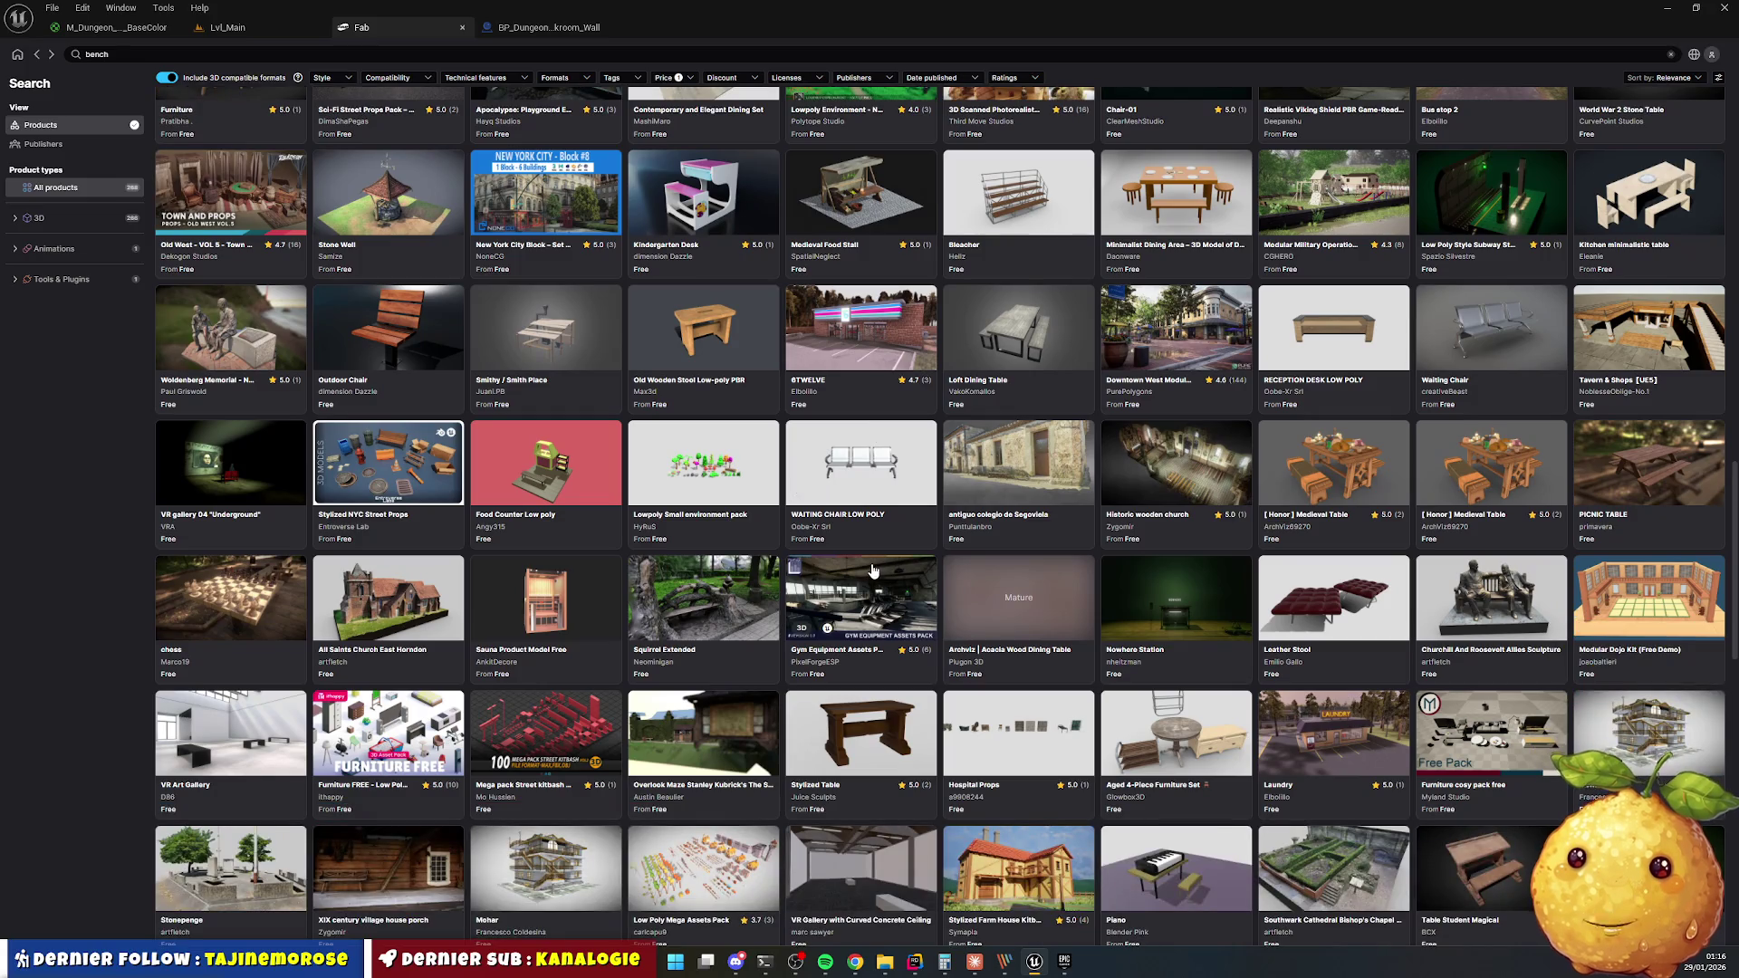
pyautogui.scroll(-7, 872, 570)
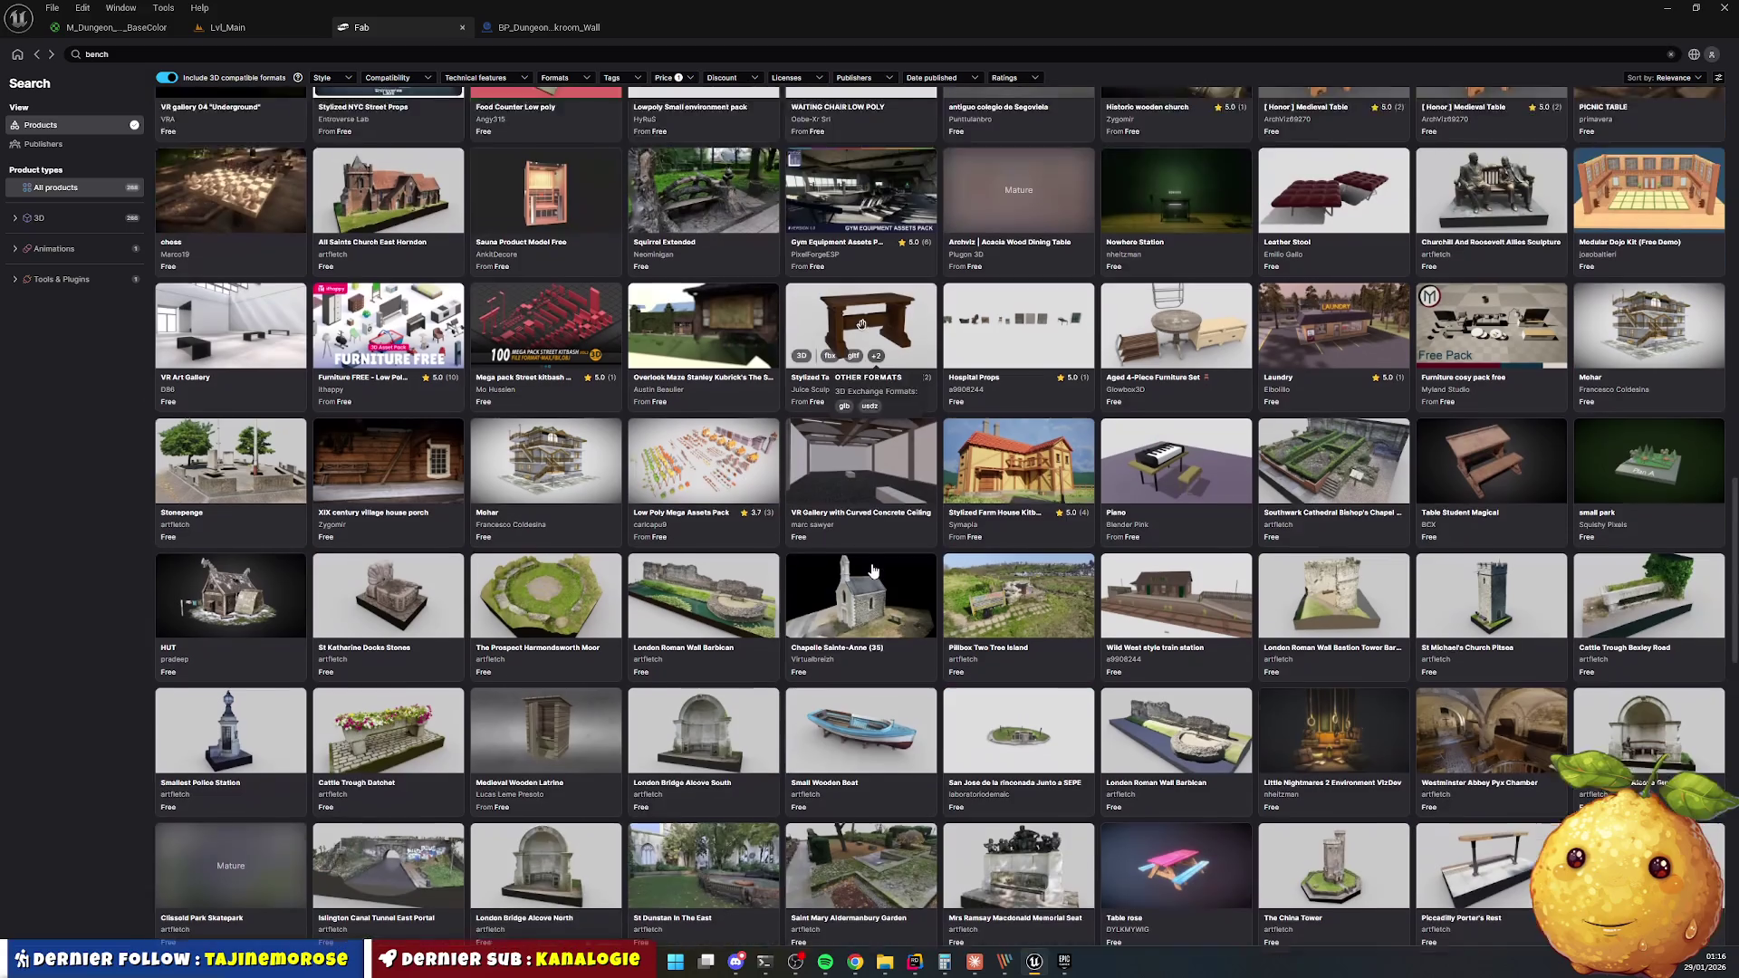
pyautogui.scroll(-12, 873, 568)
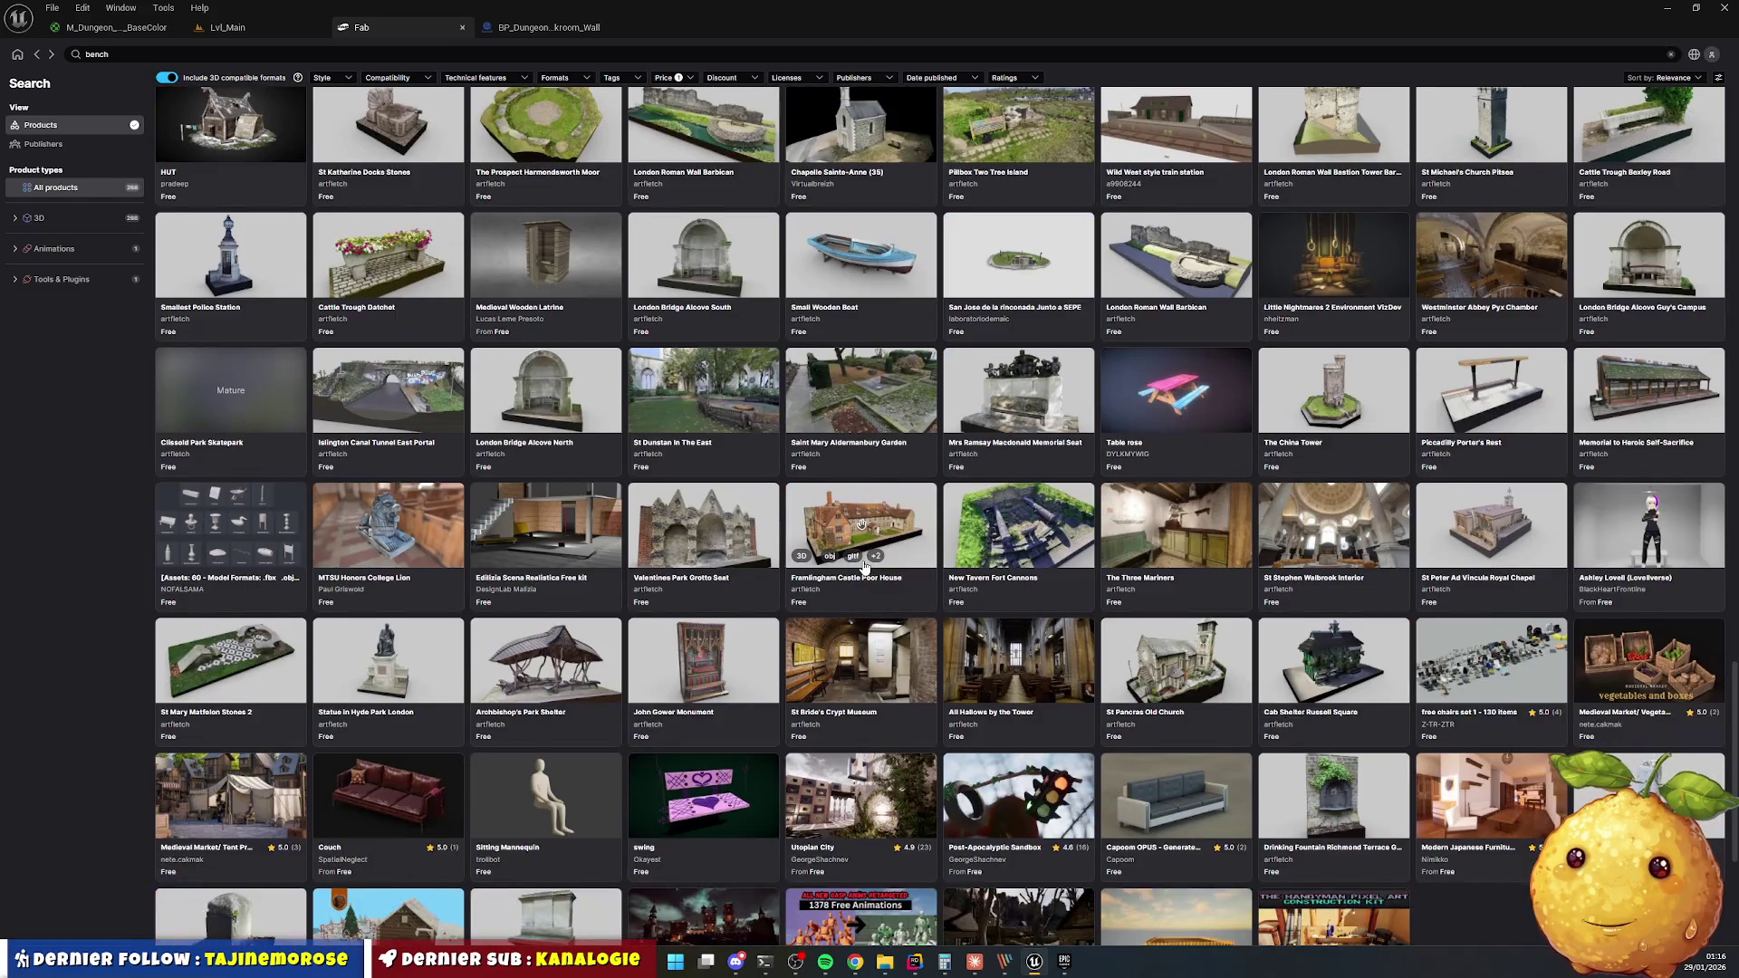
pyautogui.scroll(9, 881, 552)
pyautogui.scroll(20, 881, 551)
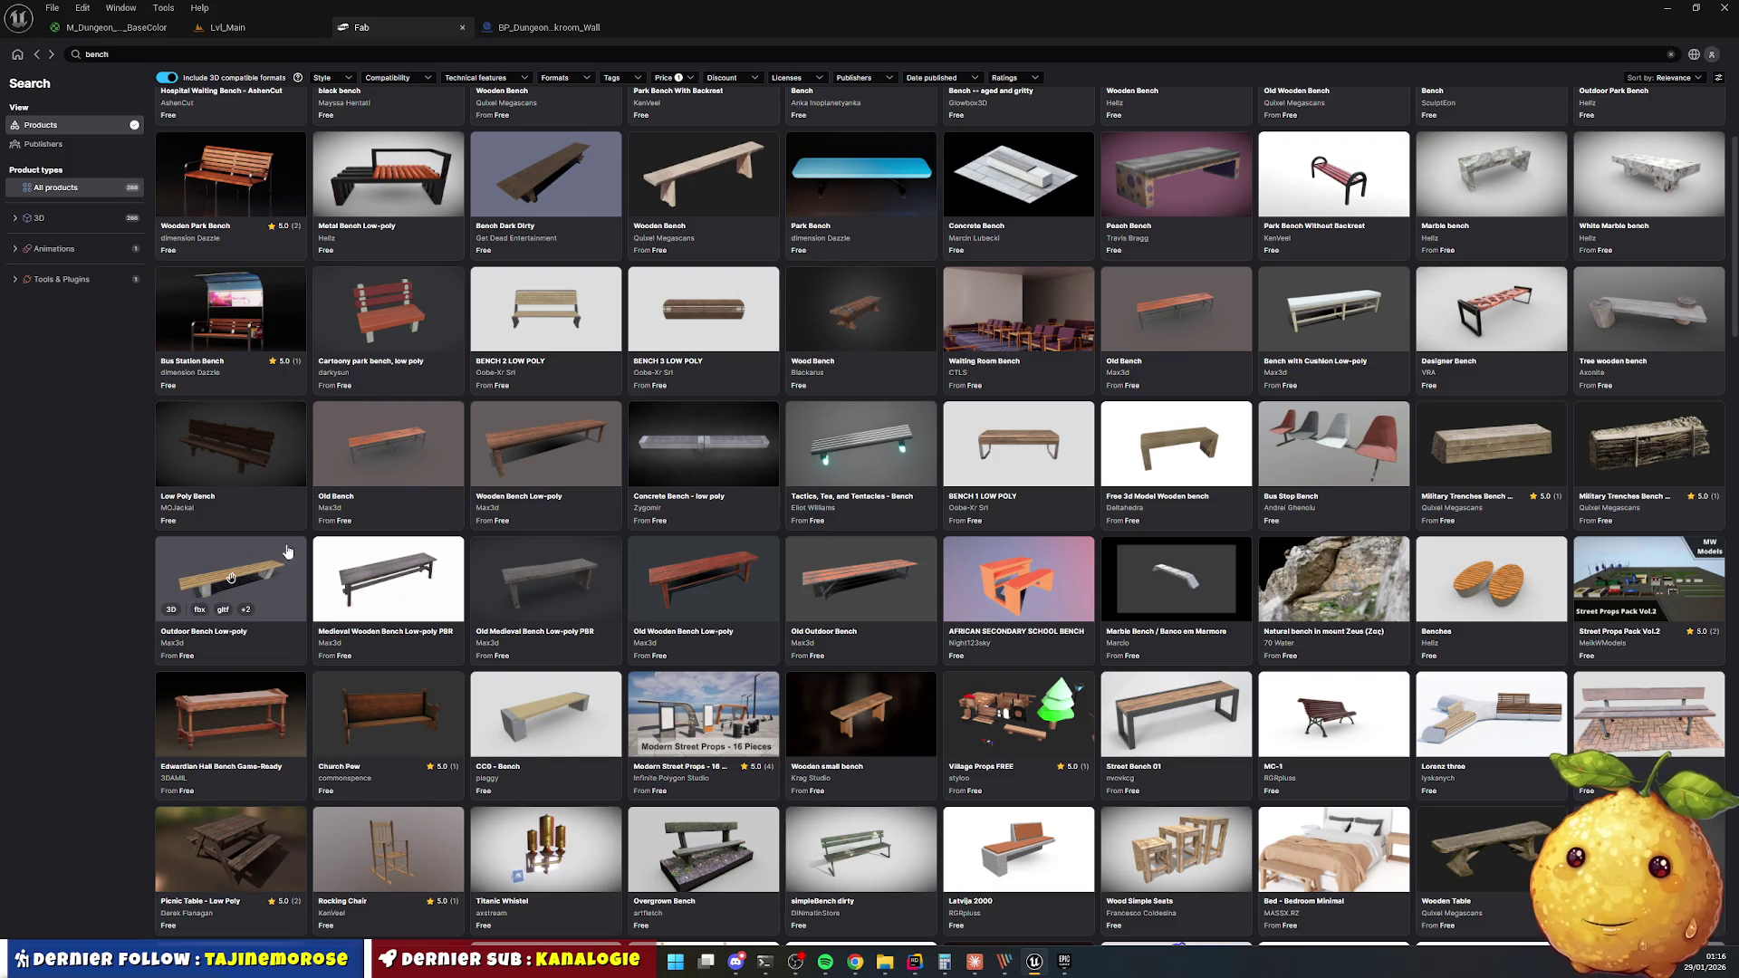
pyautogui.click(432, 460)
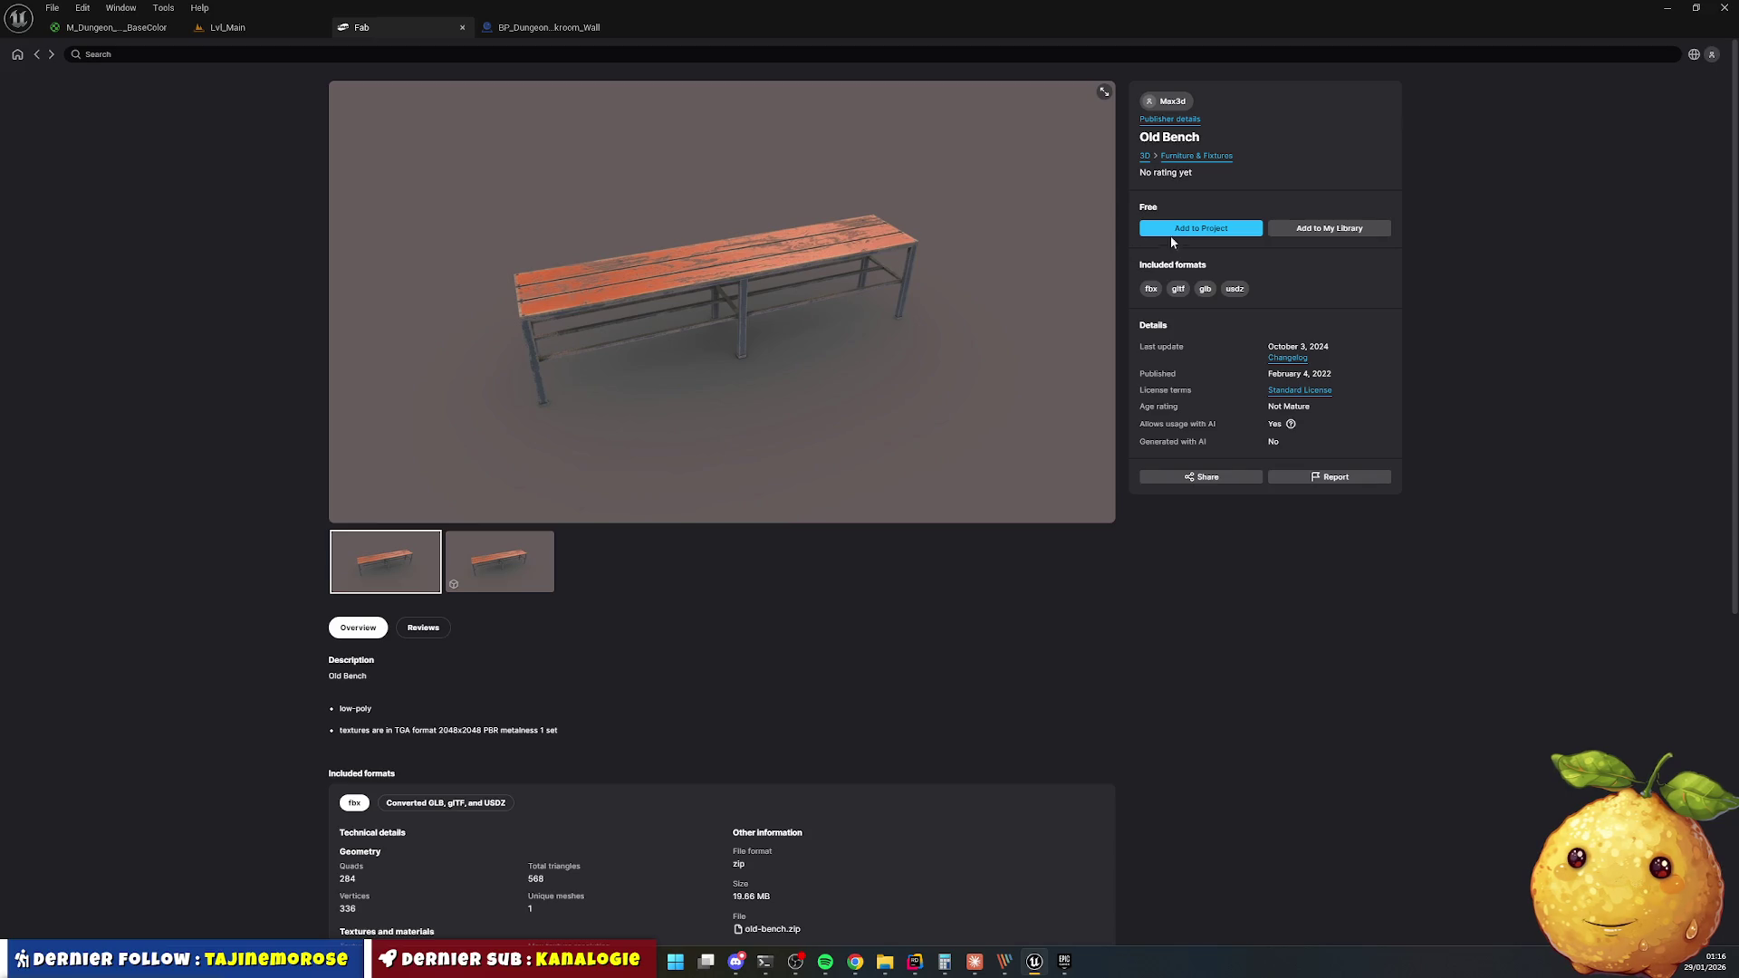
# Add the free Old Bench asset to the project, accepting its license.
pyautogui.click(1034, 964)
pyautogui.click(1033, 964)
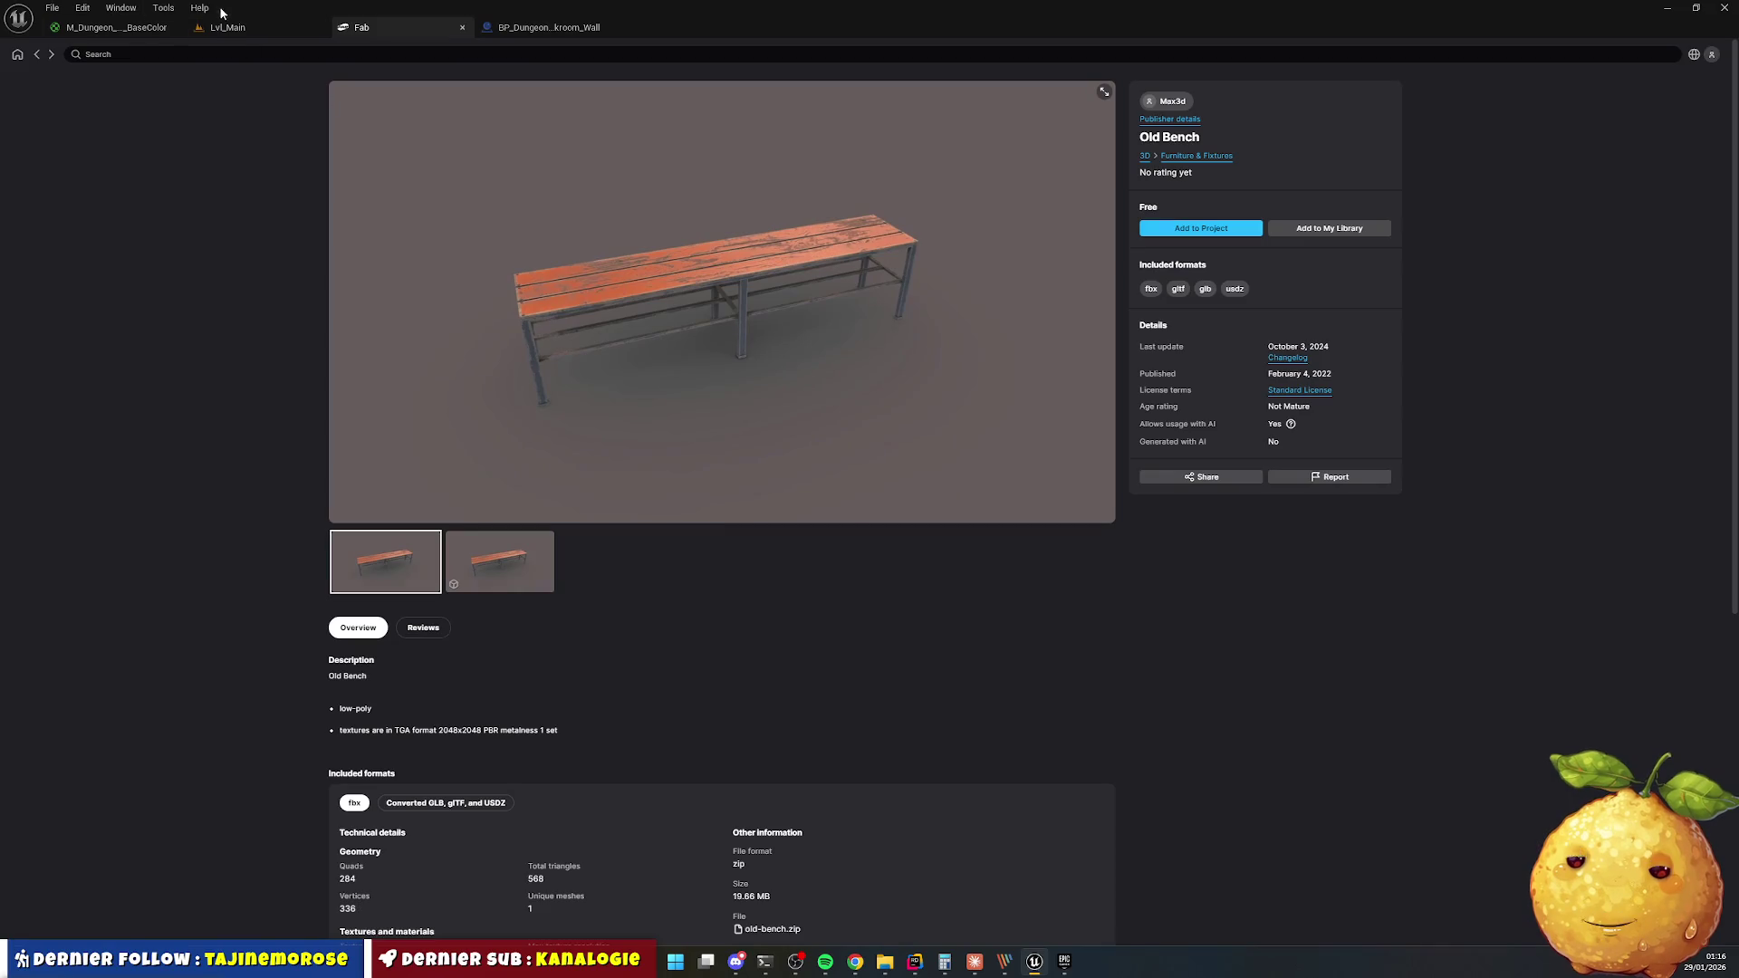
pyautogui.click(237, 31)
pyautogui.click(362, 27)
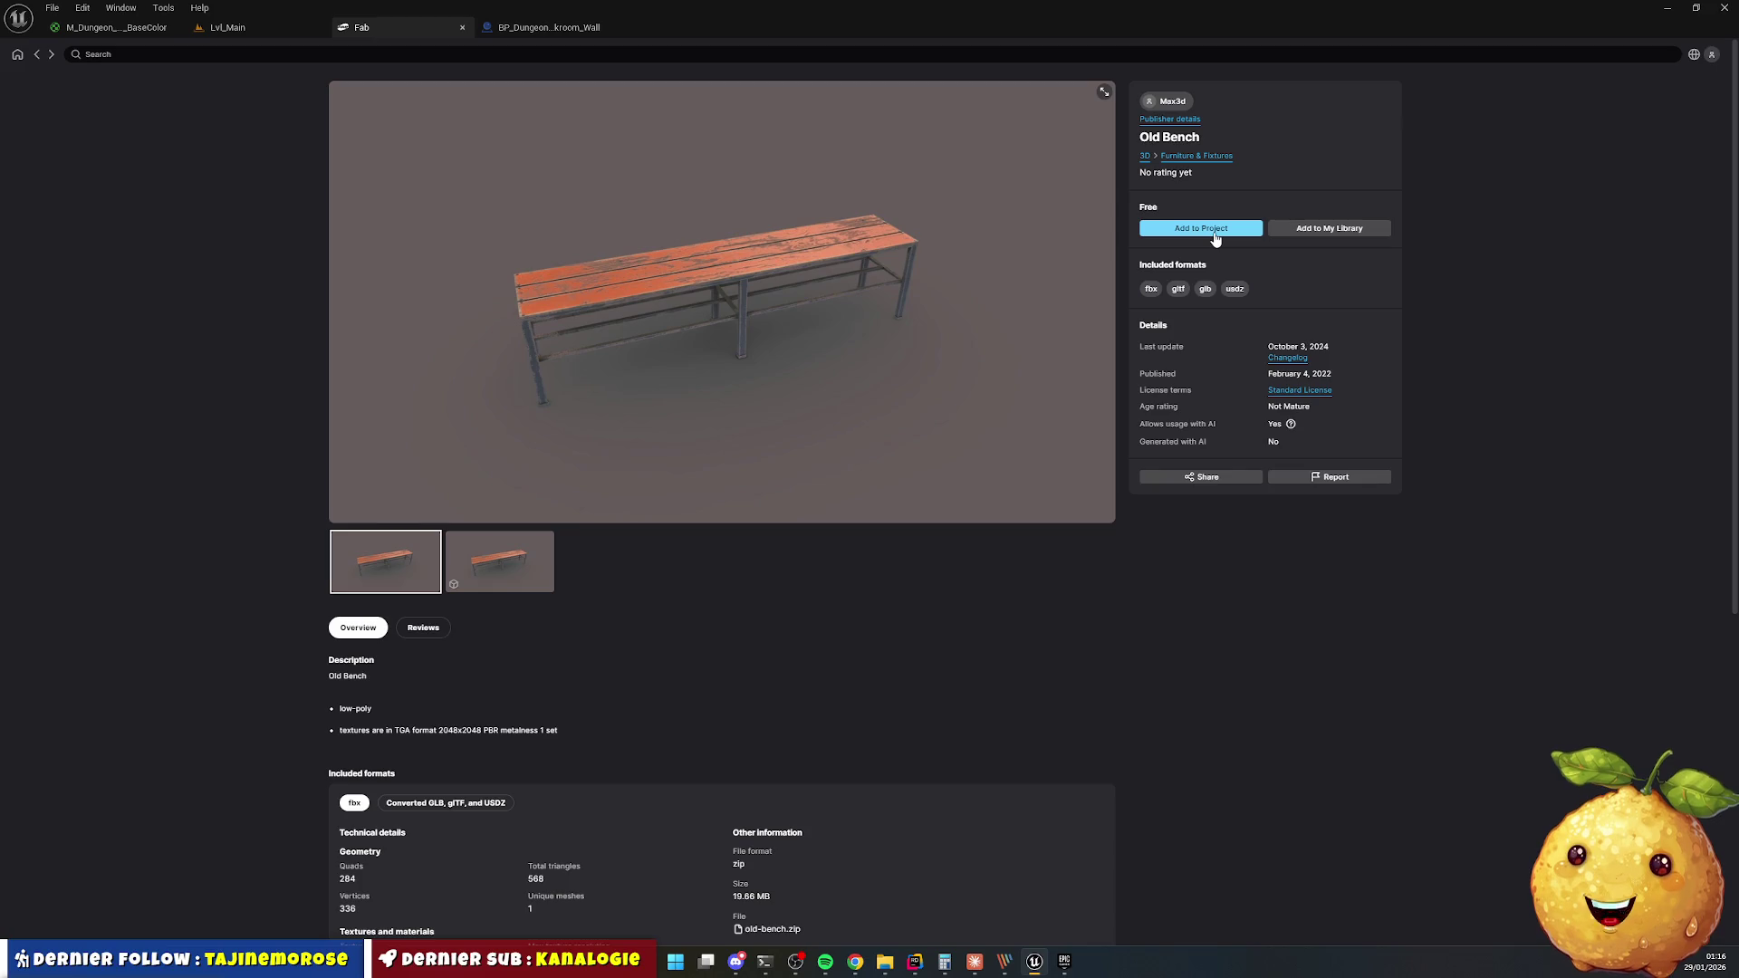
pyautogui.click(1215, 237)
pyautogui.click(671, 893)
pyautogui.click(1120, 917)
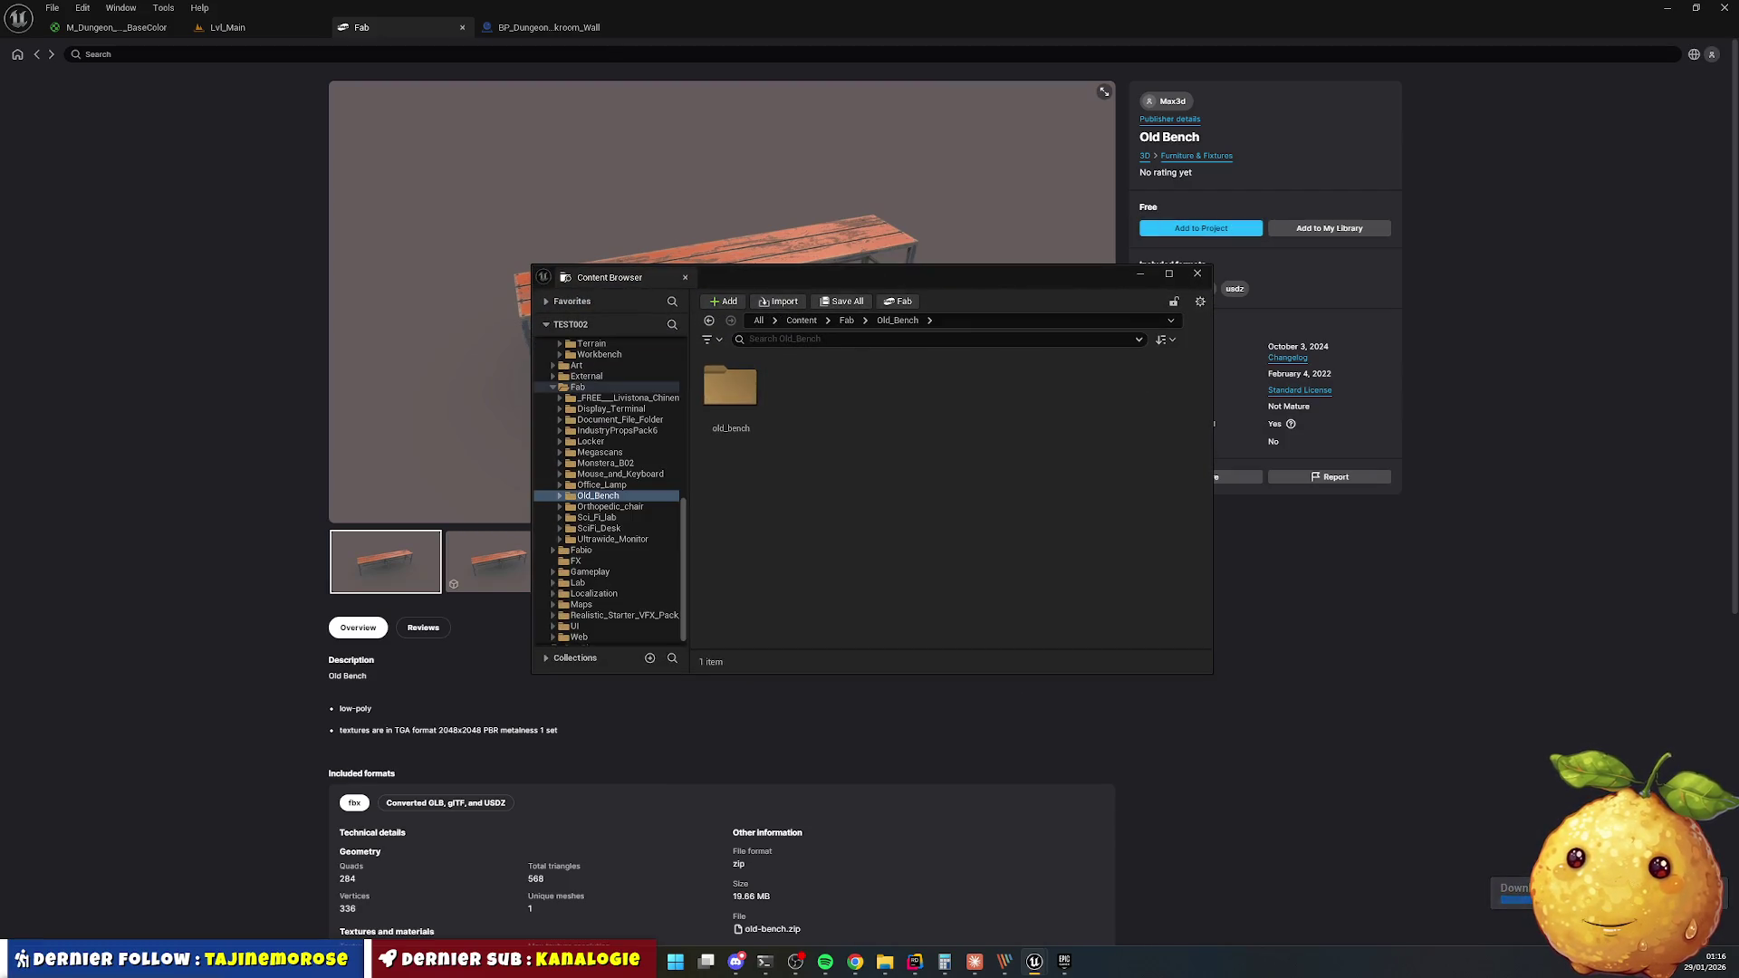
# Close the import popup and Fab tab, returning to Lvl_Main's asset folders.
pyautogui.click(1197, 273)
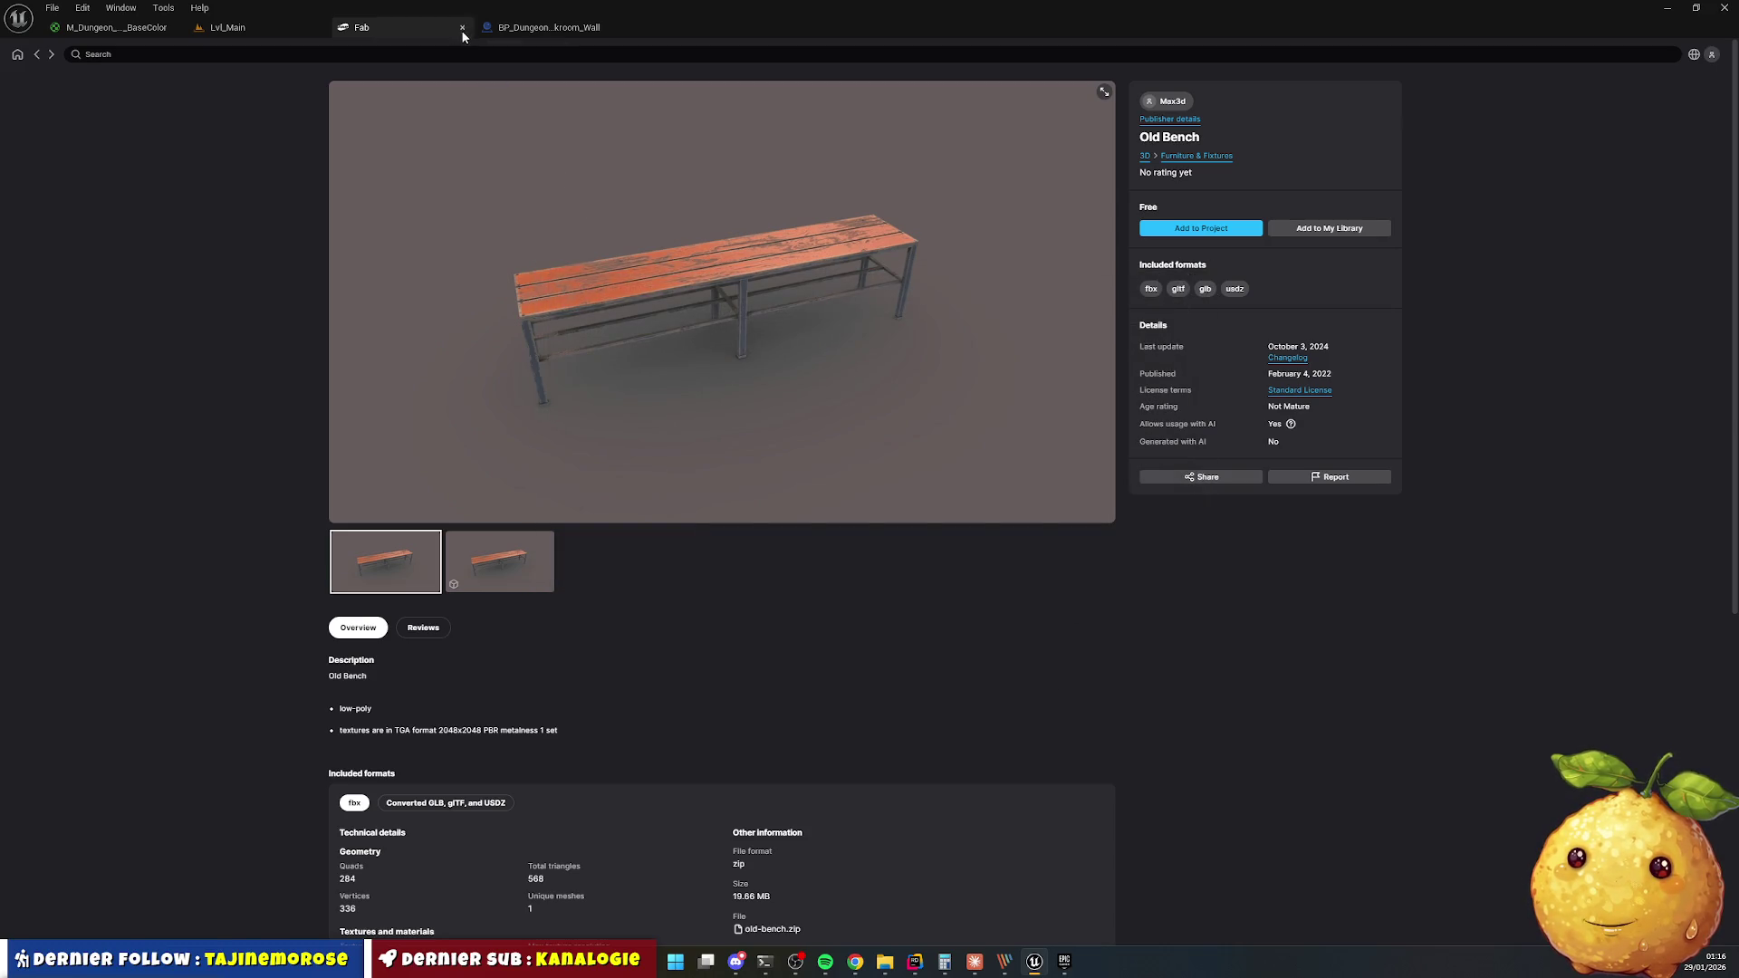
pyautogui.click(462, 28)
pyautogui.click(67, 932)
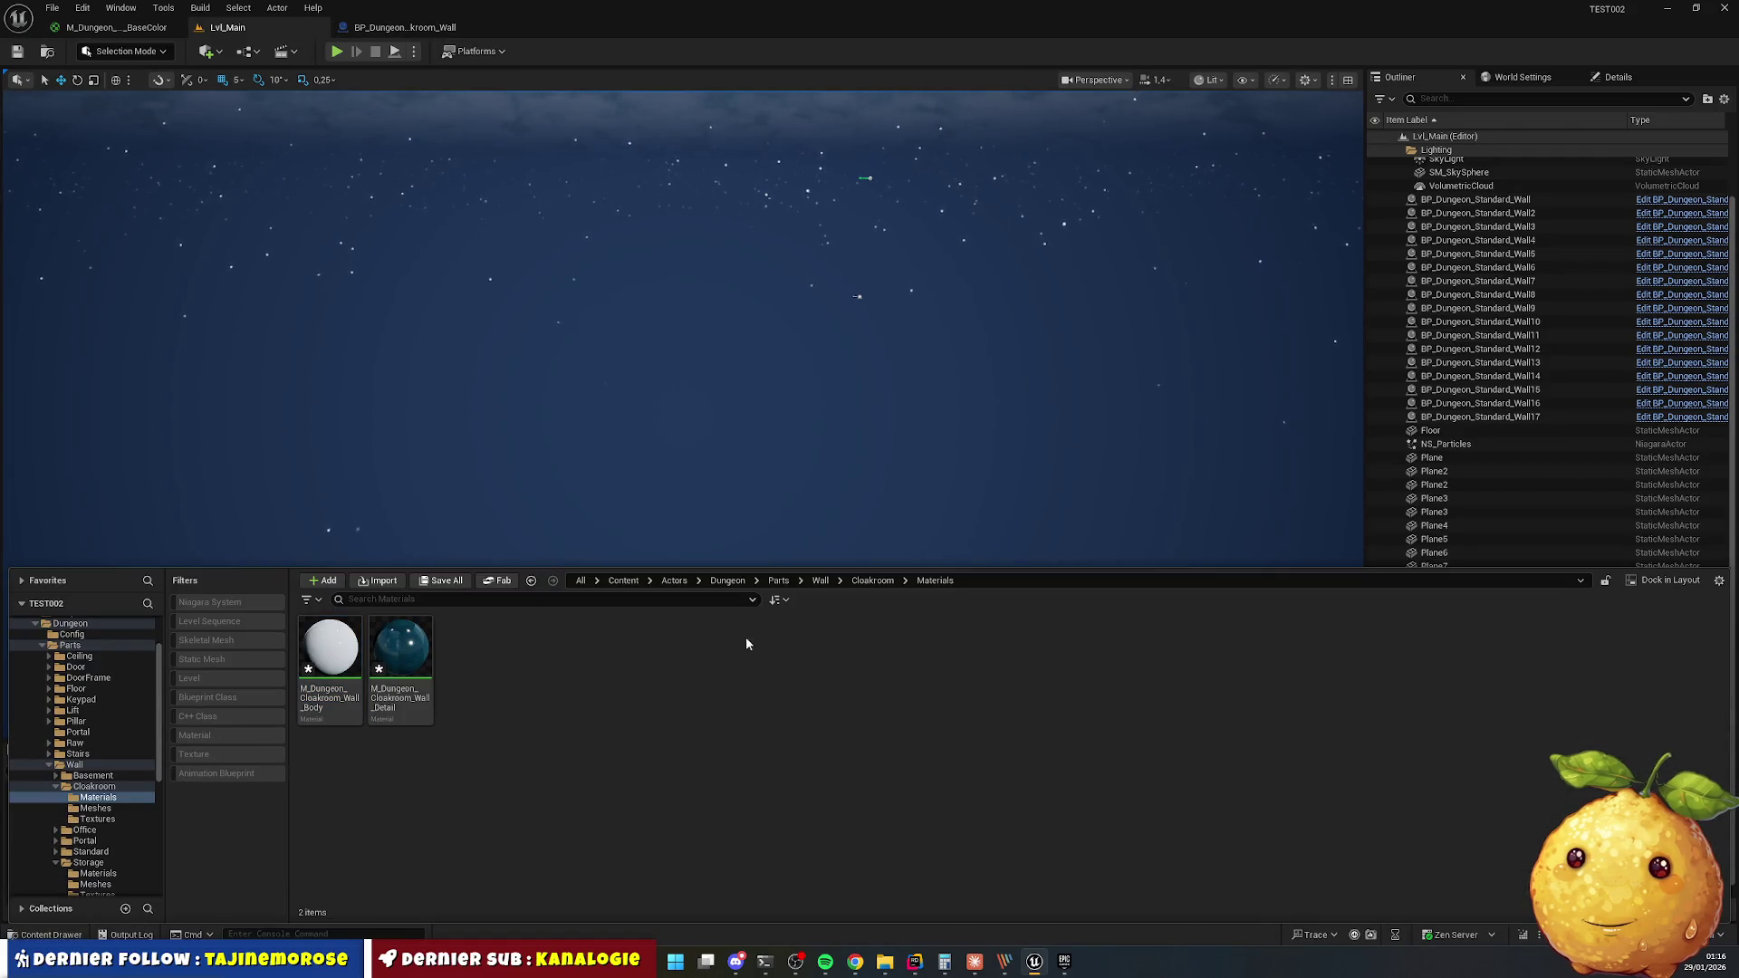
# Browse Fab > Old_Bench > old_bench > StaticMeshes to locate the old_bench mesh.
pyautogui.click(623, 581)
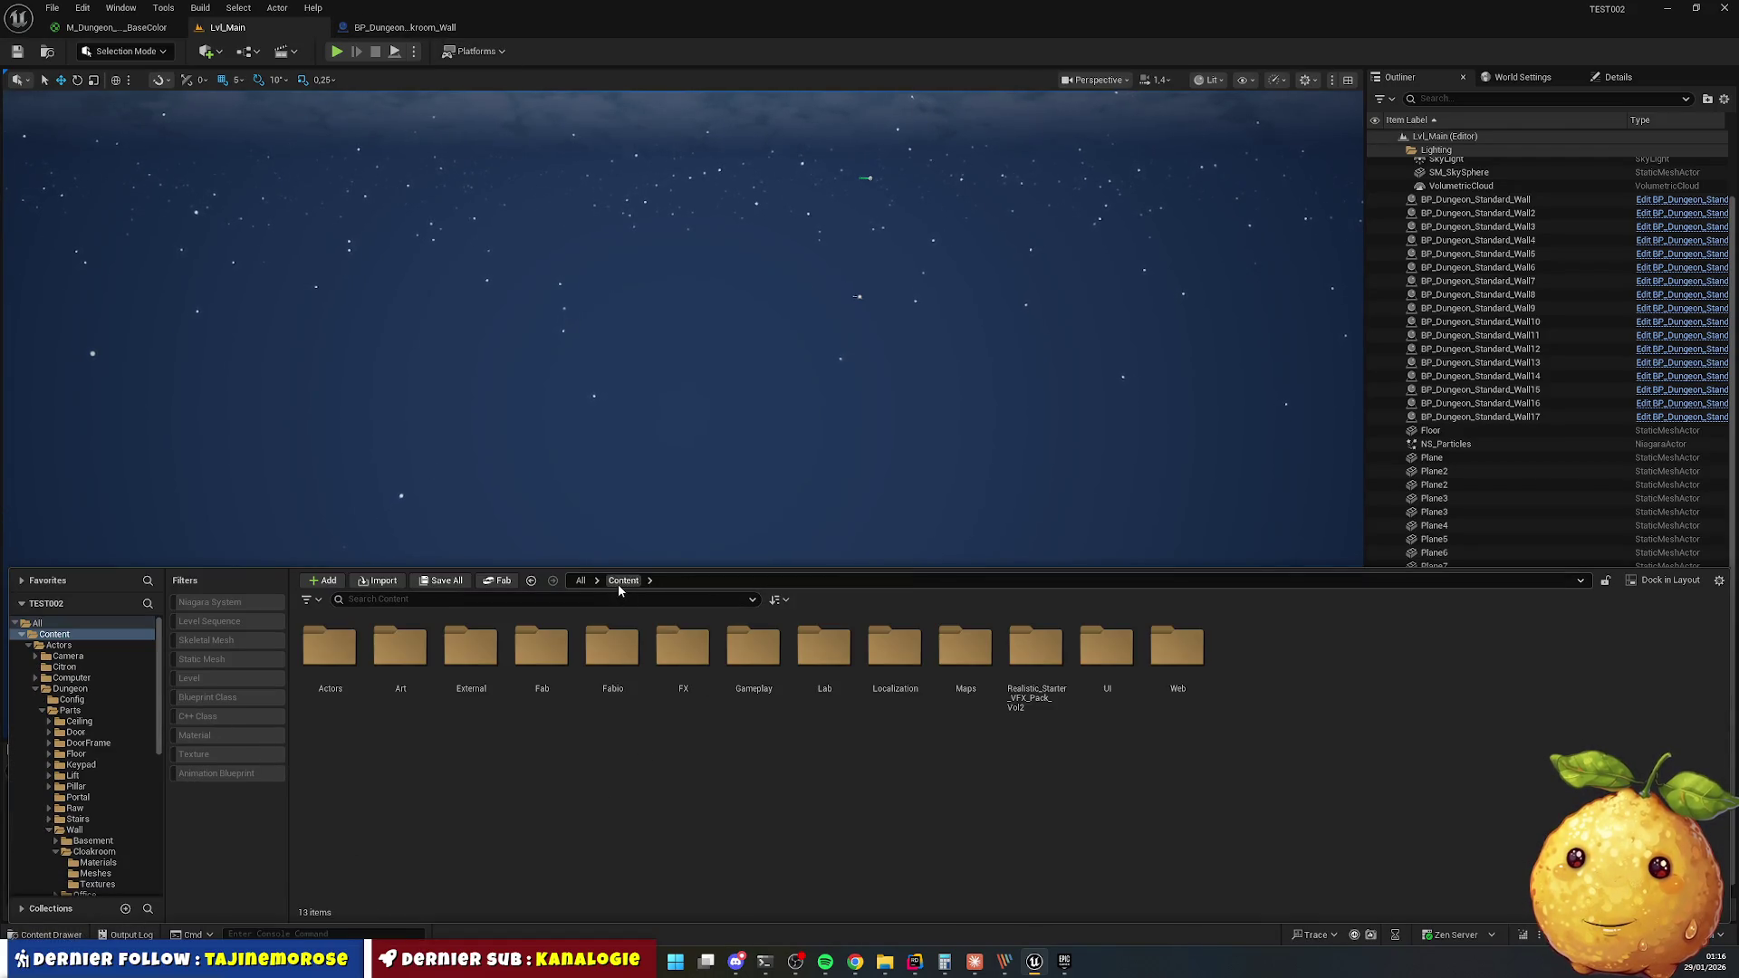
pyautogui.doubleClick(611, 648)
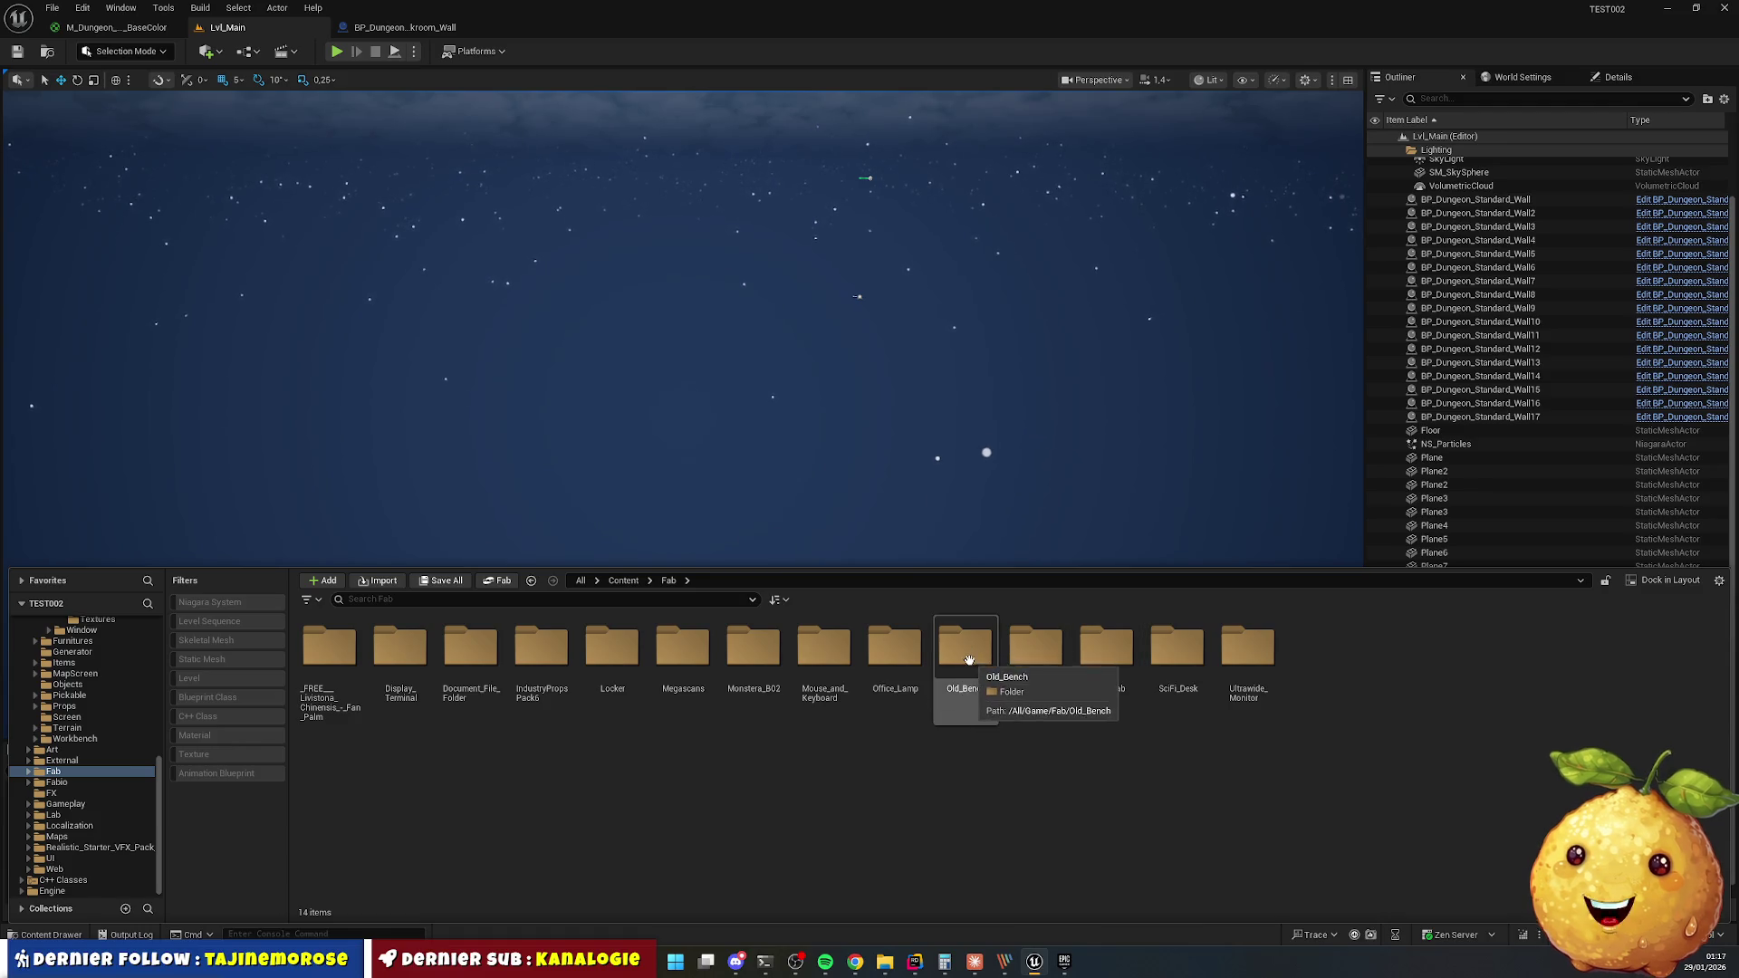
pyautogui.doubleClick(963, 656)
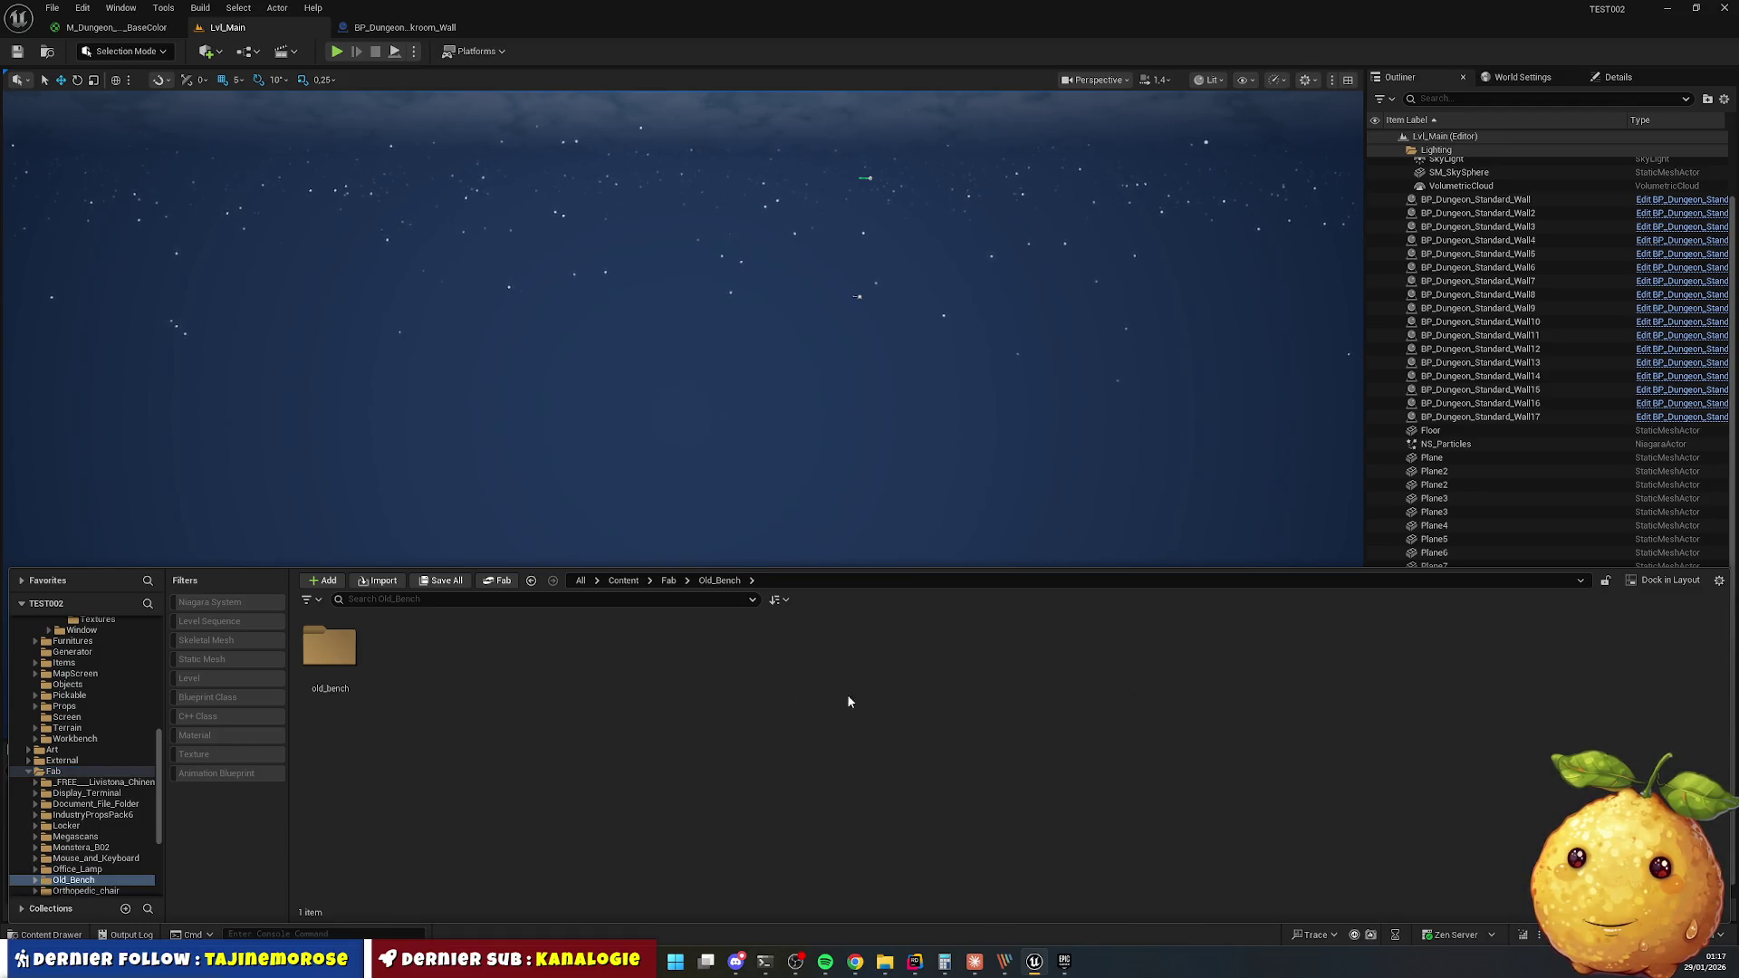
pyautogui.doubleClick(329, 648)
pyautogui.click(382, 674)
pyautogui.doubleClick(383, 678)
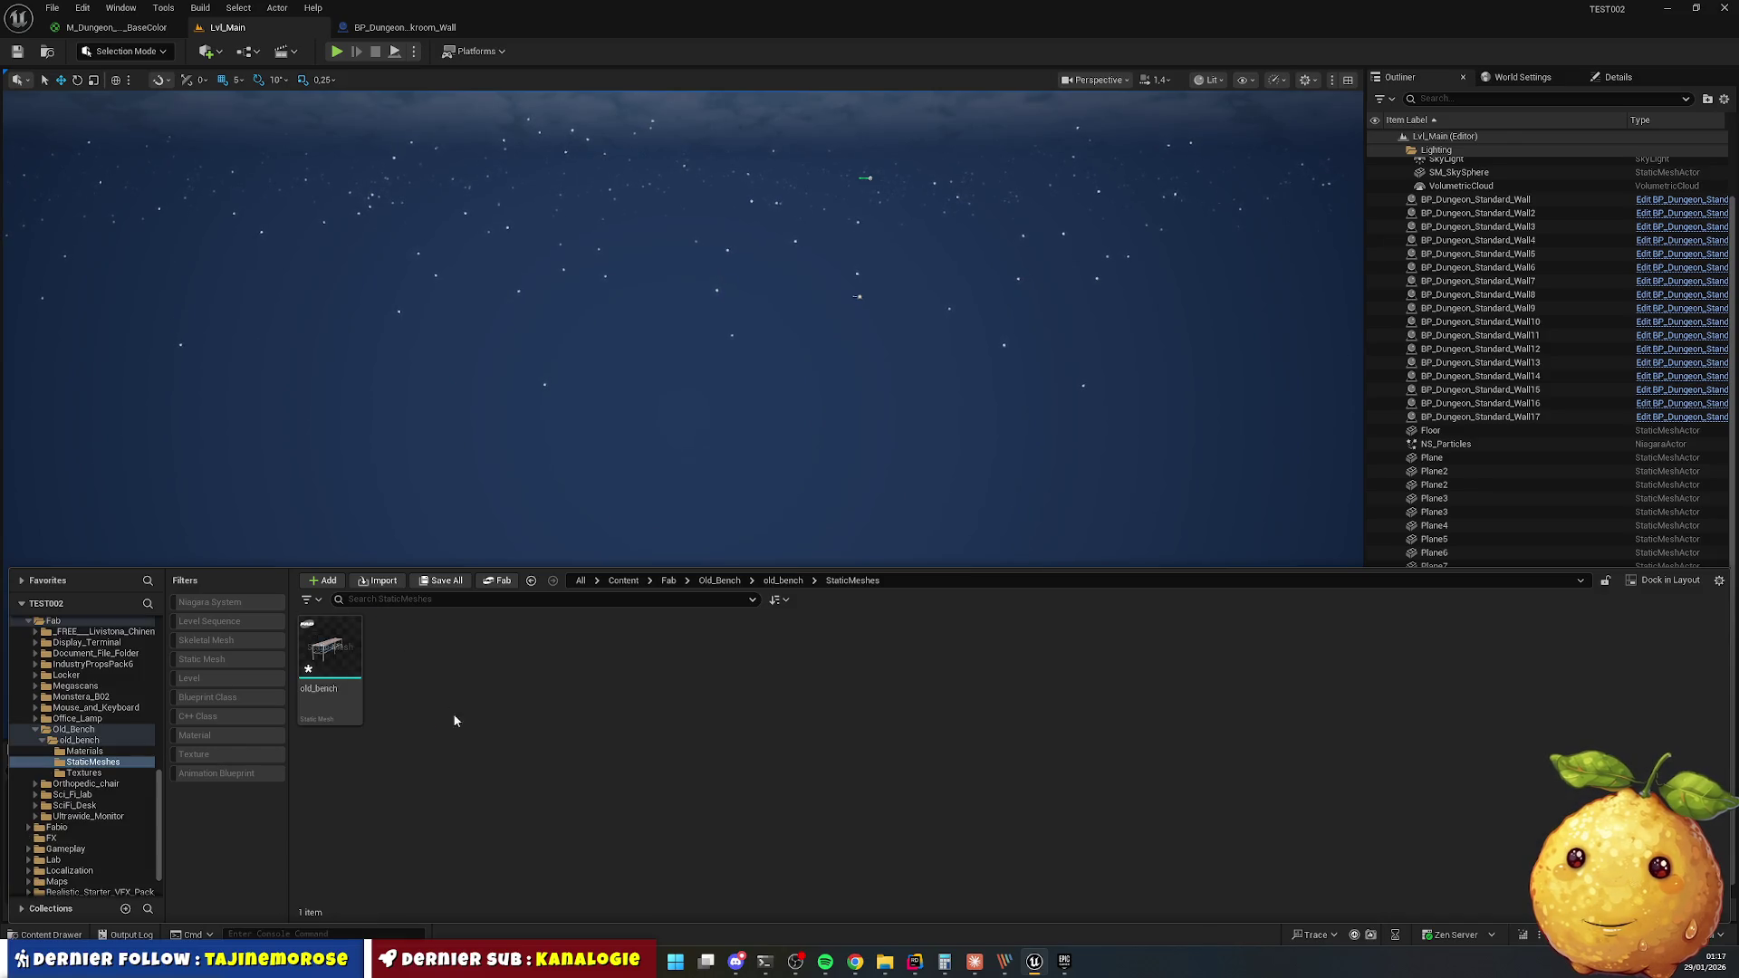
pyautogui.click(61, 940)
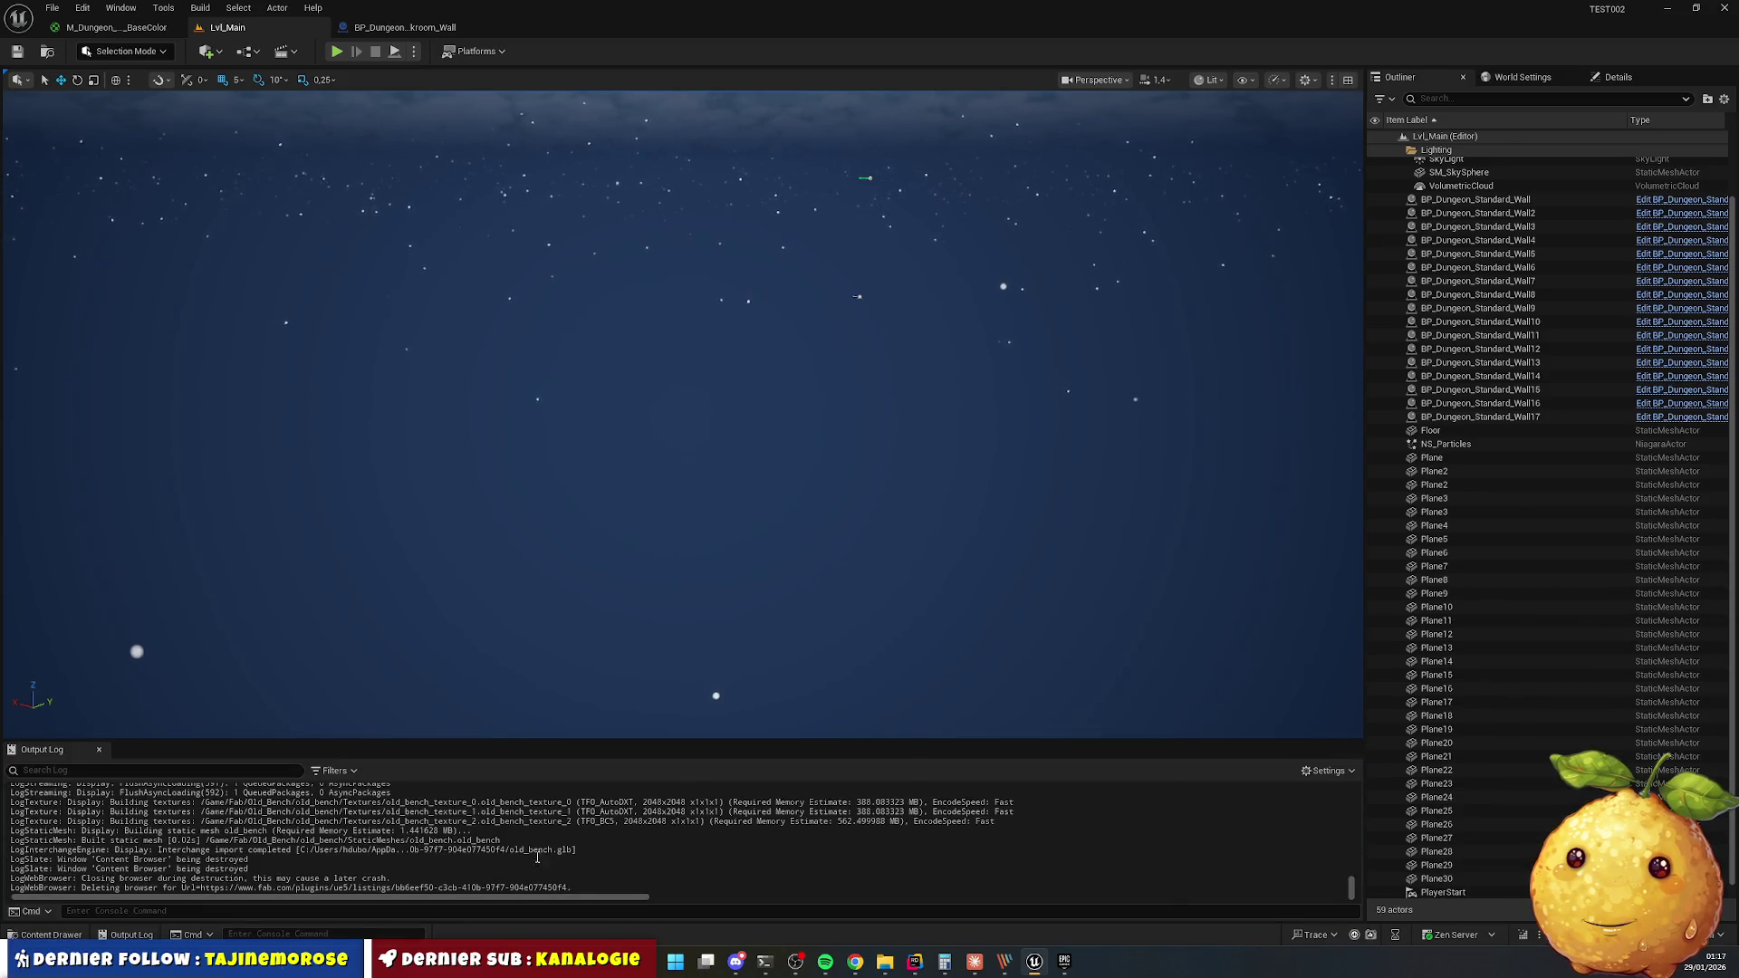
pyautogui.click(922, 972)
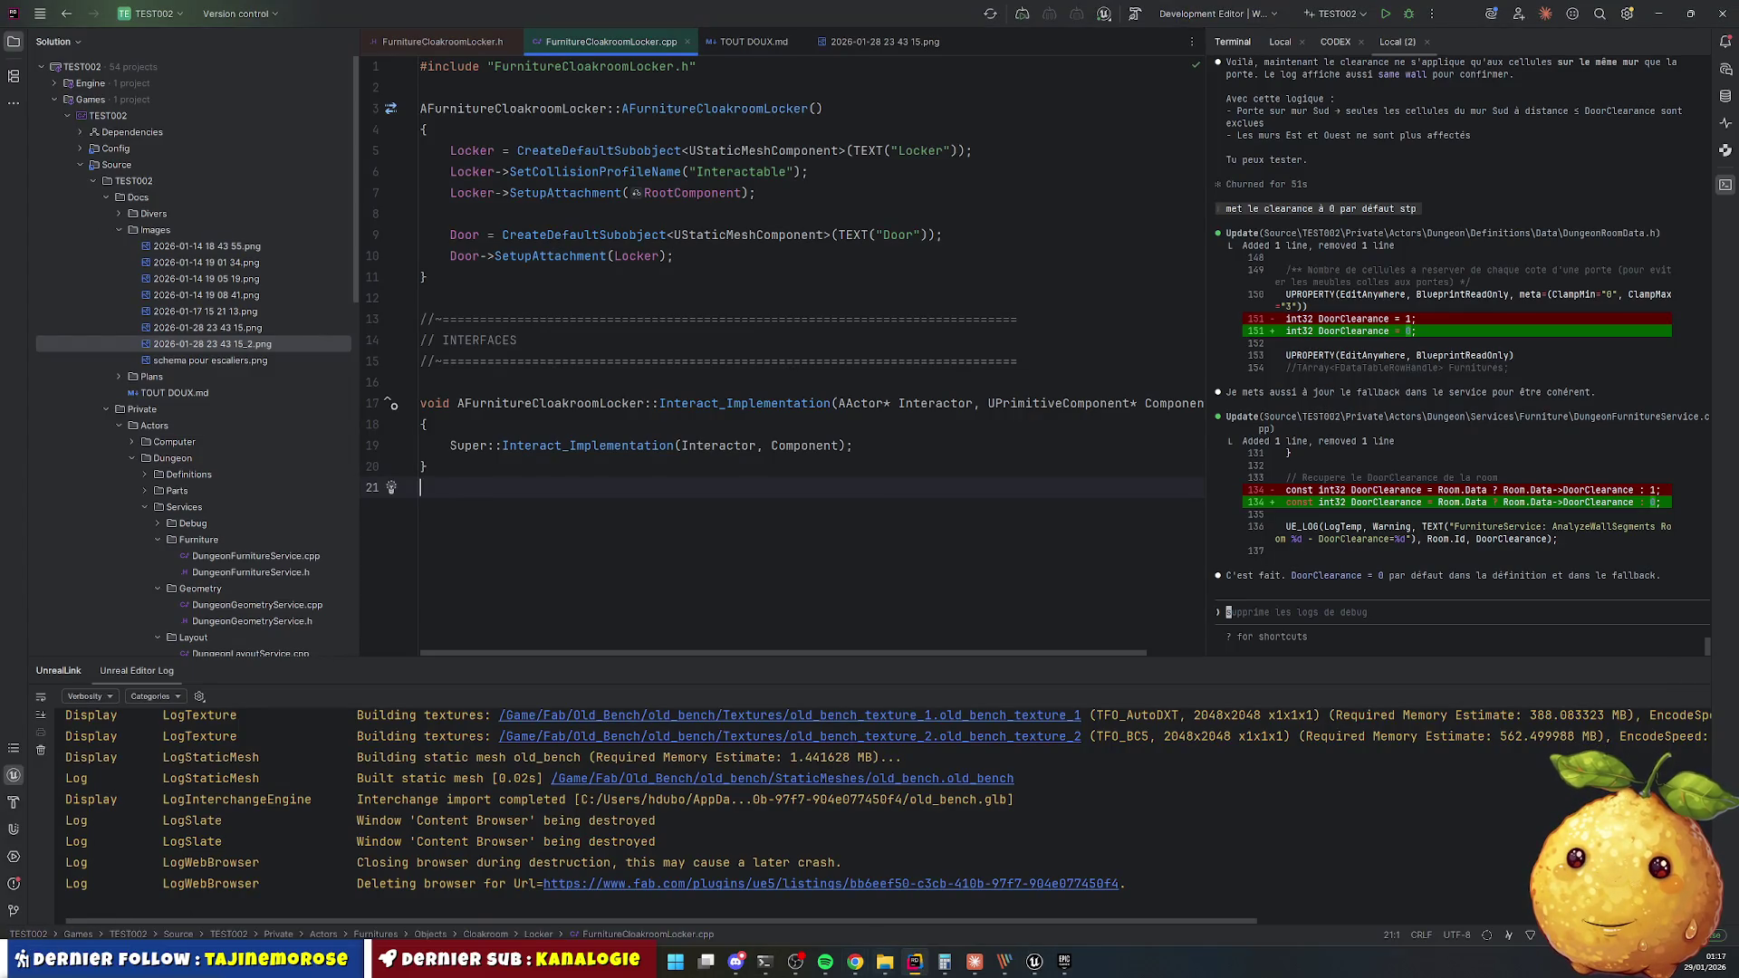
pyautogui.click(1035, 962)
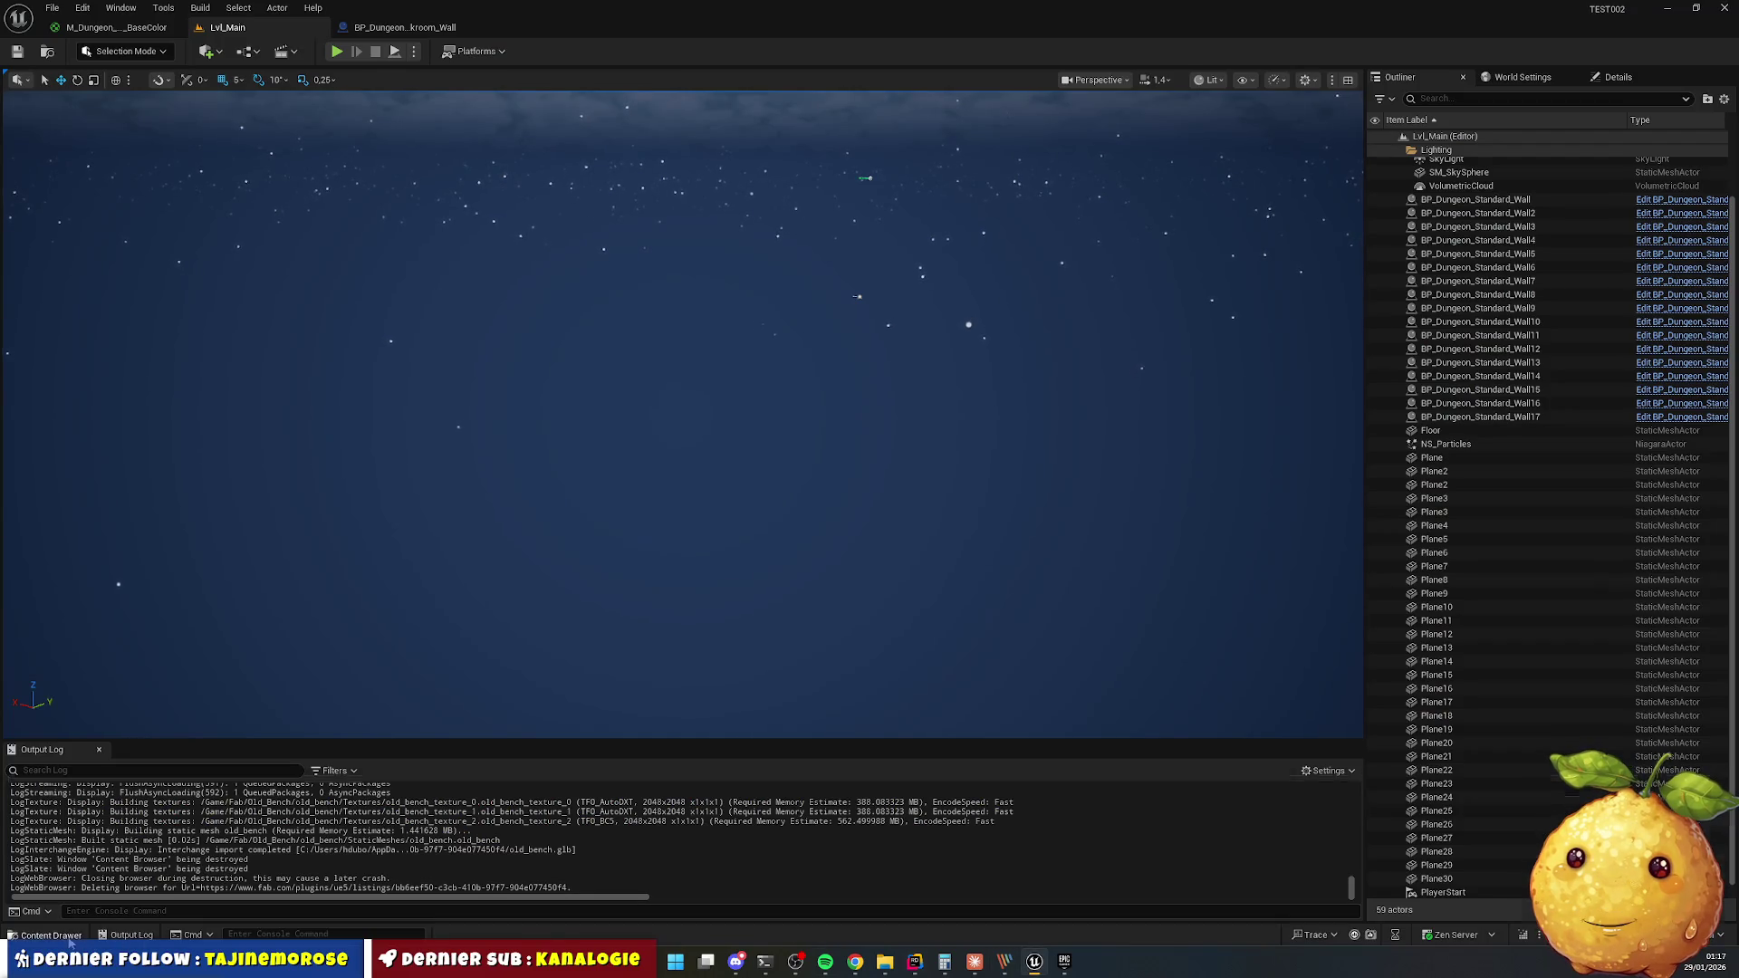
pyautogui.click(70, 940)
# Open BP_Furniture_Cloakroom_Bench from Actors > Furnitures > Cloakroom > Bench in the full Blueprint Editor.
pyautogui.click(623, 581)
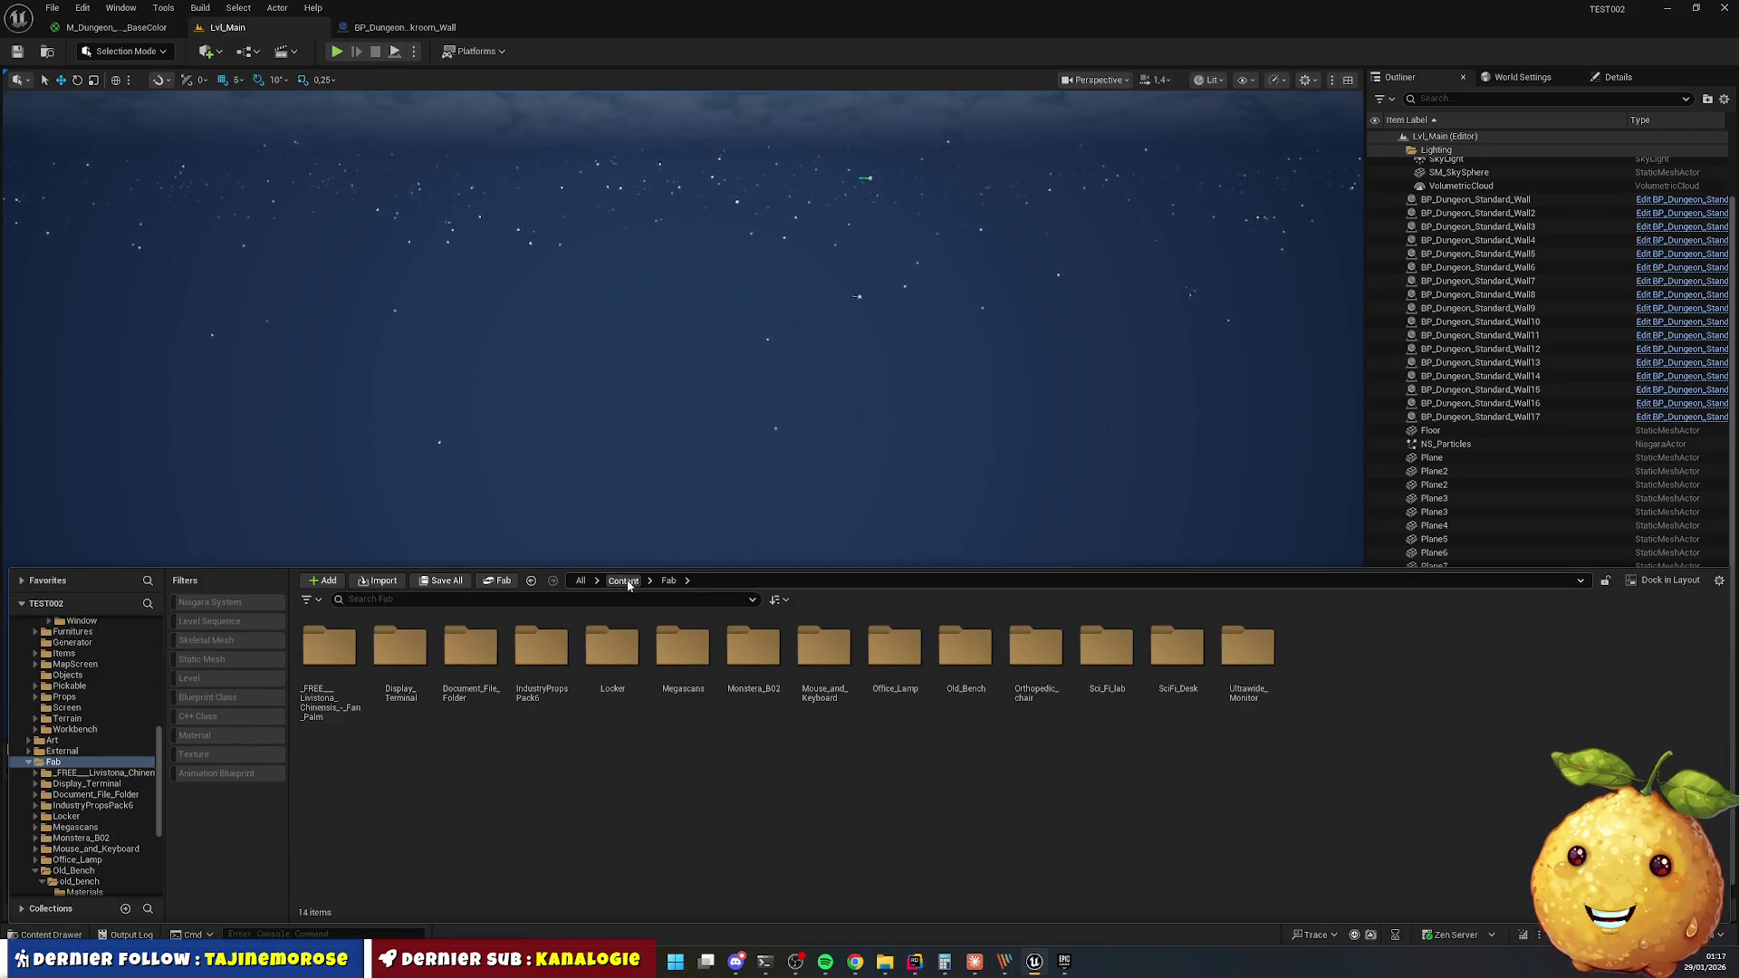
pyautogui.doubleClick(329, 652)
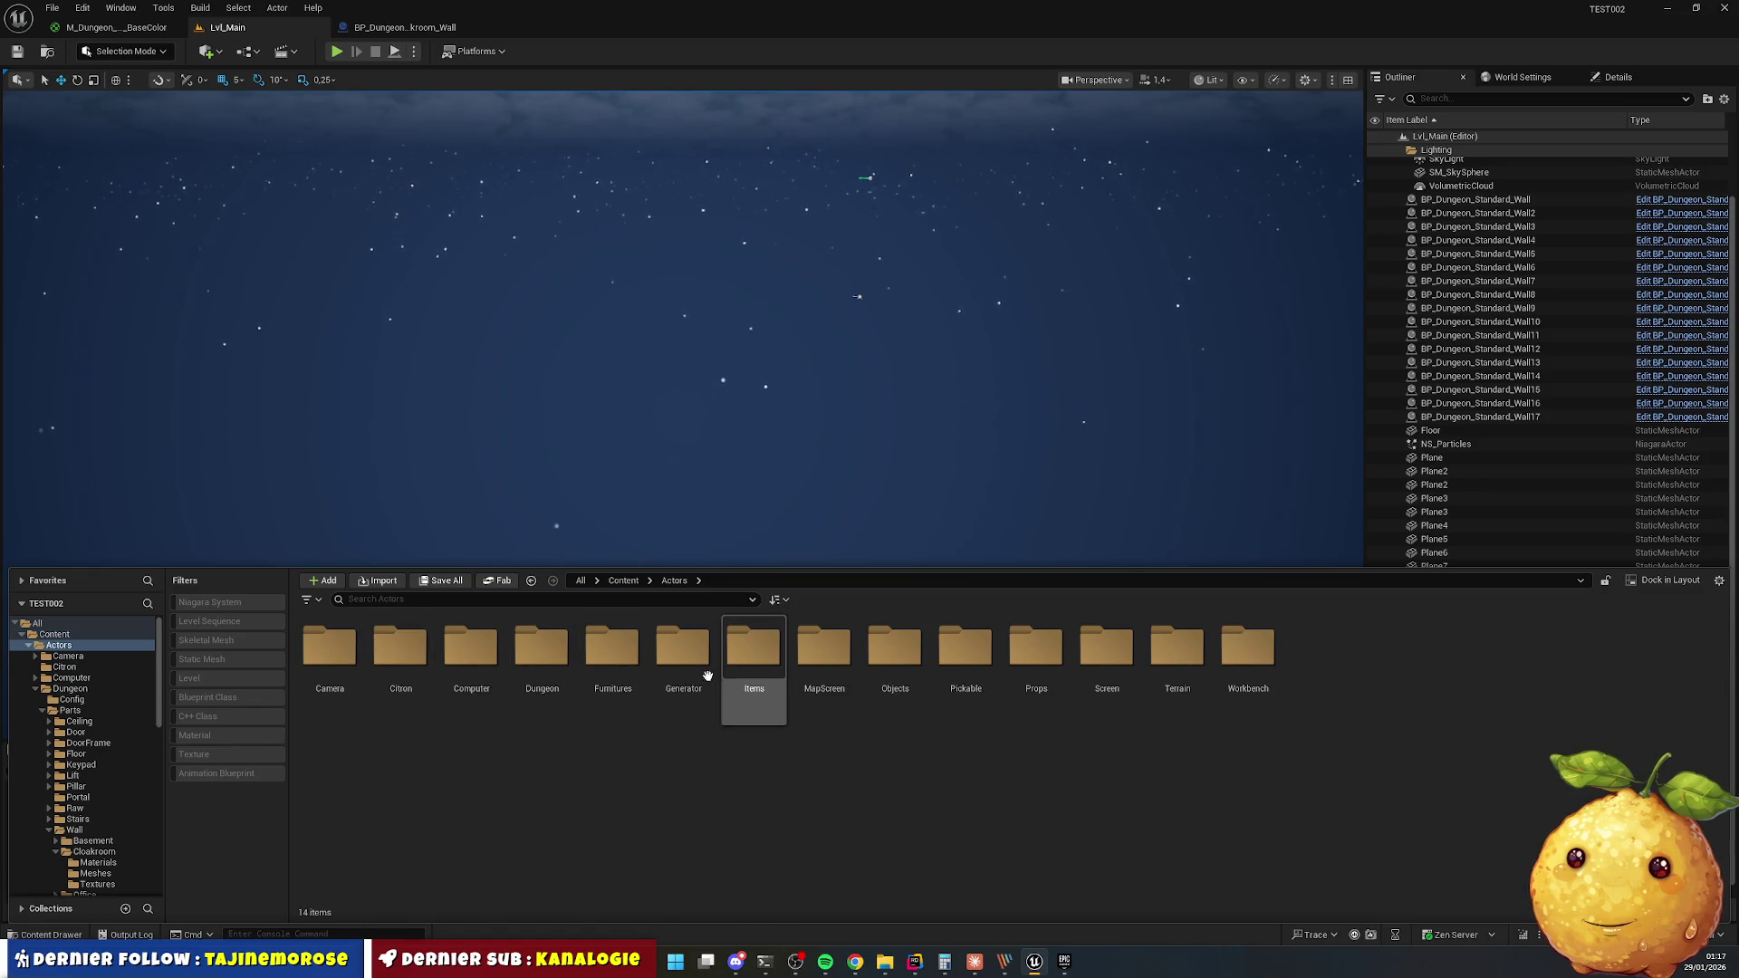
pyautogui.doubleClick(612, 661)
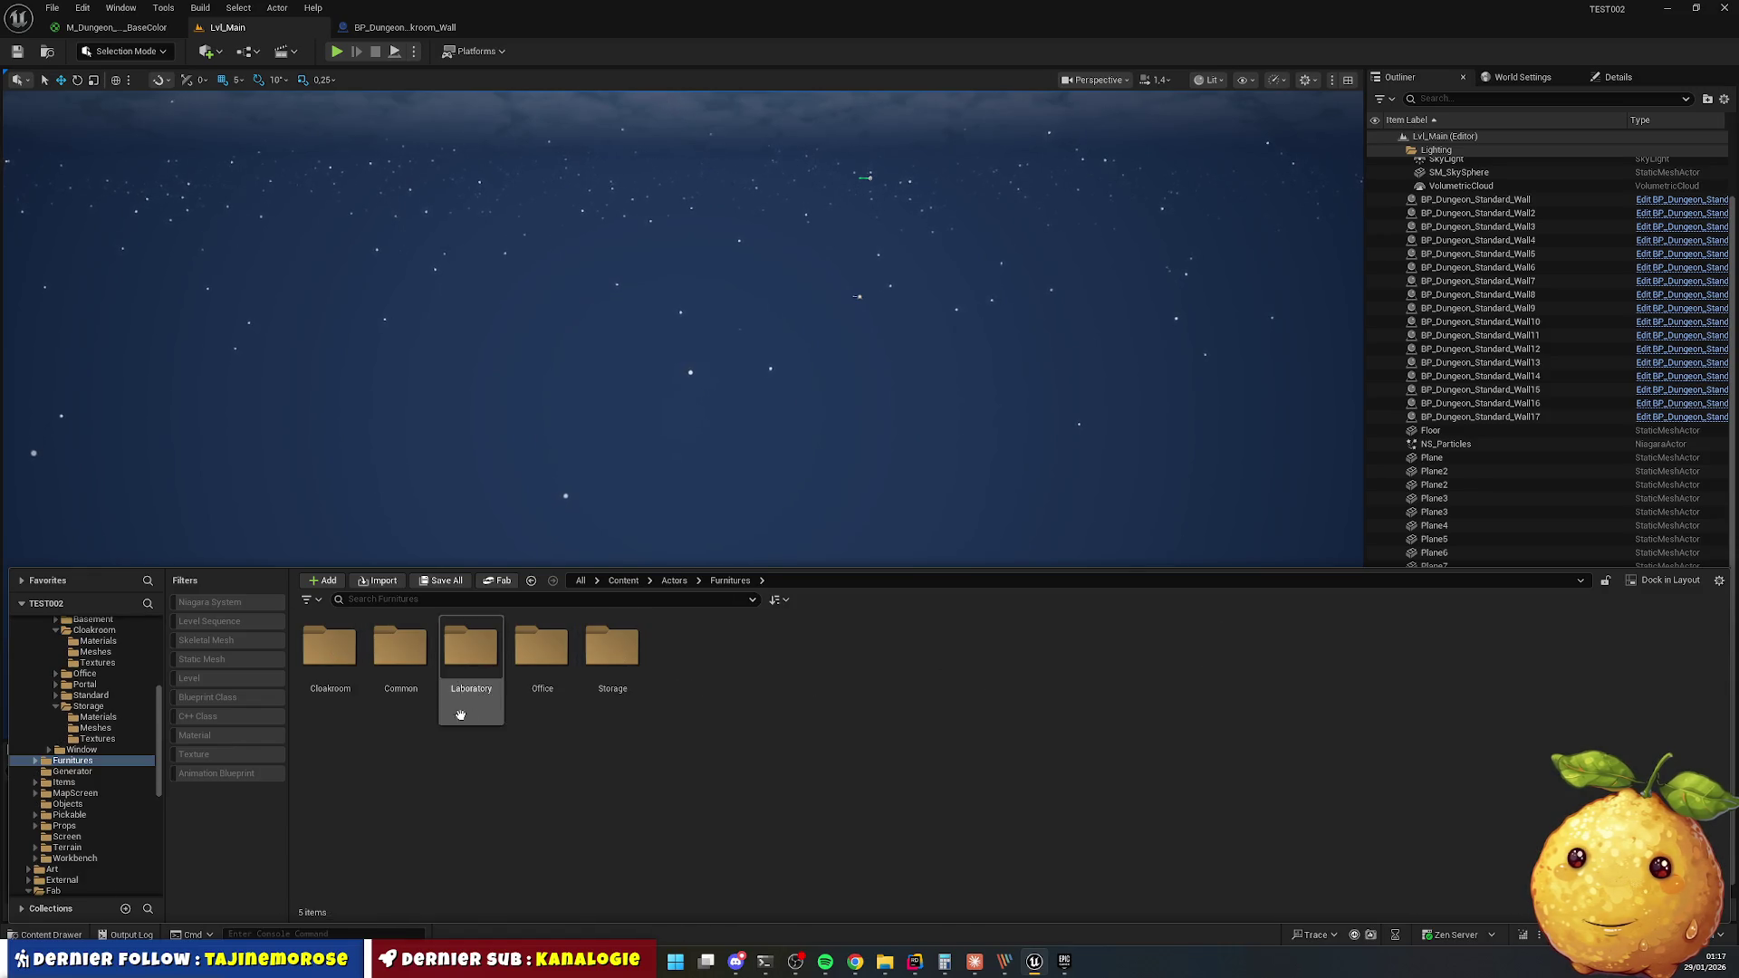
pyautogui.doubleClick(331, 666)
pyautogui.click(343, 649)
pyautogui.doubleClick(343, 649)
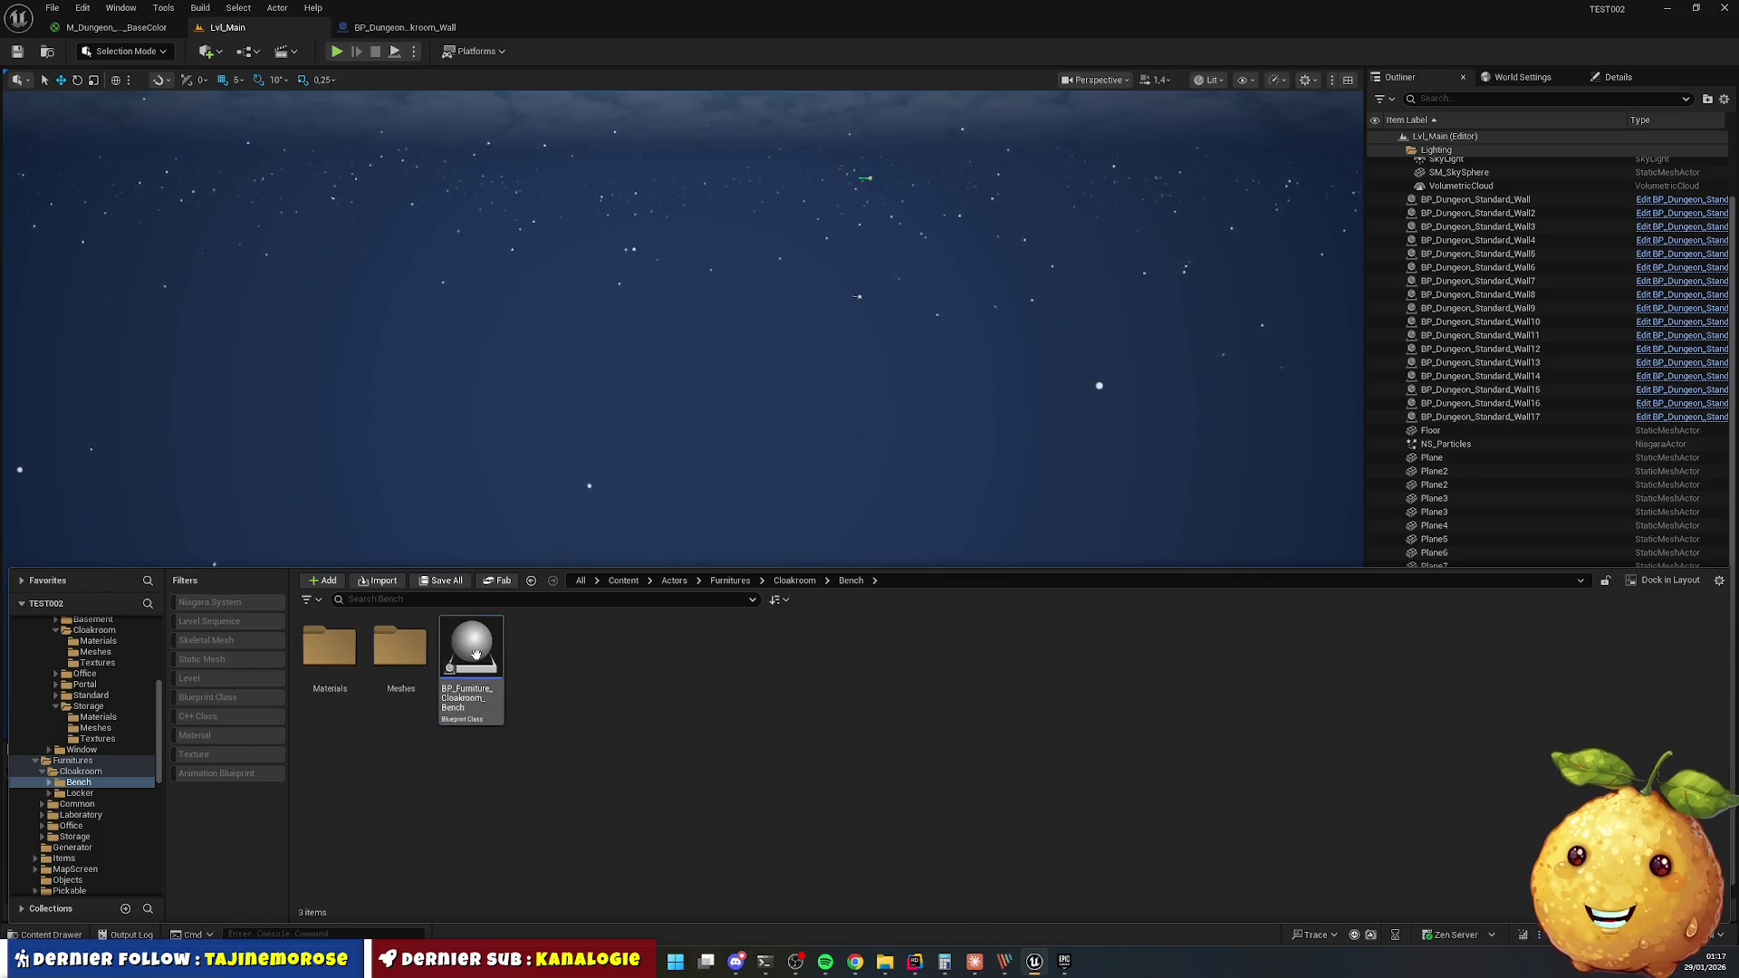
pyautogui.doubleClick(471, 650)
pyautogui.click(583, 81)
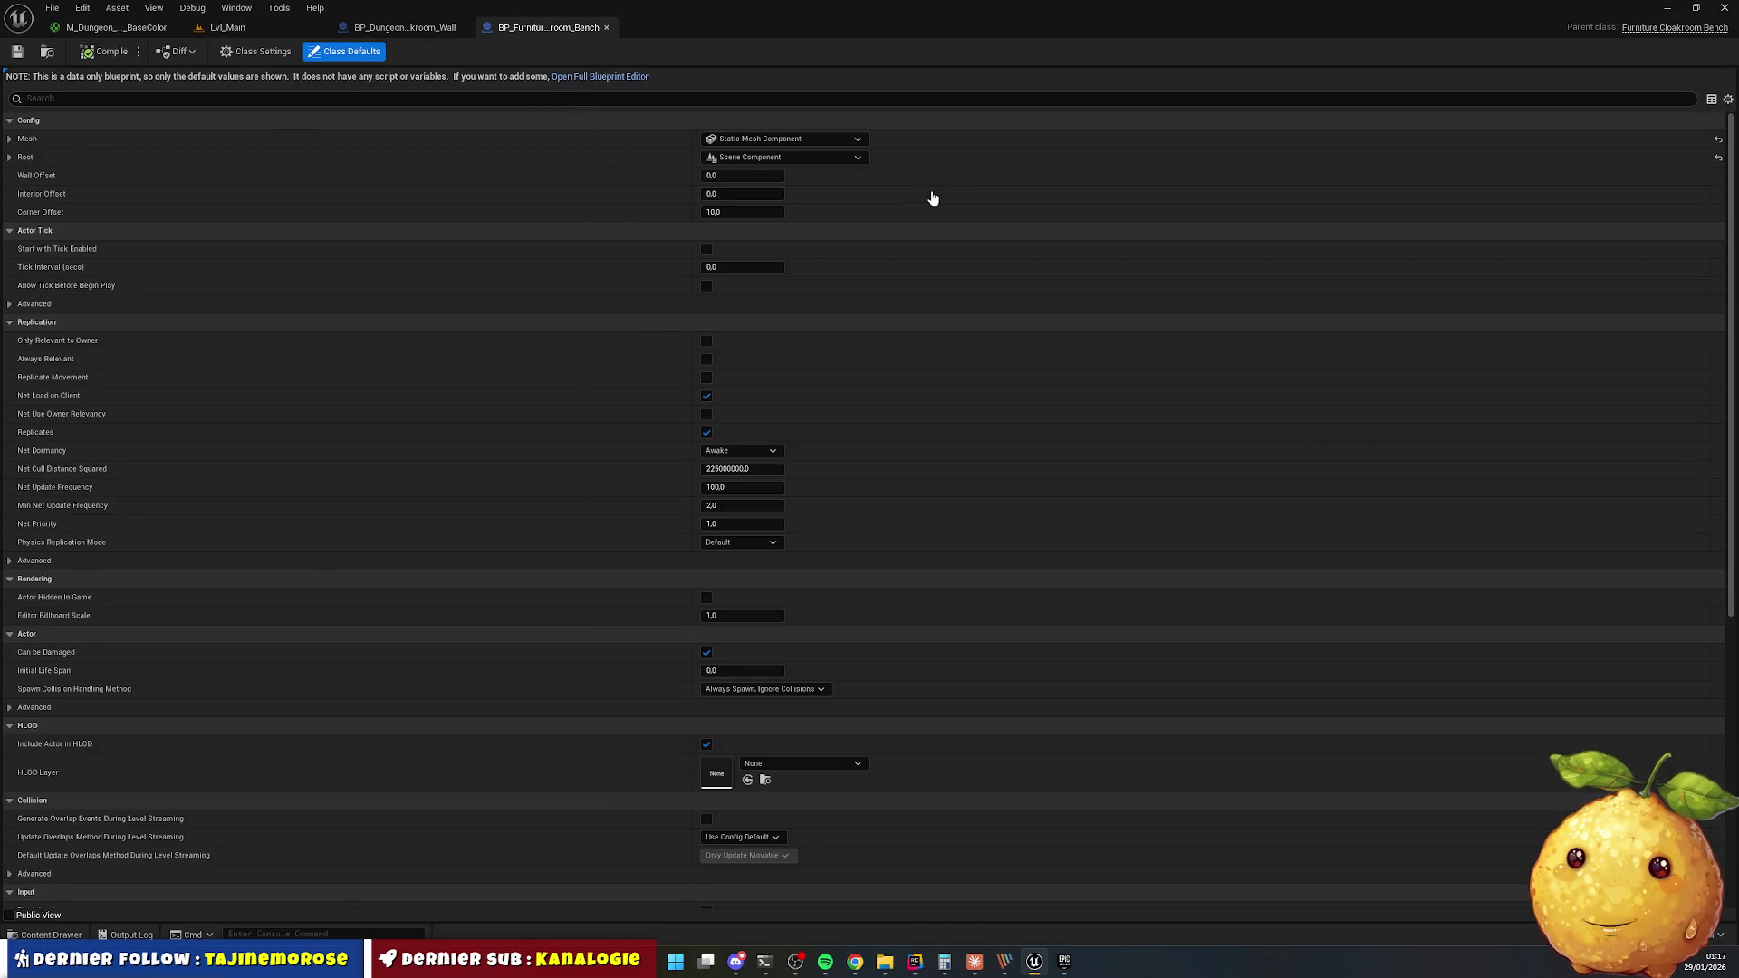
# Assign the old_bench static mesh to the bench's Mesh component and compile the blueprint.
pyautogui.click(161, 150)
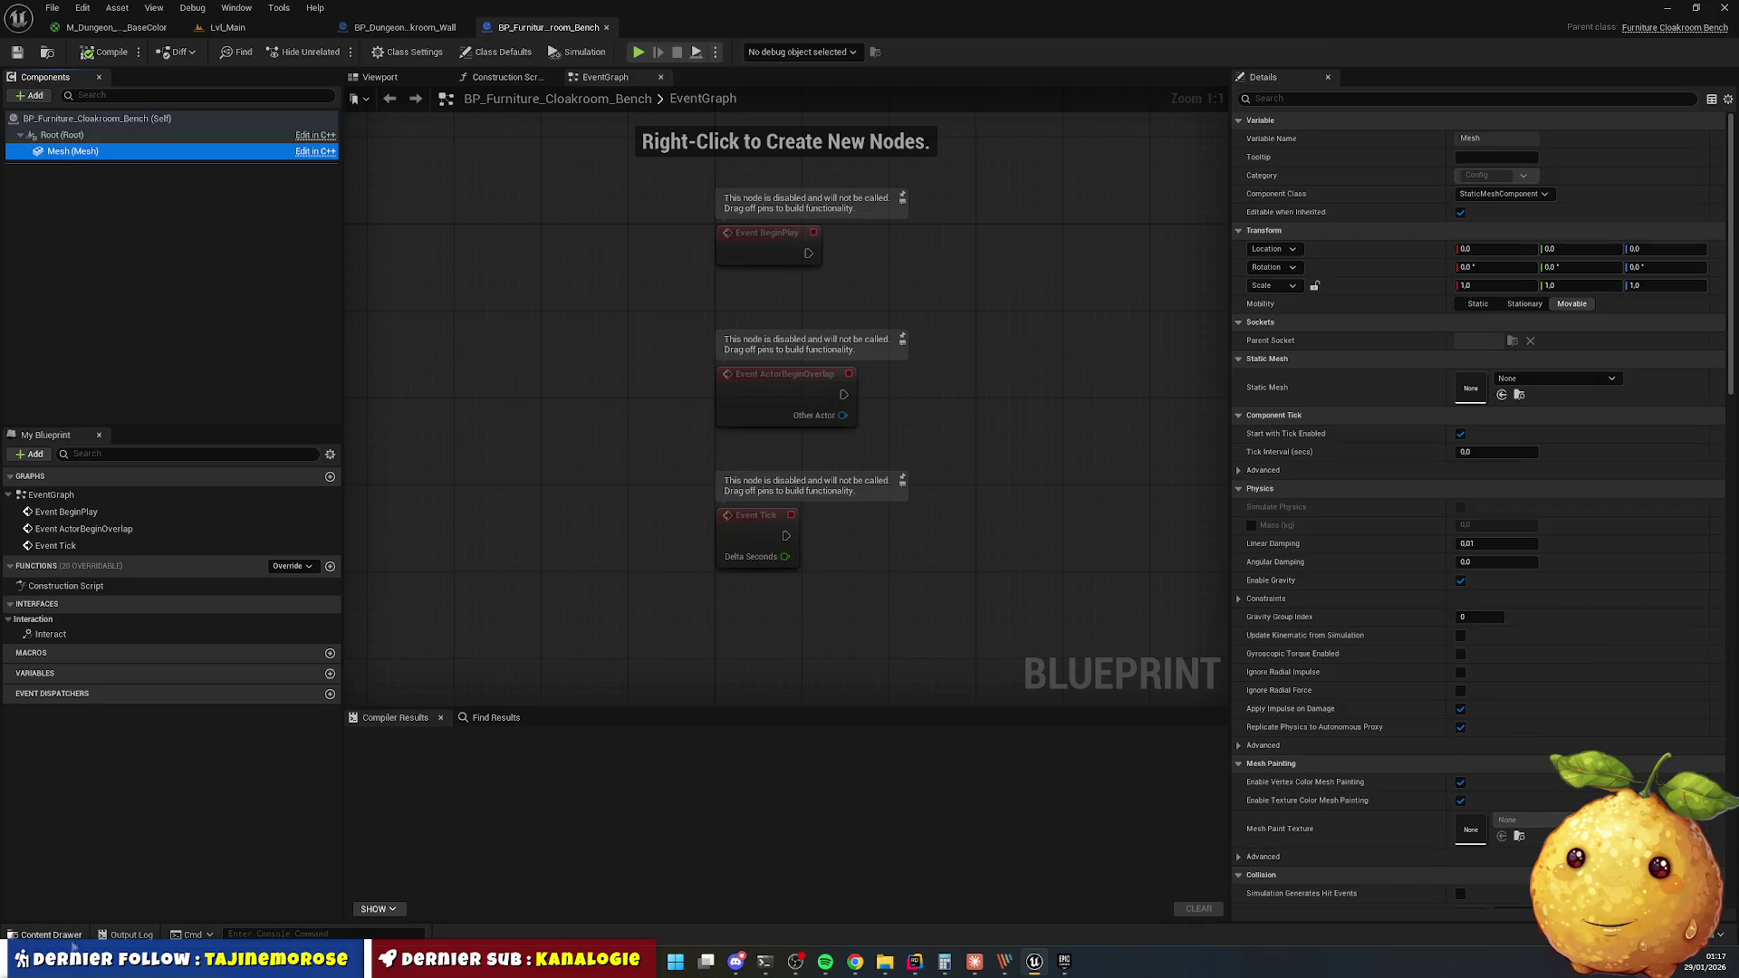
pyautogui.click(1555, 379)
pyautogui.write('old')
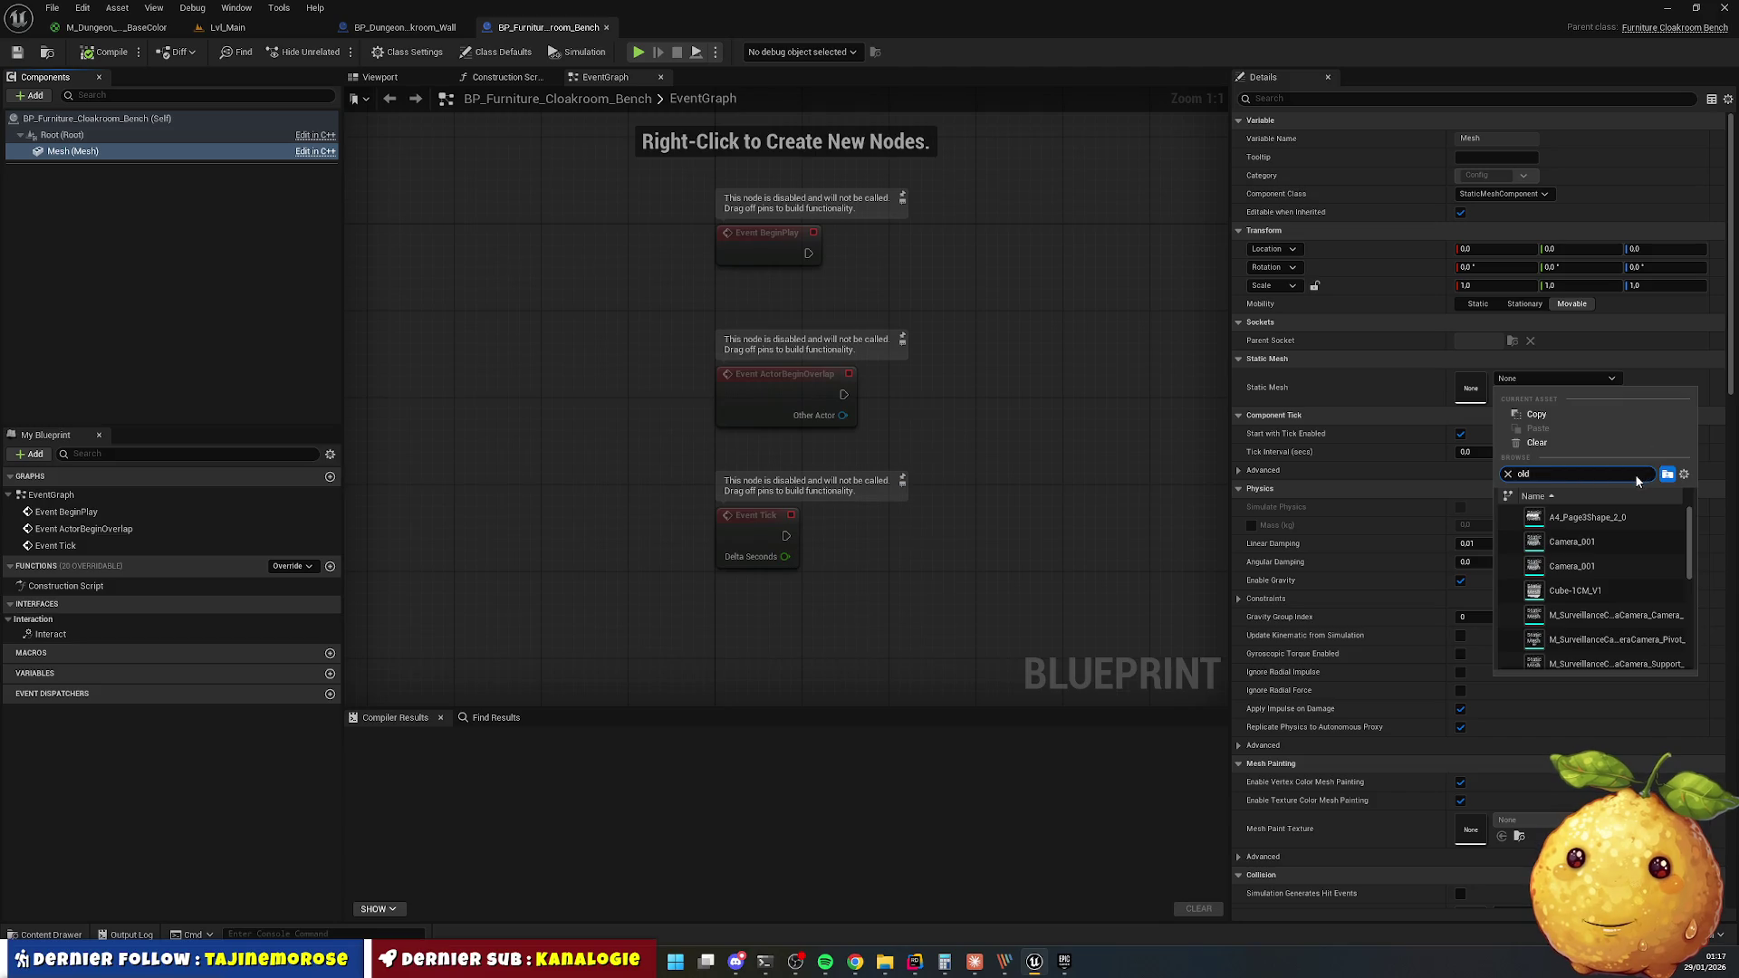
pyautogui.hotkey('ctrl', 'v')
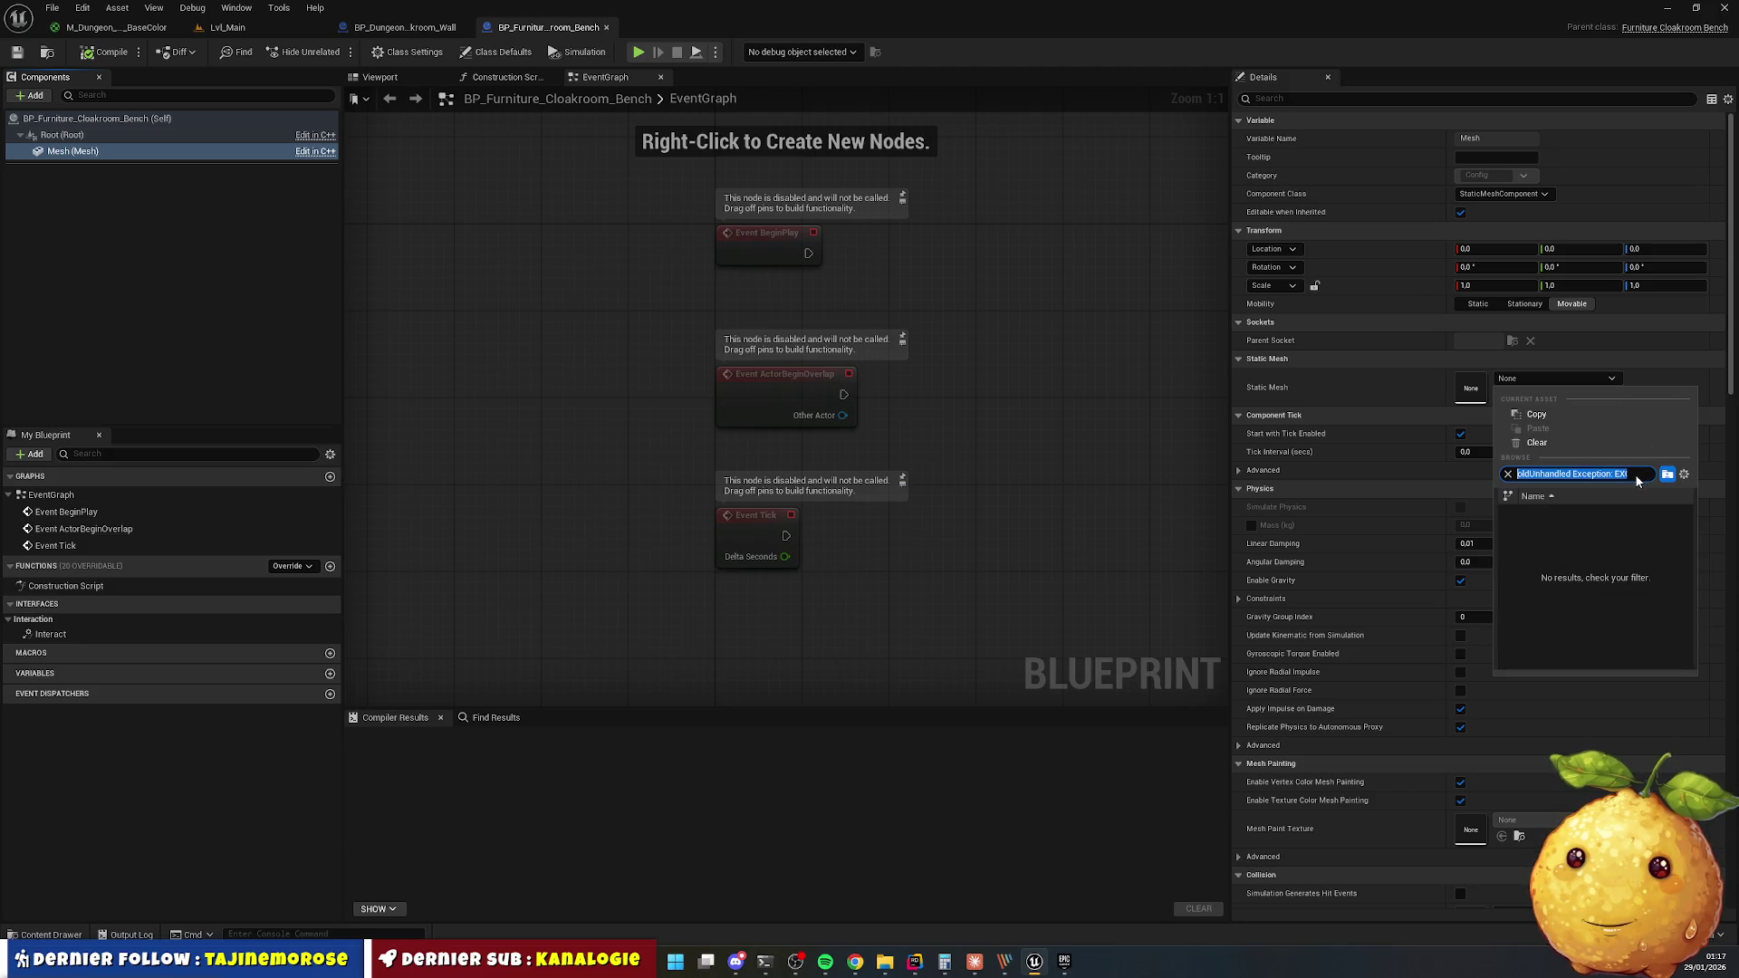
pyautogui.write('benc')
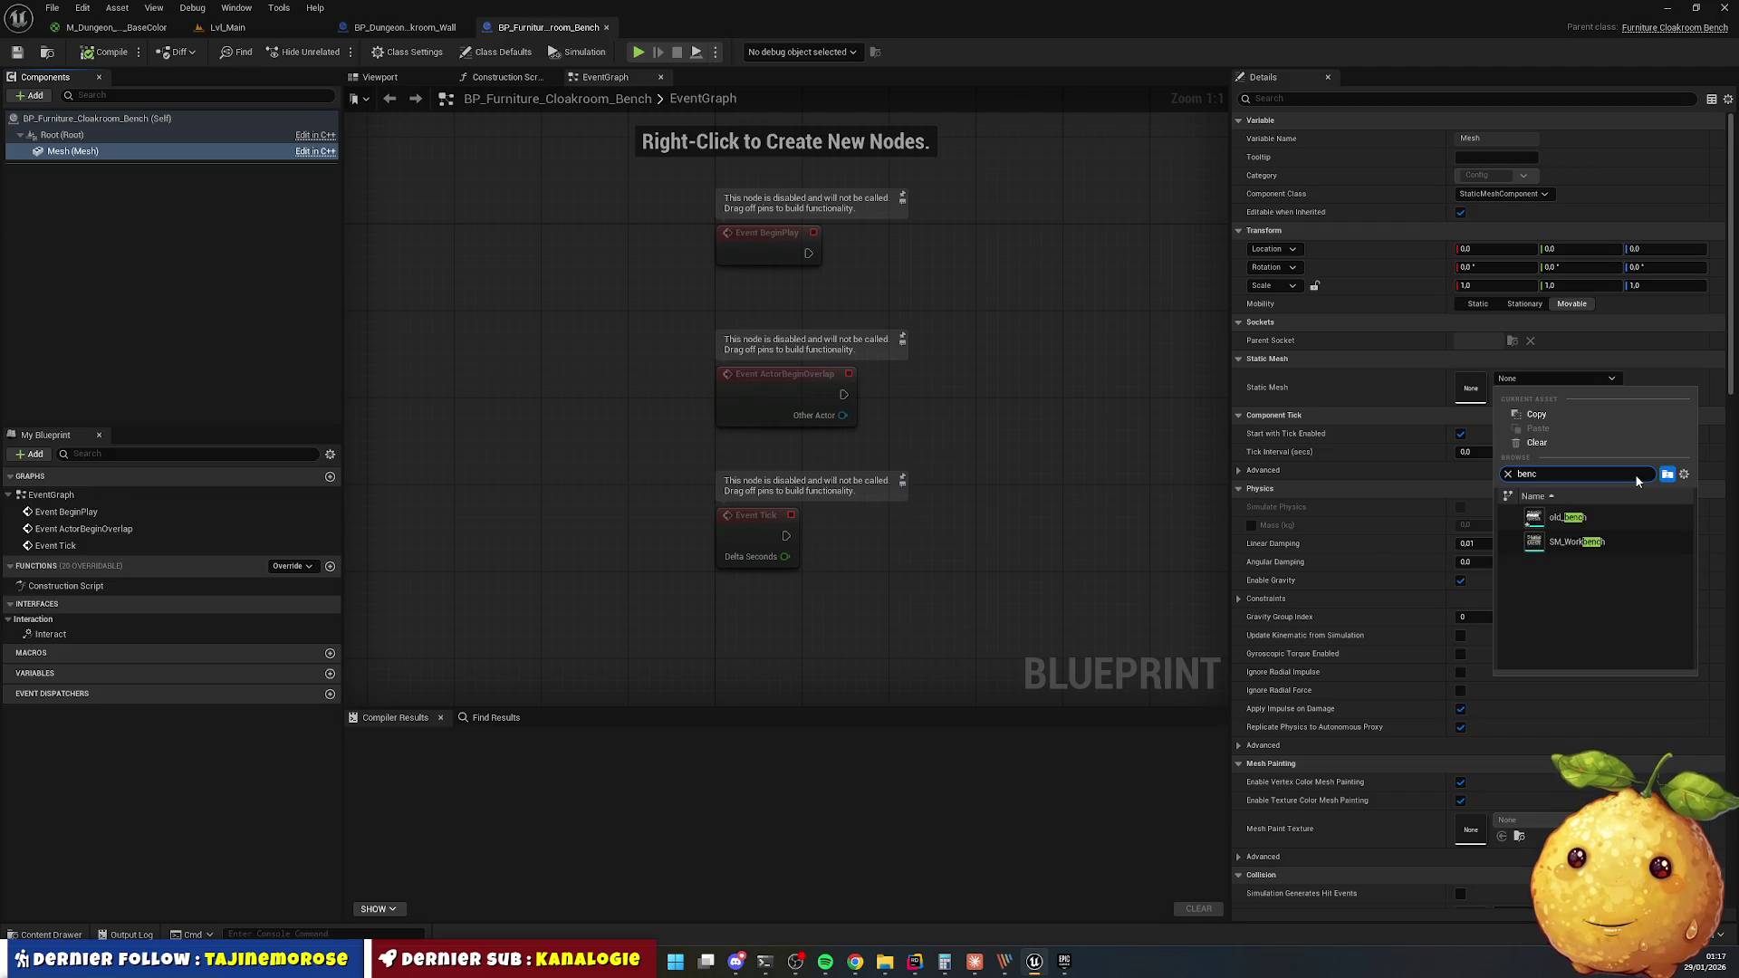
pyautogui.click(1567, 518)
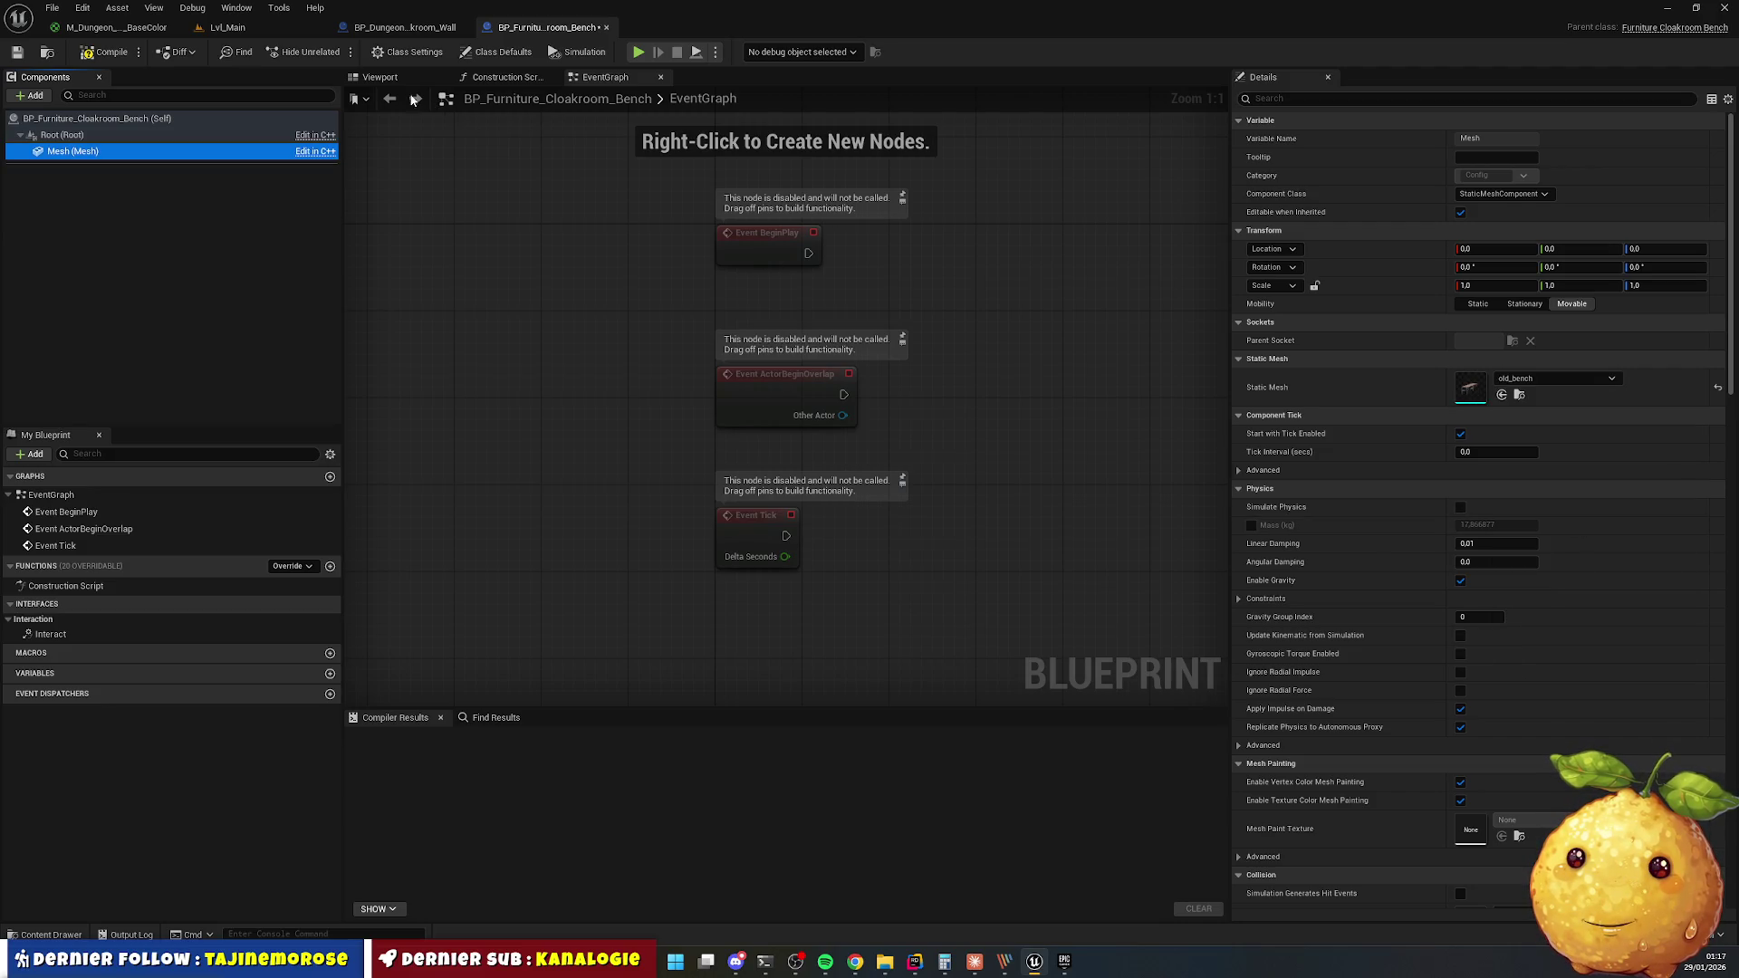
pyautogui.click(402, 80)
pyautogui.click(107, 52)
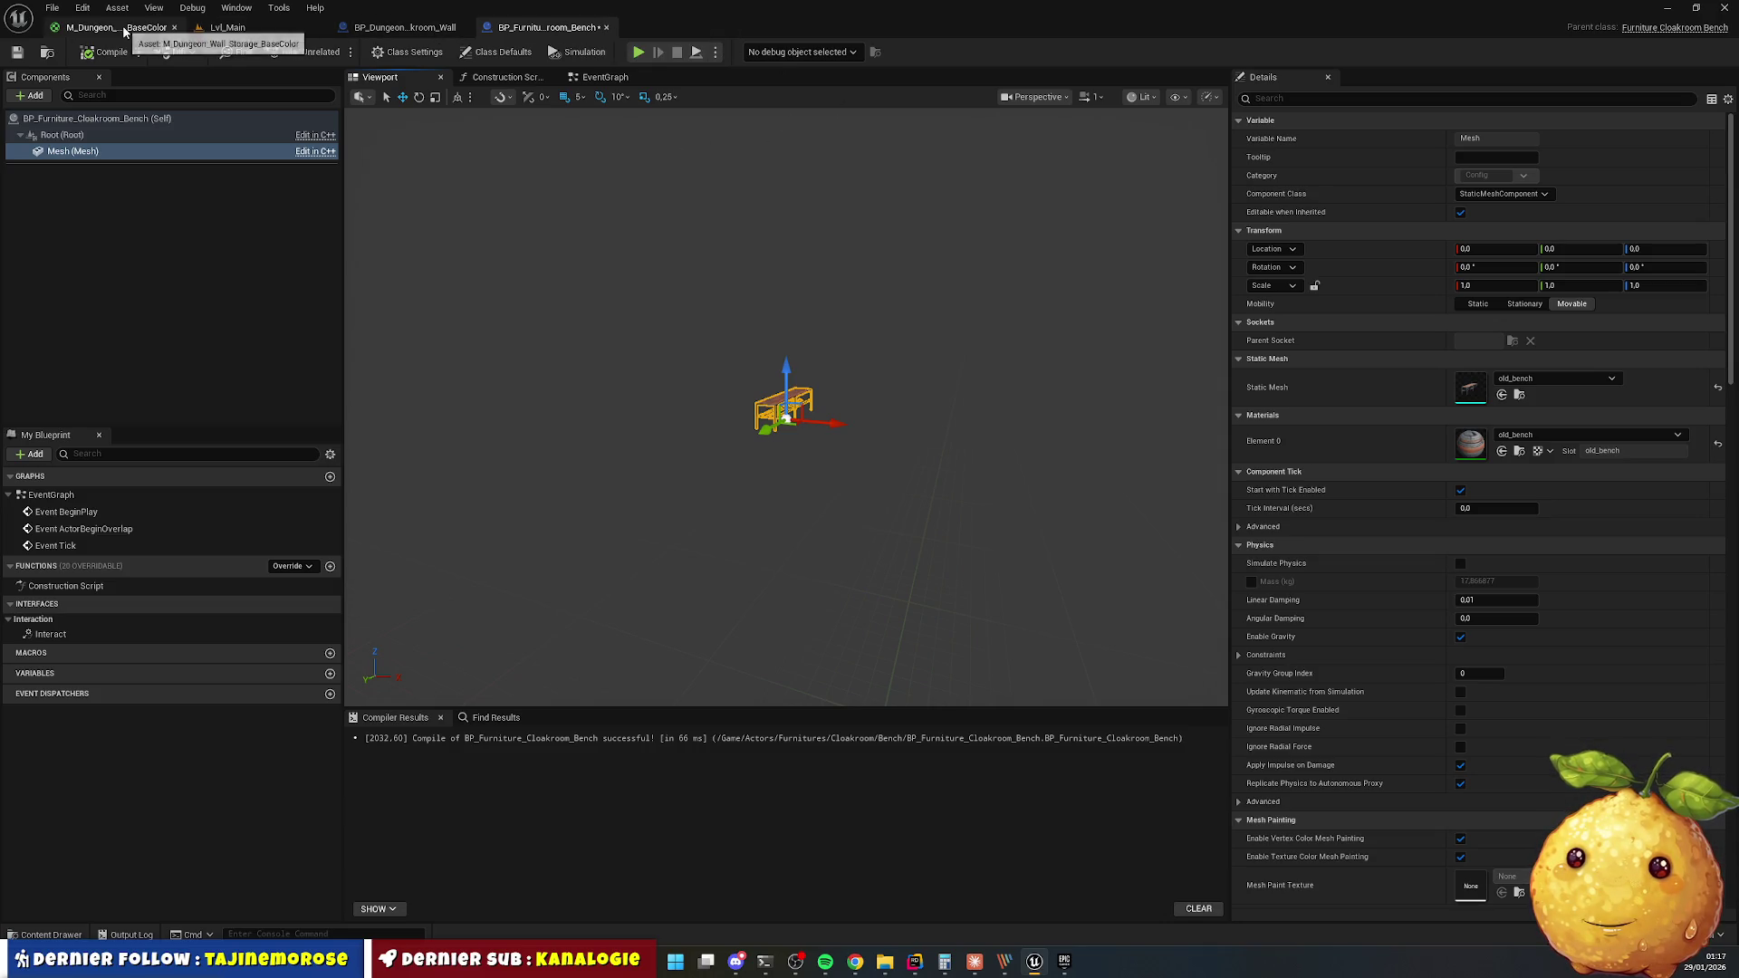
pyautogui.click(222, 28)
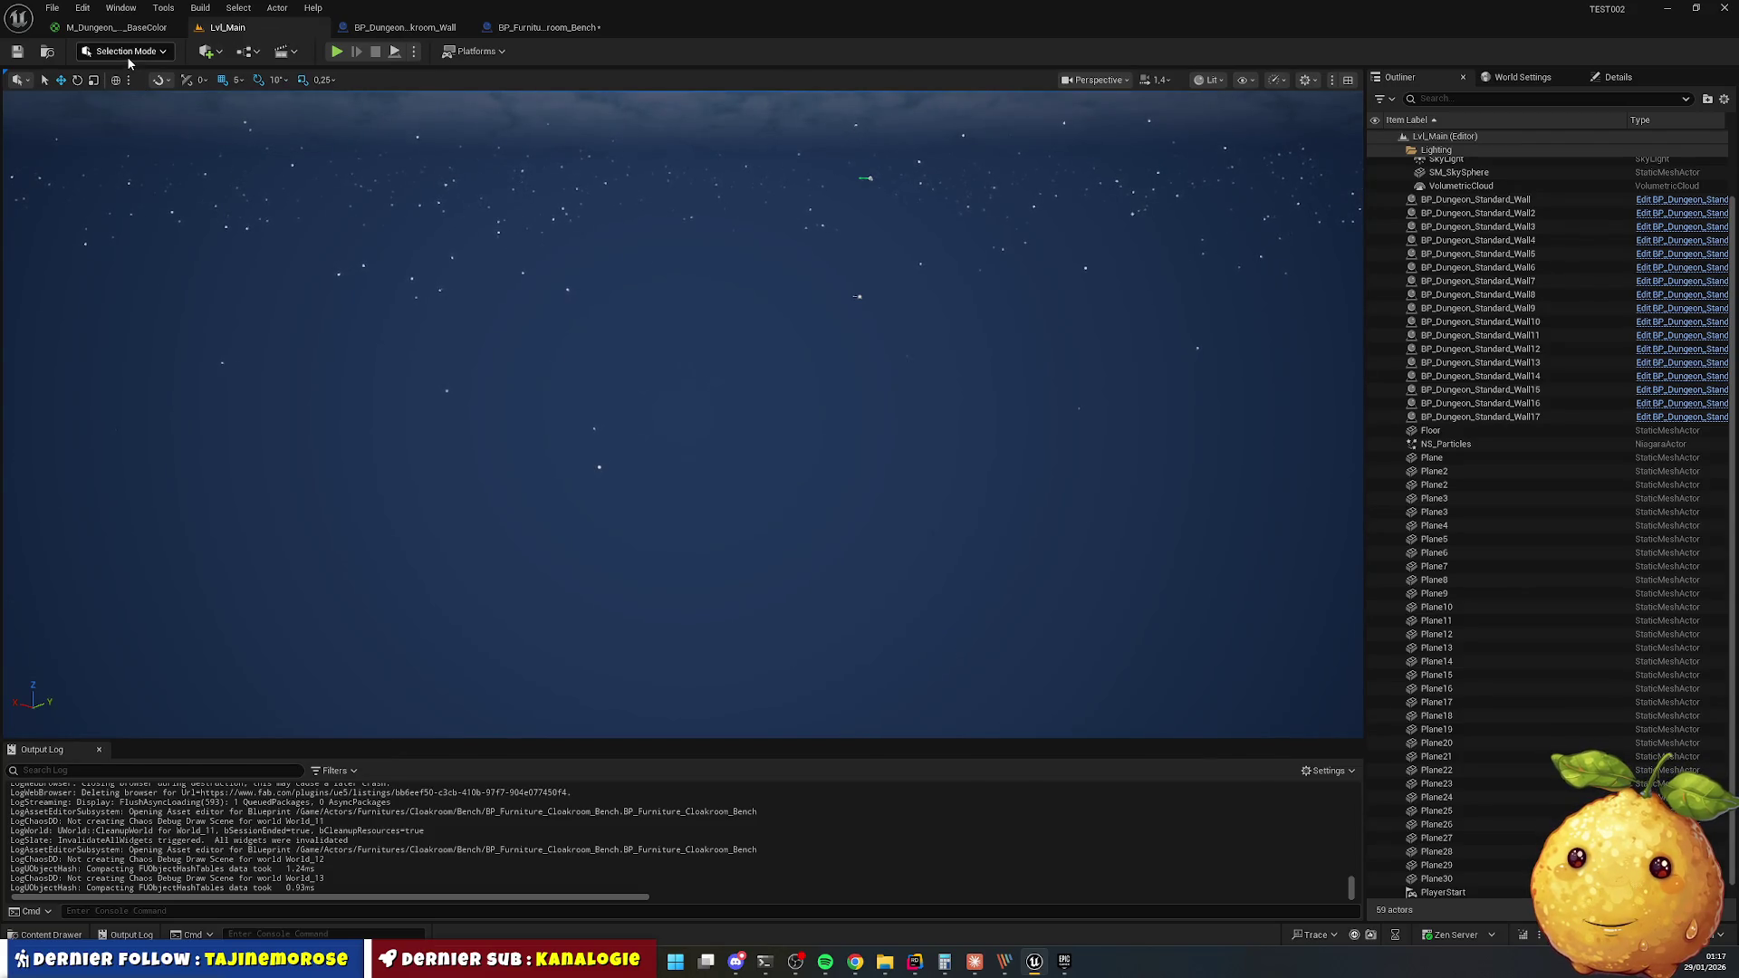
# Drag the old_bench mesh into Lvl_Main and focus the view on it.
pyautogui.click(52, 935)
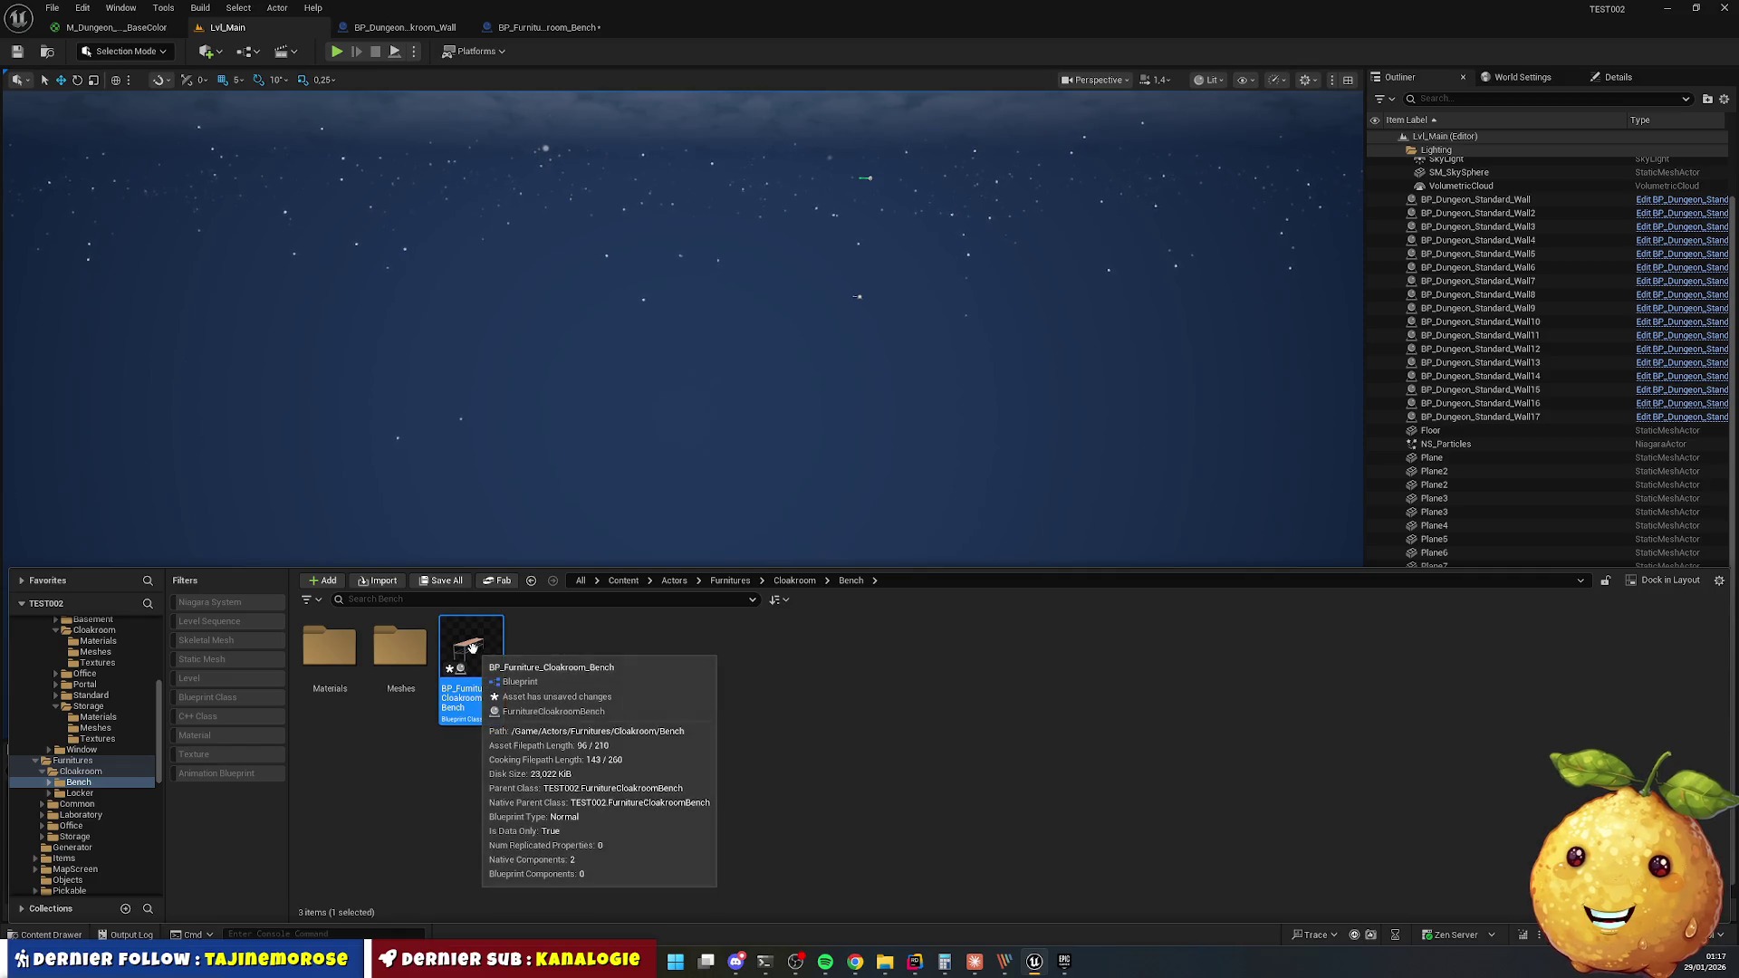
pyautogui.click(548, 27)
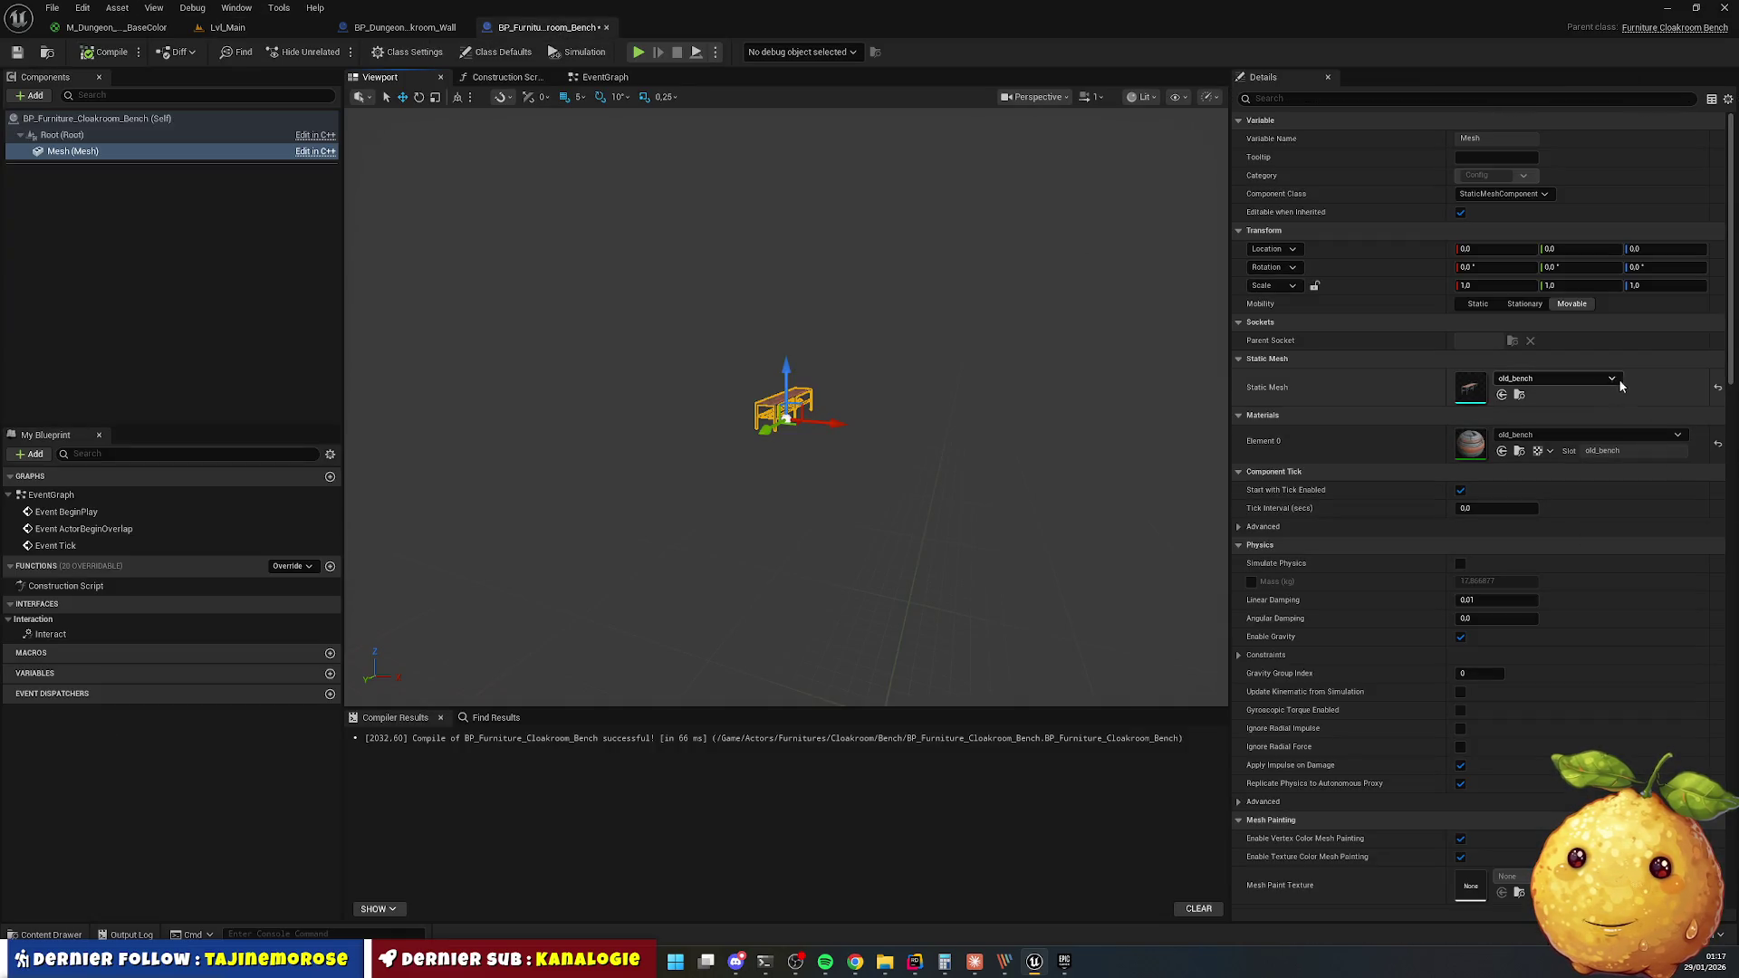
pyautogui.click(1520, 396)
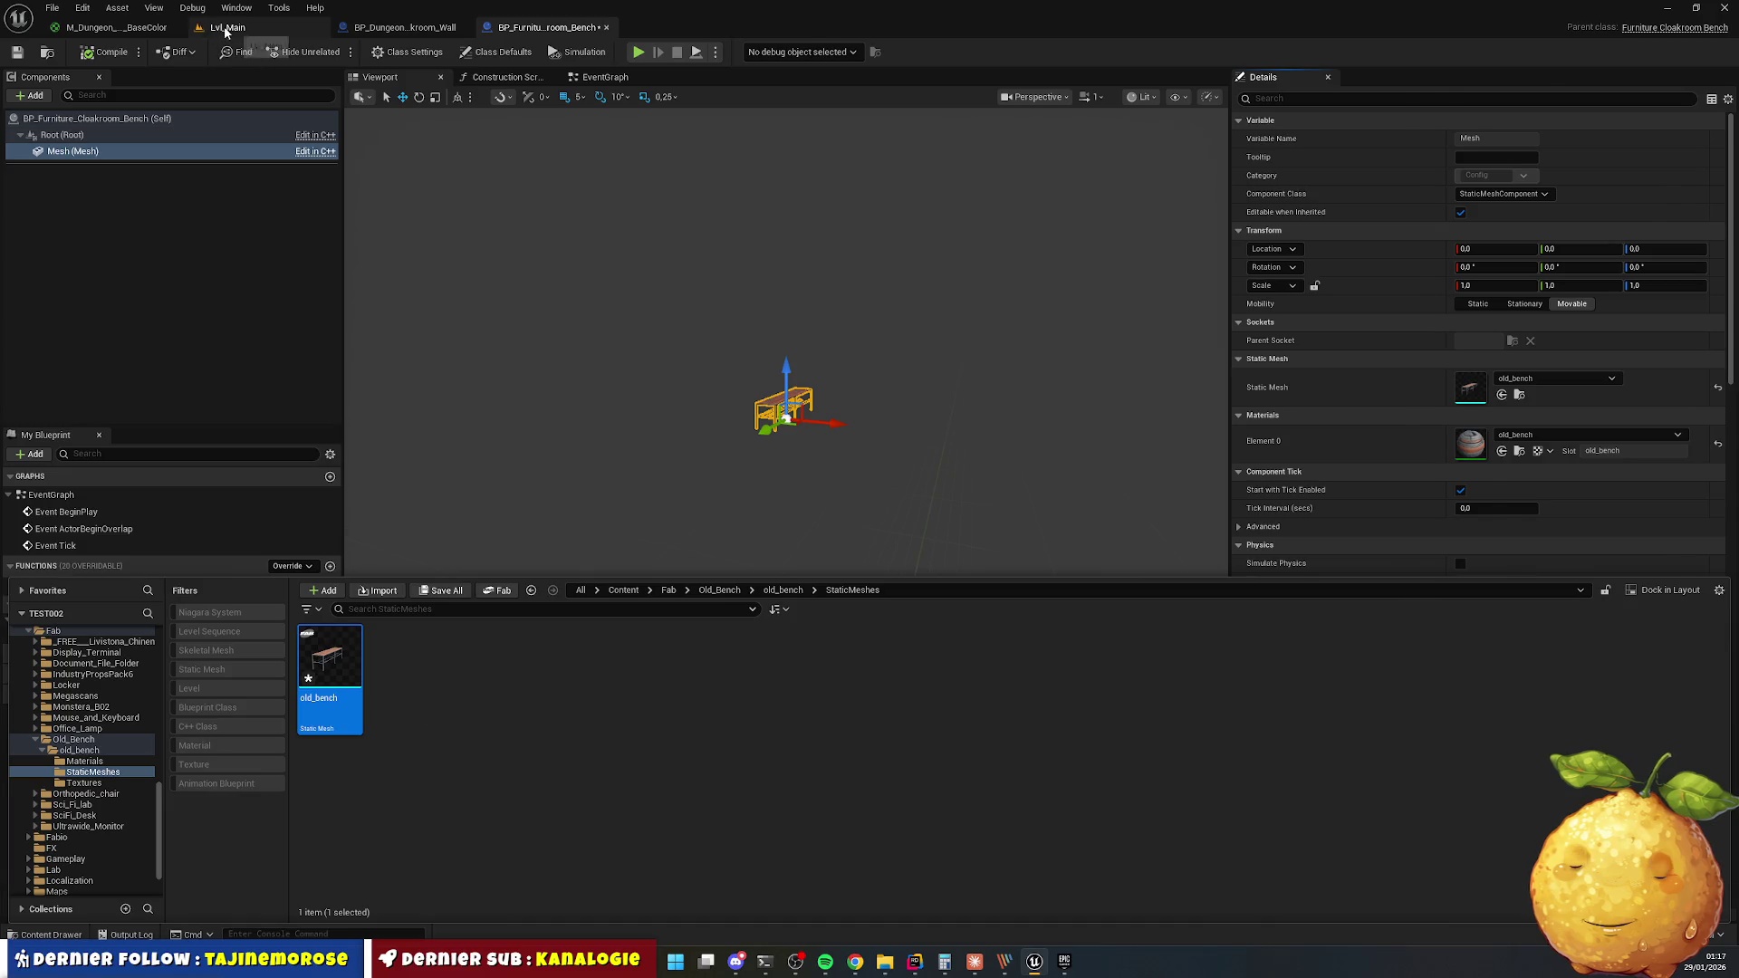
pyautogui.click(222, 27)
pyautogui.click(50, 934)
pyautogui.moveTo(330, 675)
pyautogui.mouseDown()
pyautogui.moveTo(547, 497)
pyautogui.moveTo(578, 506)
pyautogui.mouseUp()
pyautogui.press('f')
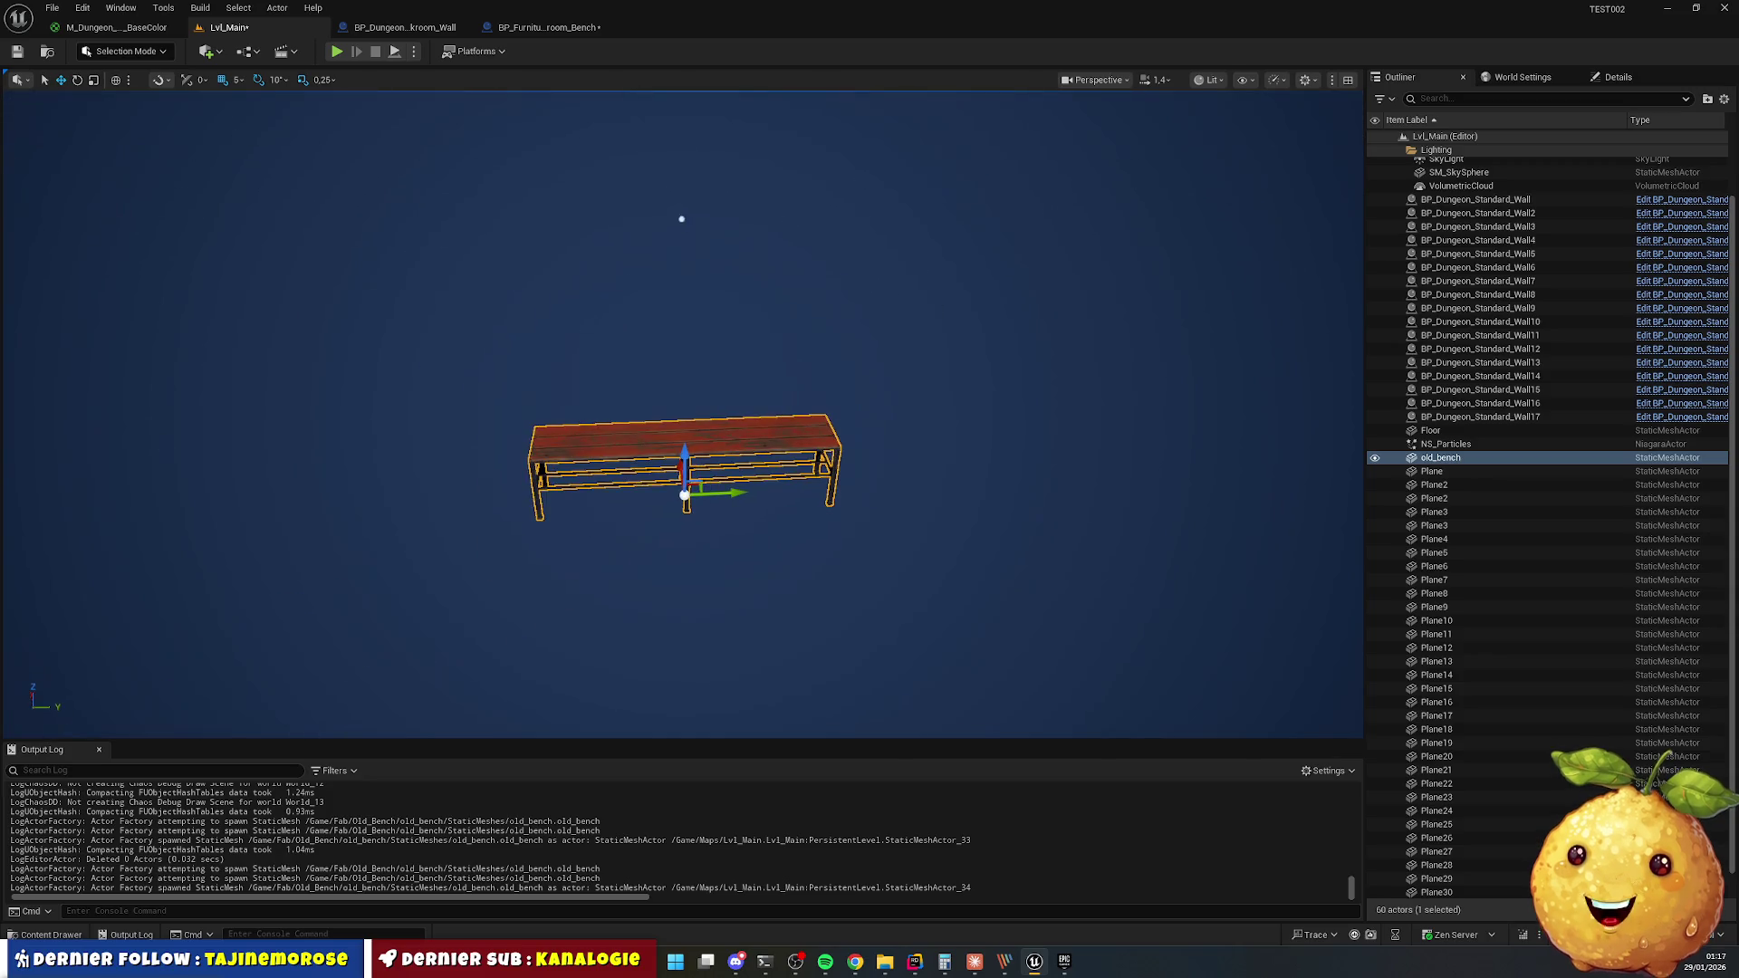
# In Modeling Mode, rotate the bench about its vertical axis and bake the rotation into the mesh.
pyautogui.click(127, 51)
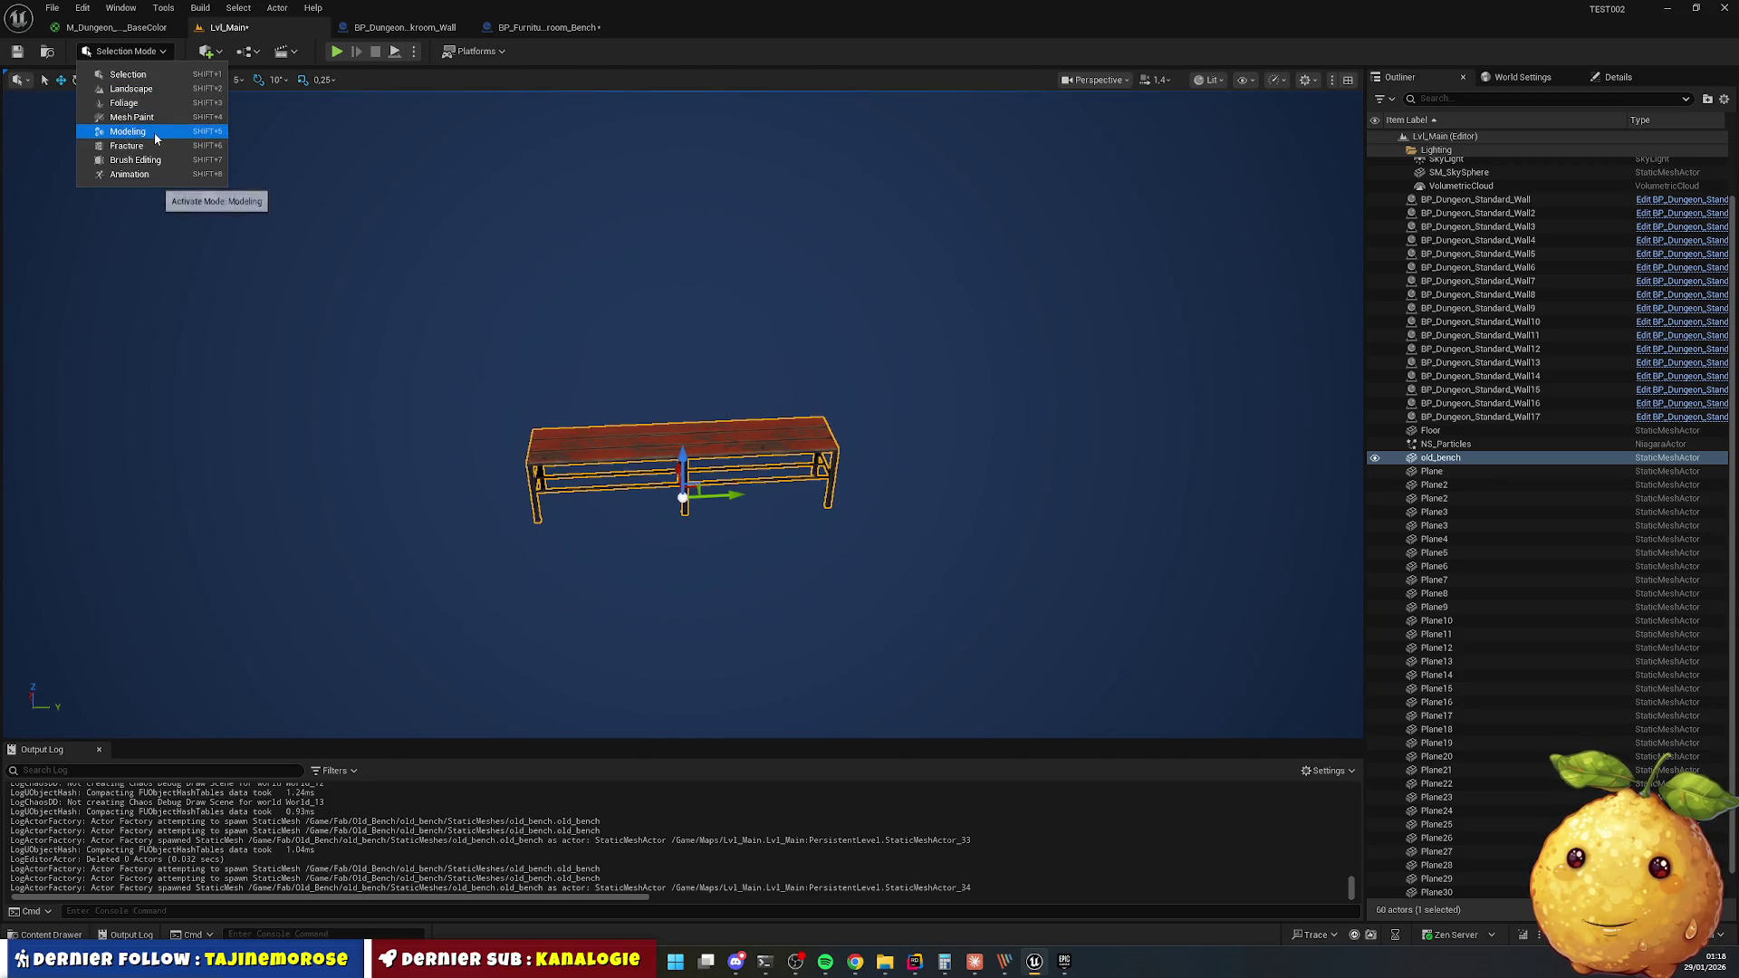
pyautogui.click(202, 157)
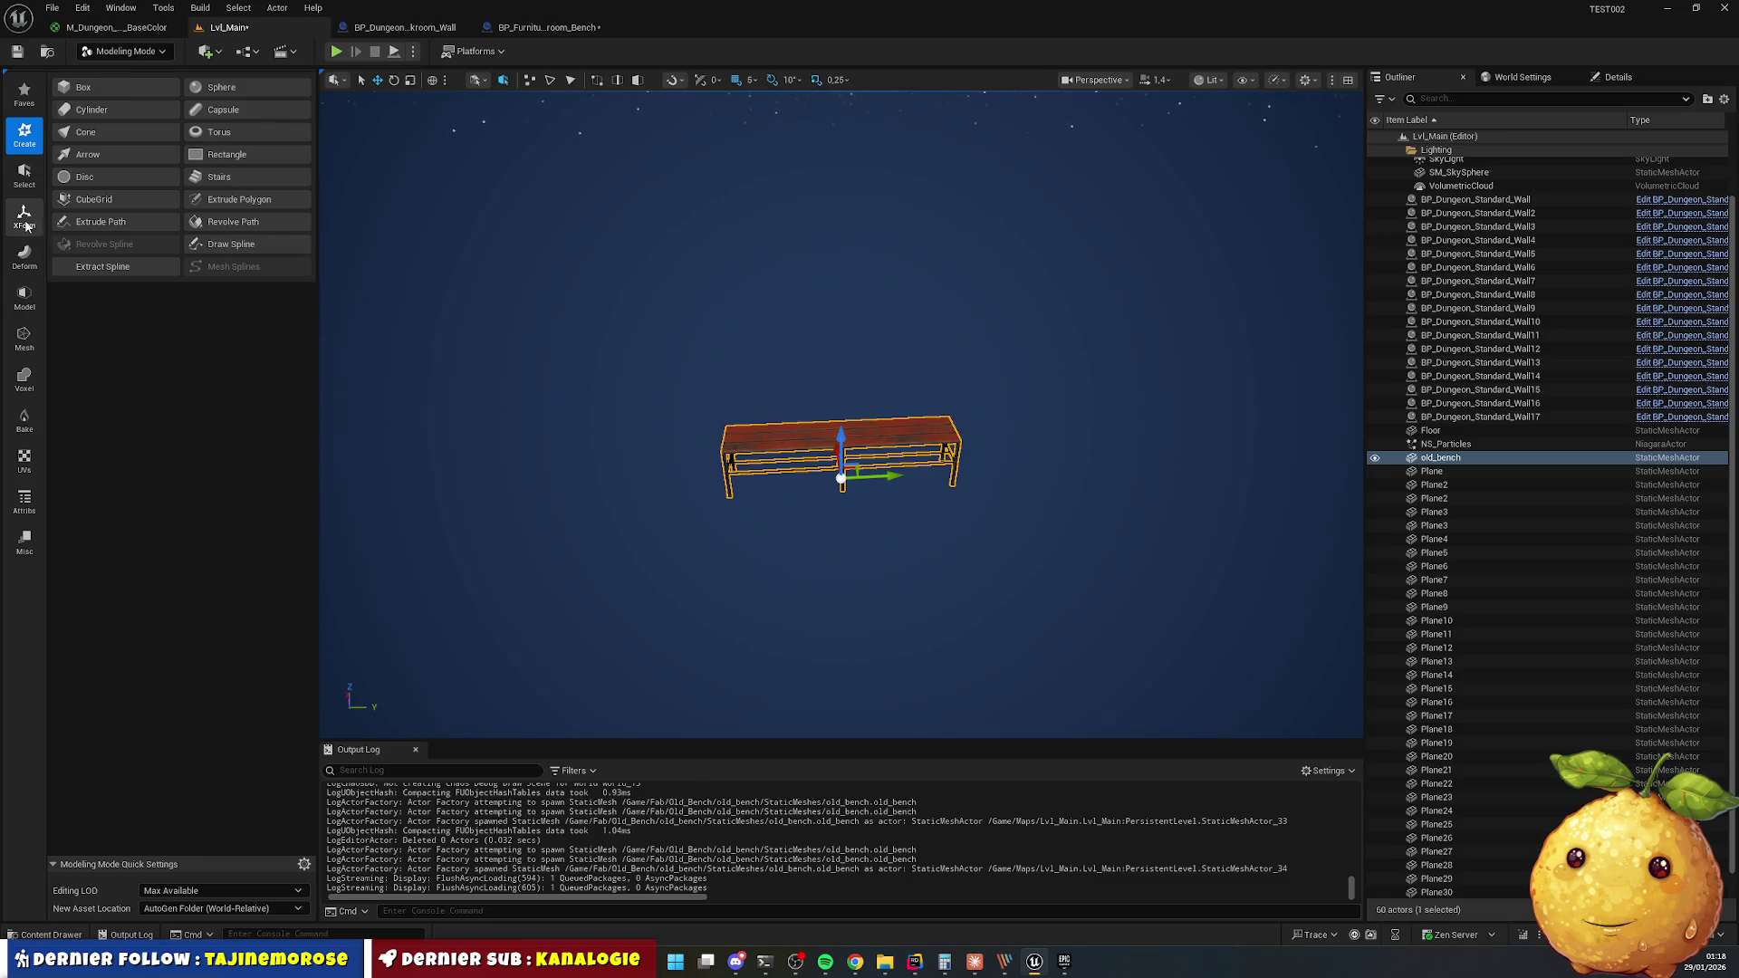
pyautogui.click(25, 217)
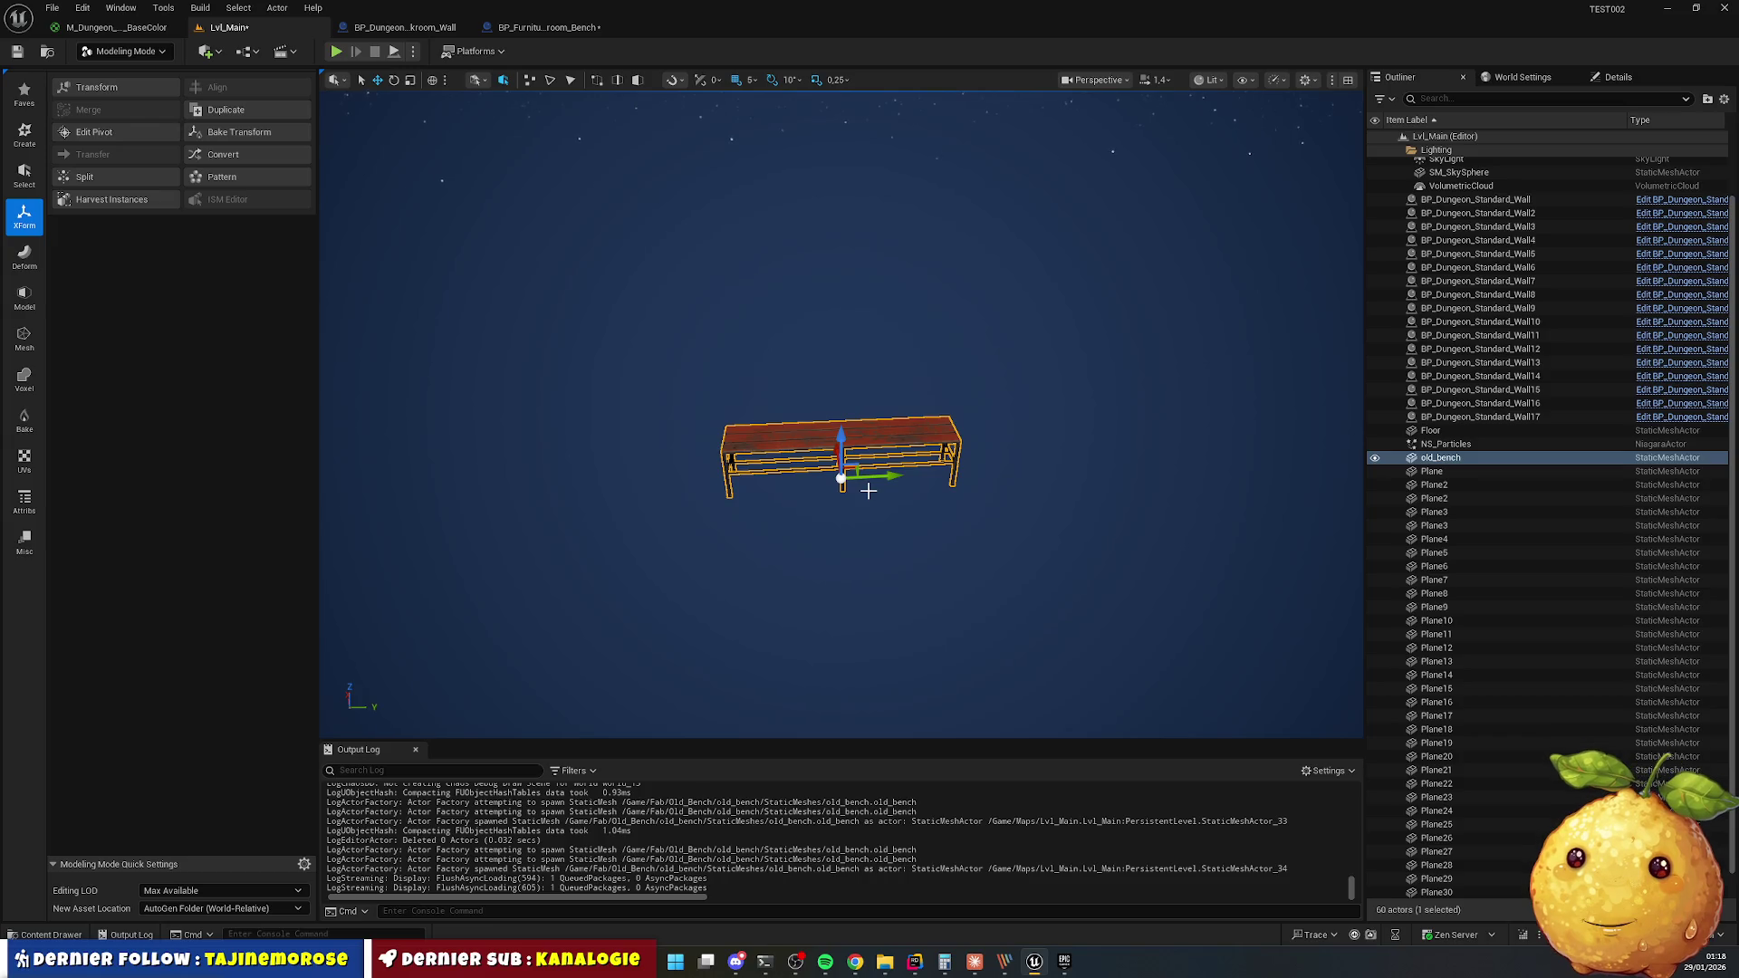
pyautogui.moveTo(864, 496)
pyautogui.mouseDown()
pyautogui.moveTo(851, 562)
pyautogui.moveTo(815, 580)
pyautogui.moveTo(797, 507)
pyautogui.moveTo(815, 425)
pyautogui.moveTo(815, 493)
pyautogui.moveTo(815, 476)
pyautogui.moveTo(887, 559)
pyautogui.mouseUp()
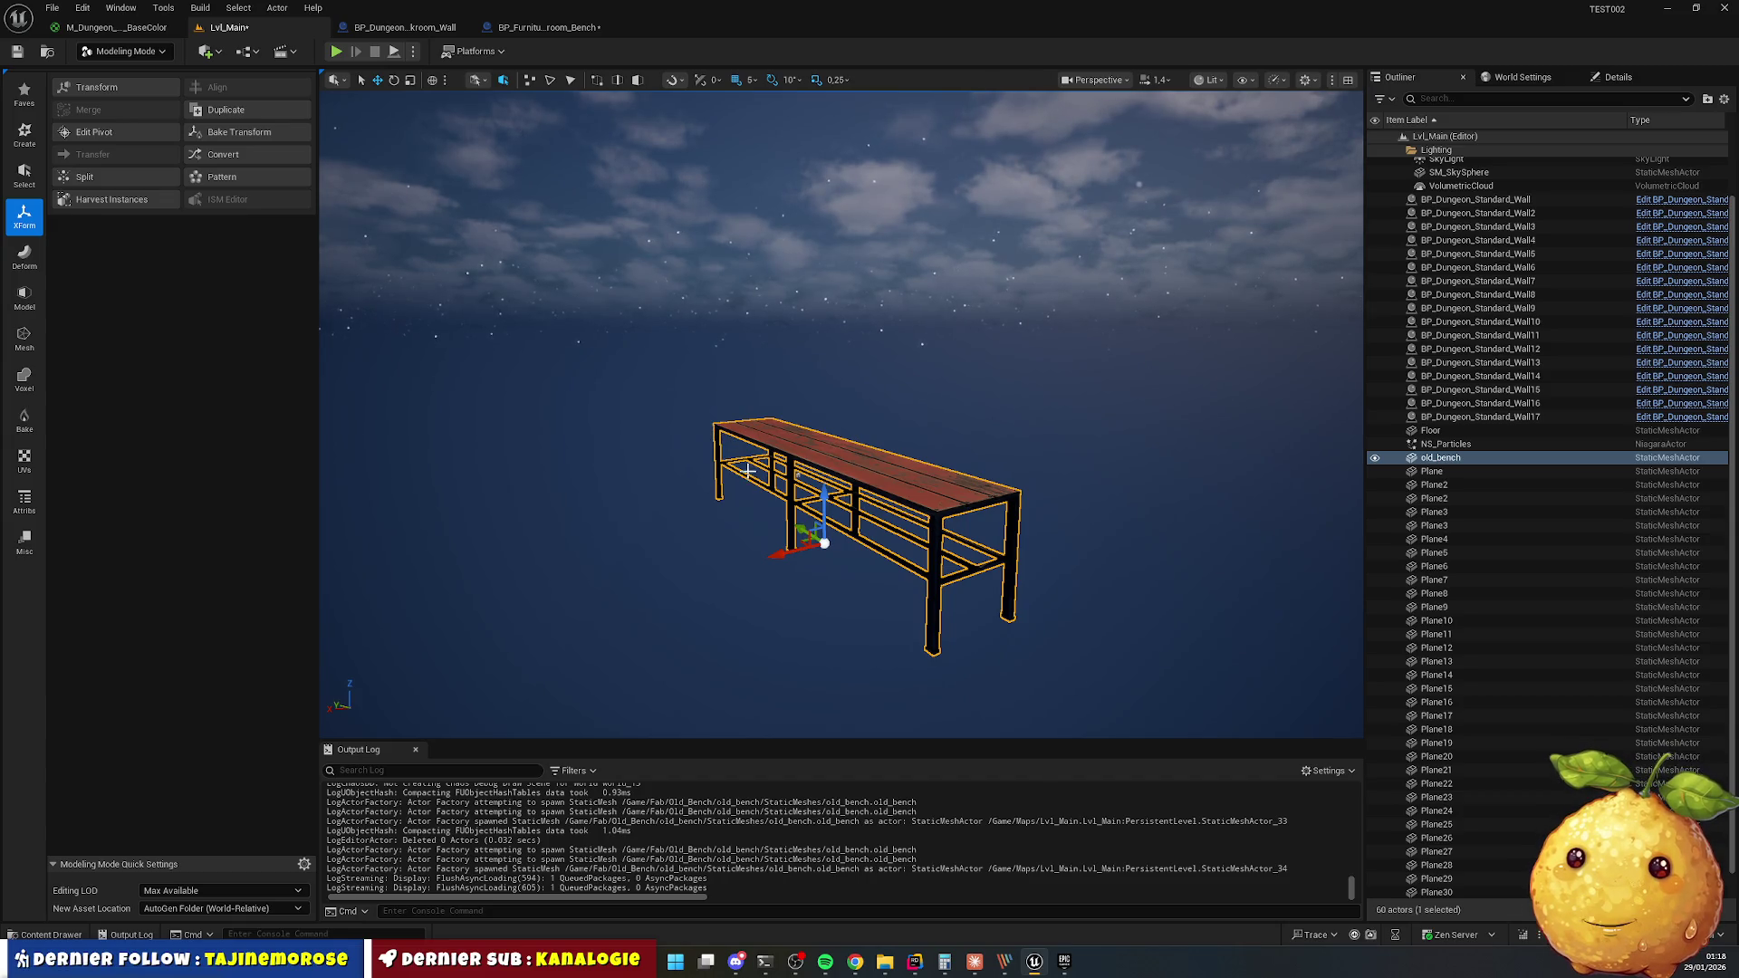
pyautogui.press('e')
pyautogui.moveTo(851, 576); pyautogui.dragTo(936, 609)
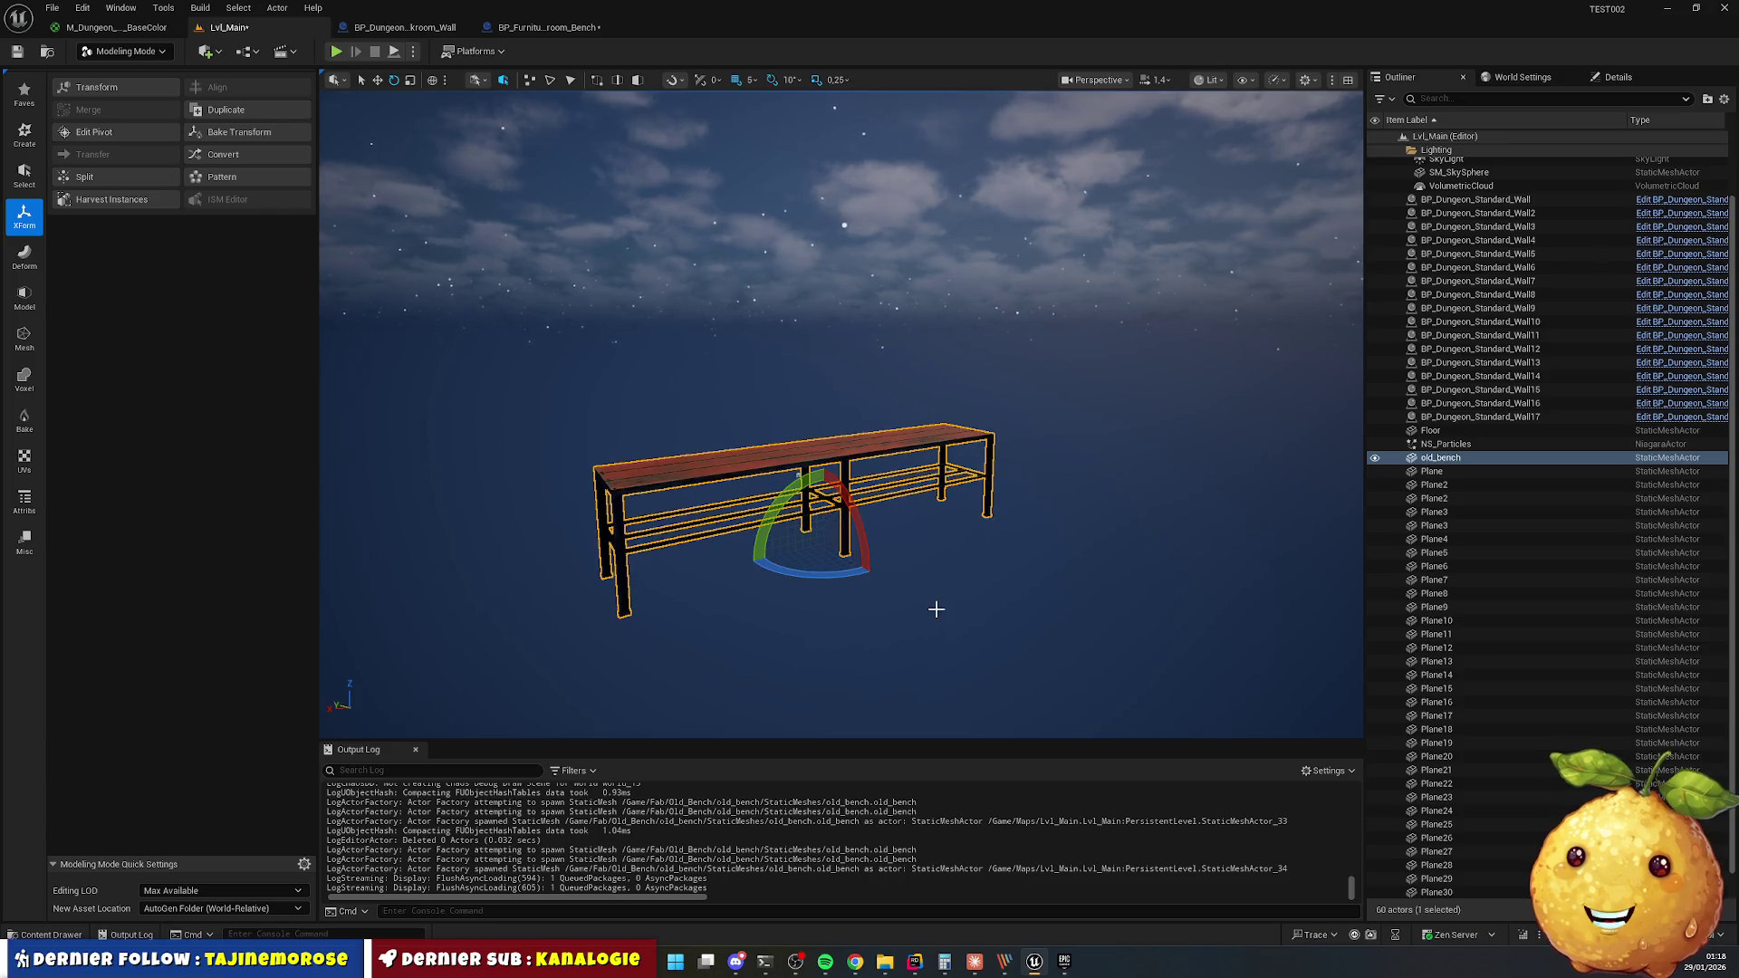
pyautogui.click(238, 132)
pyautogui.click(859, 715)
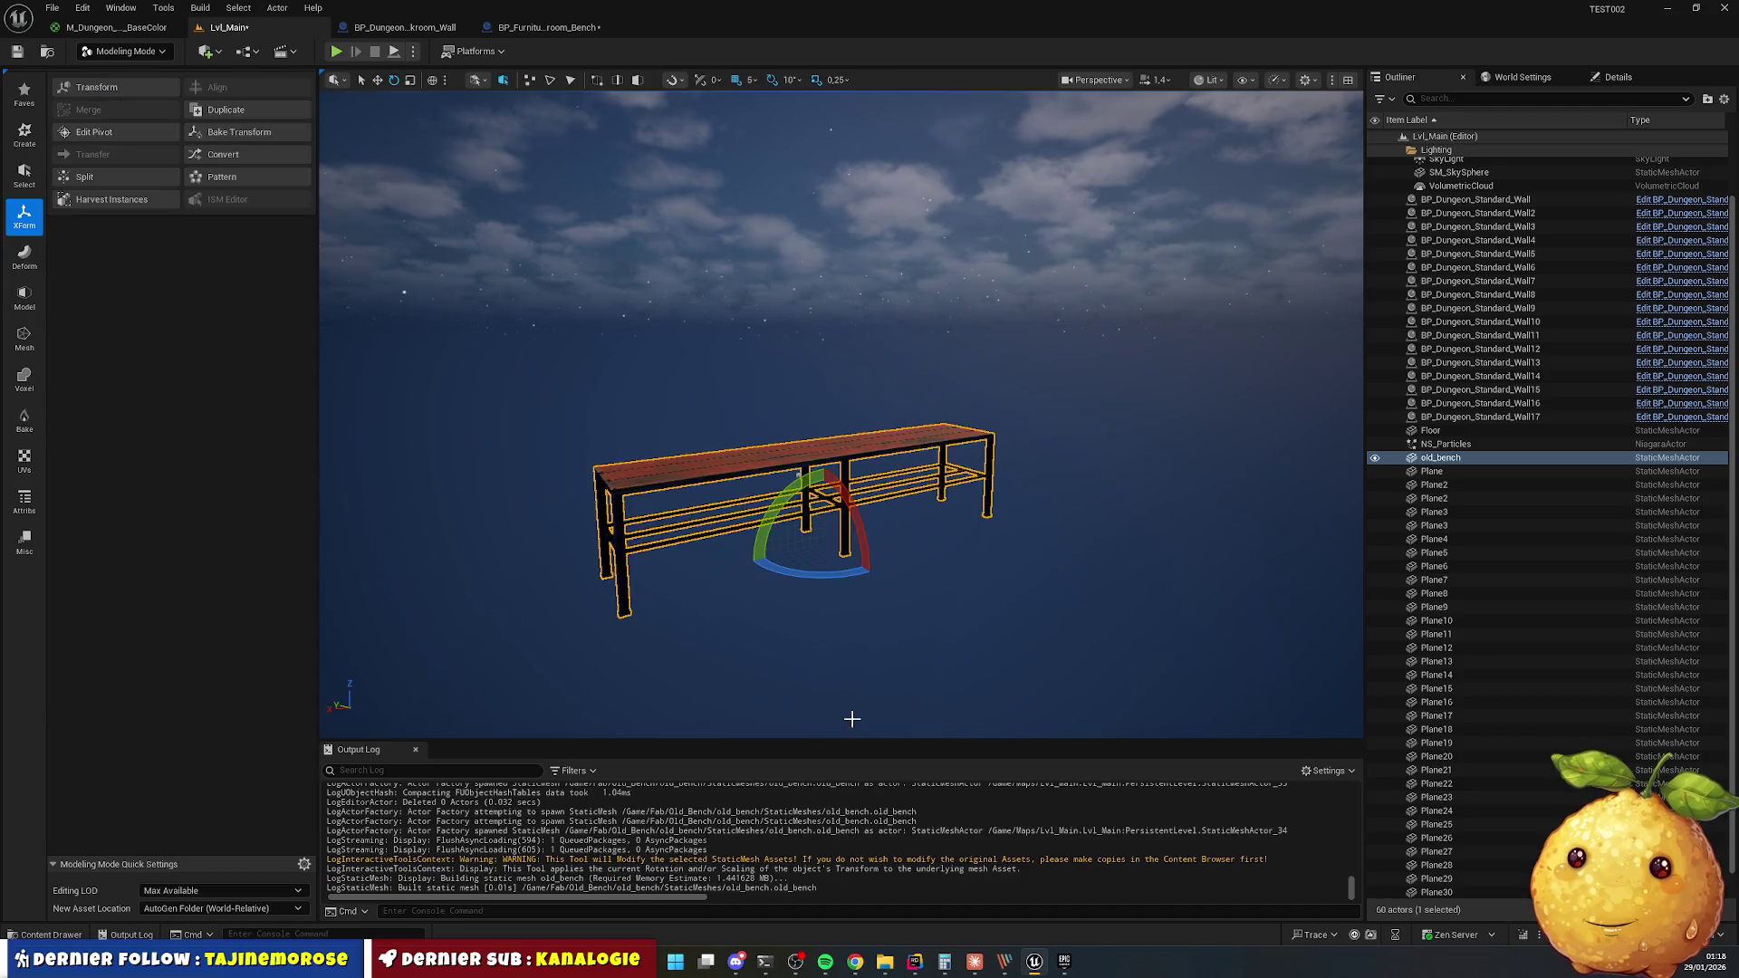
# Check the bench blueprint, then start editing the old_bench mesh's pivot in Lvl_Main.
pyautogui.click(544, 27)
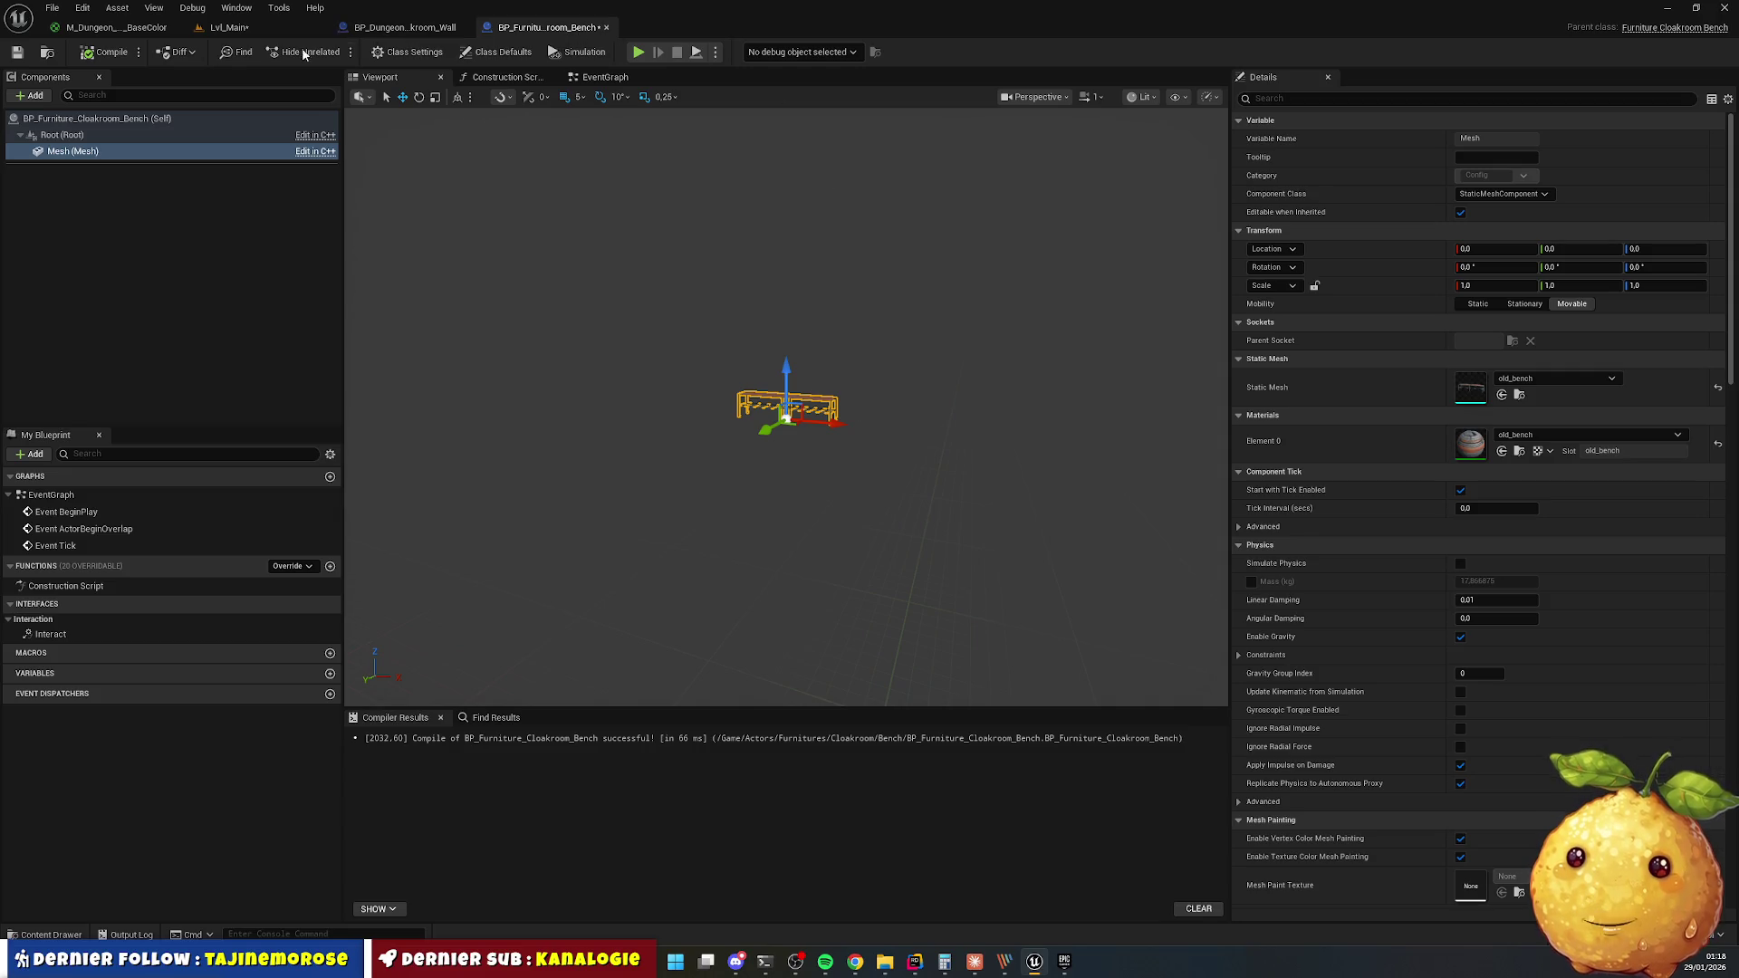
pyautogui.click(226, 27)
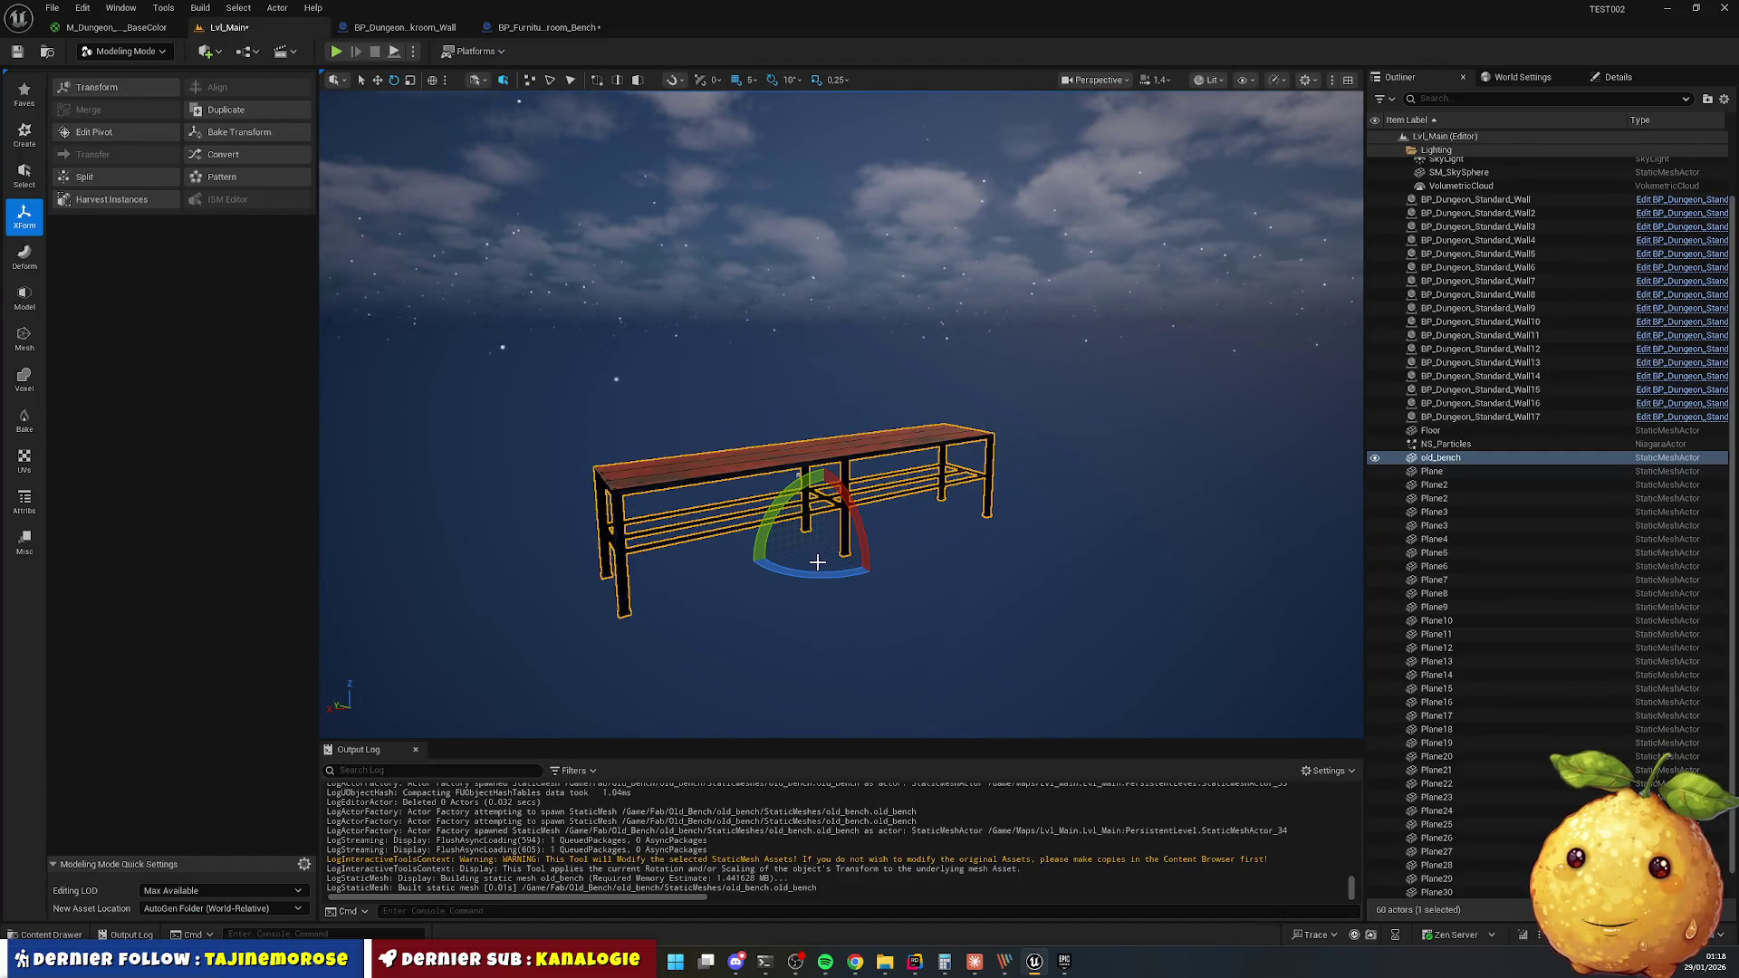
pyautogui.click(110, 135)
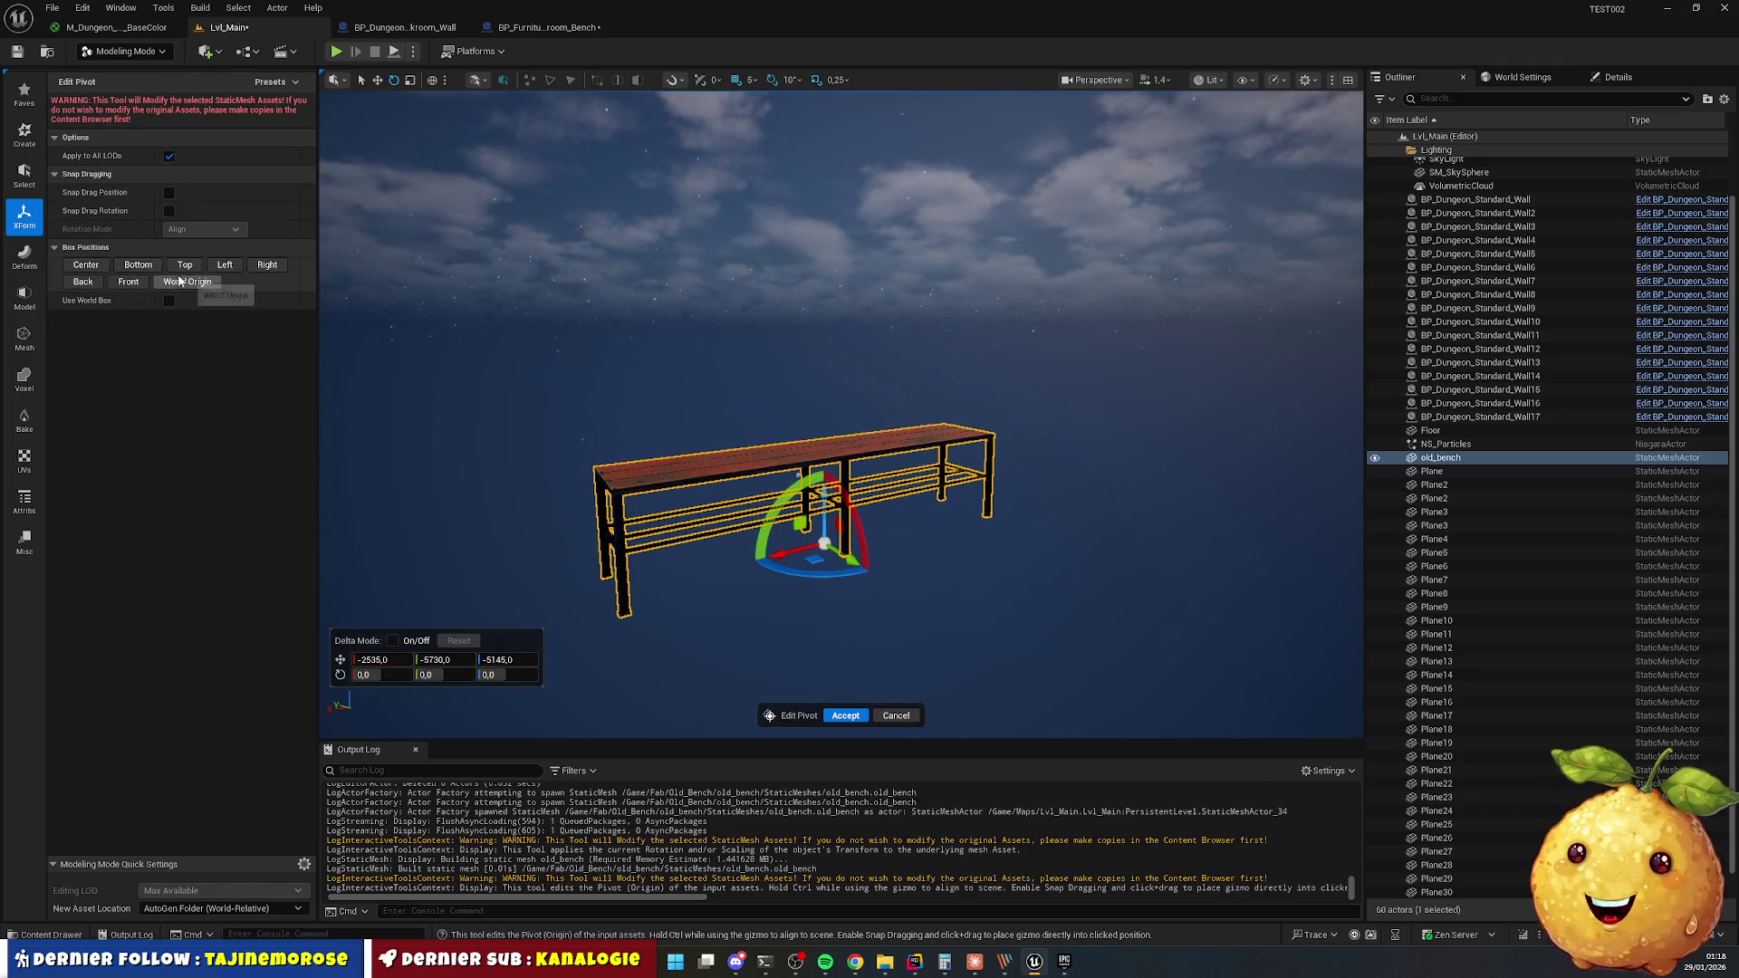
pyautogui.click(86, 265)
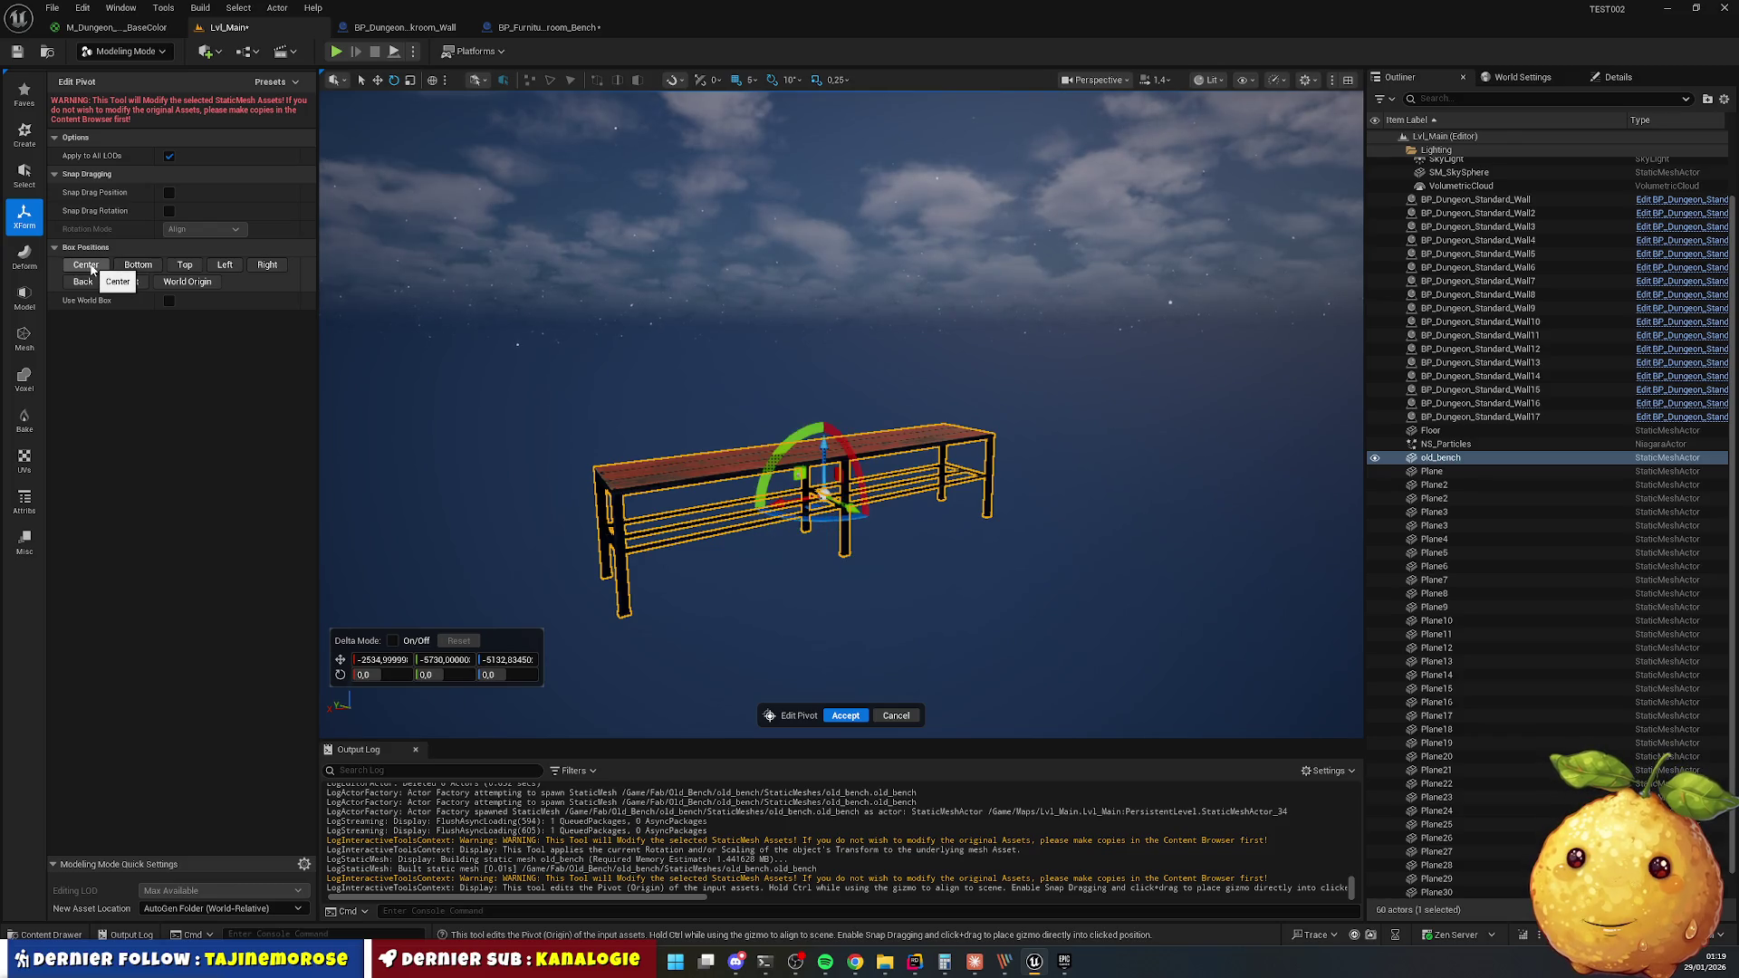
pyautogui.click(185, 264)
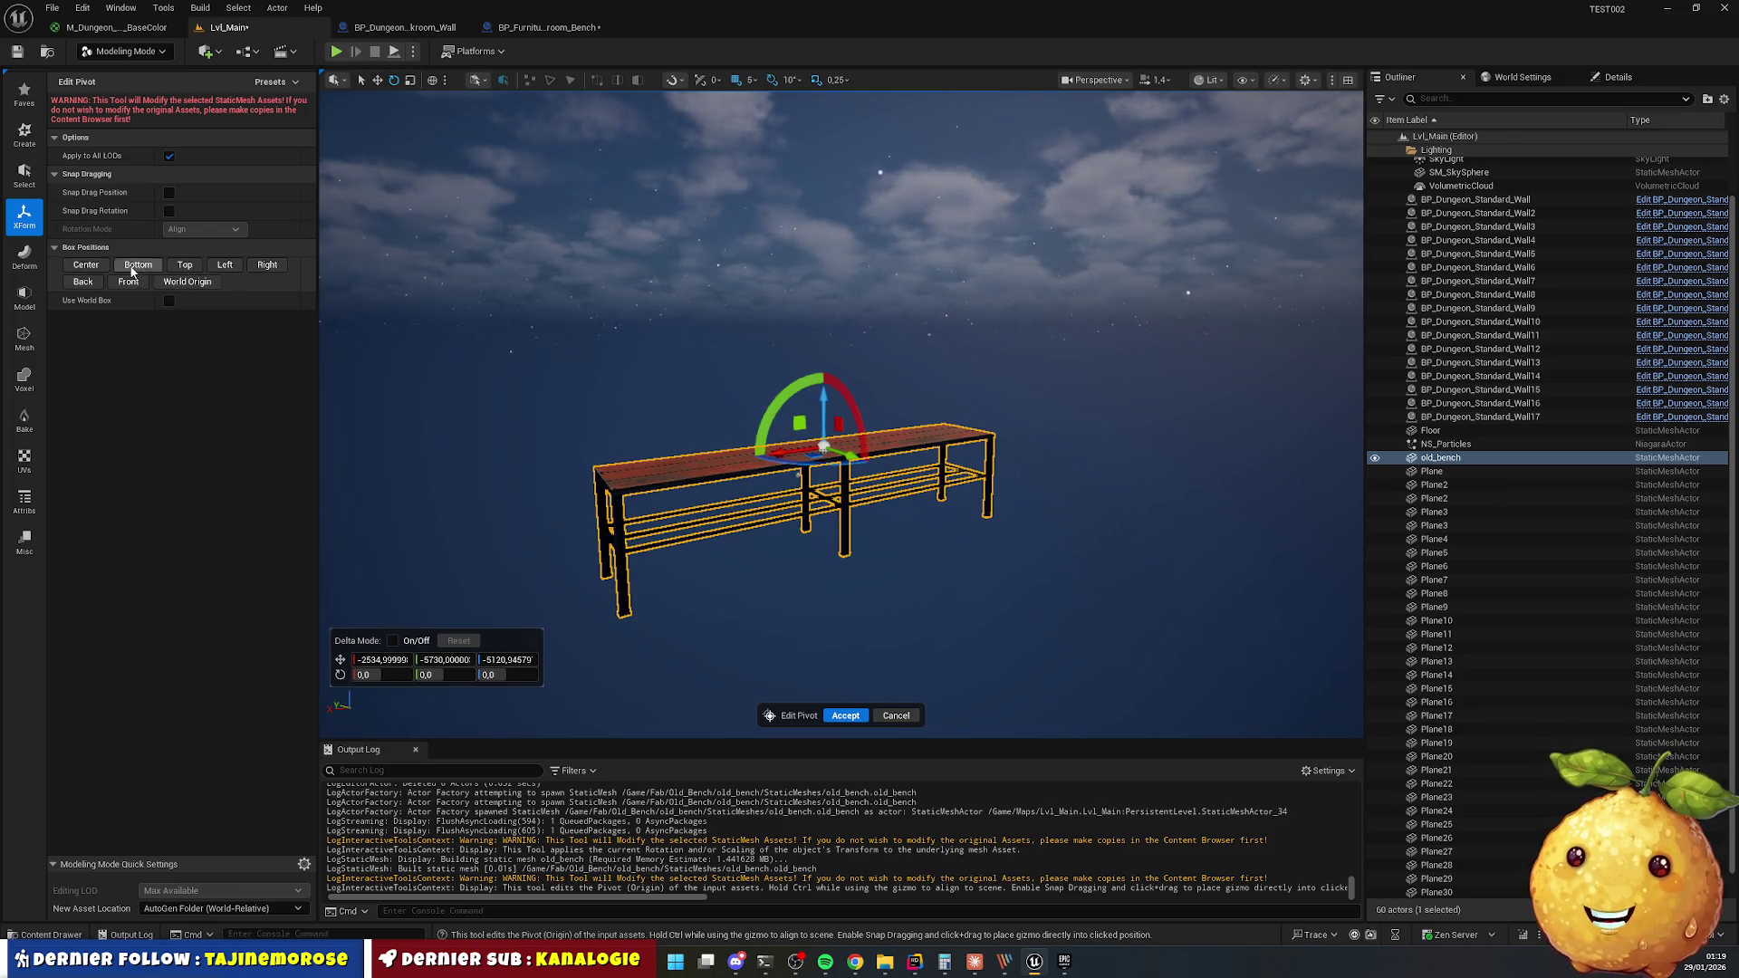
pyautogui.click(143, 266)
pyautogui.click(254, 265)
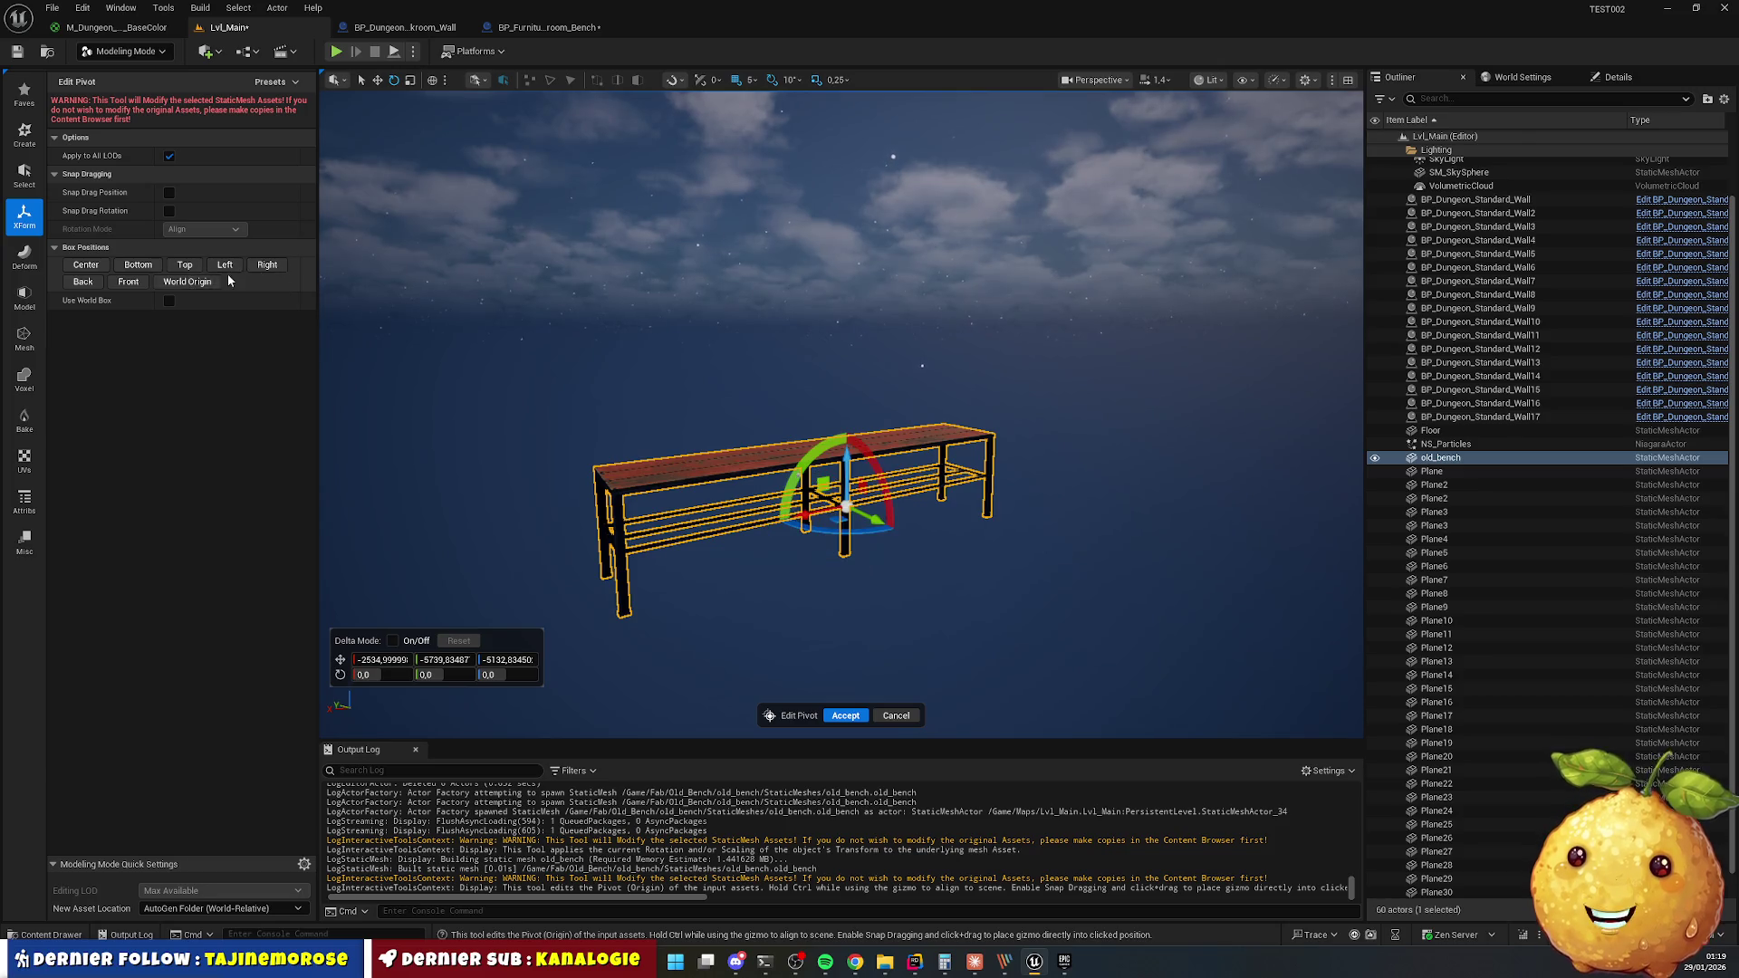
pyautogui.click(175, 264)
pyautogui.click(150, 264)
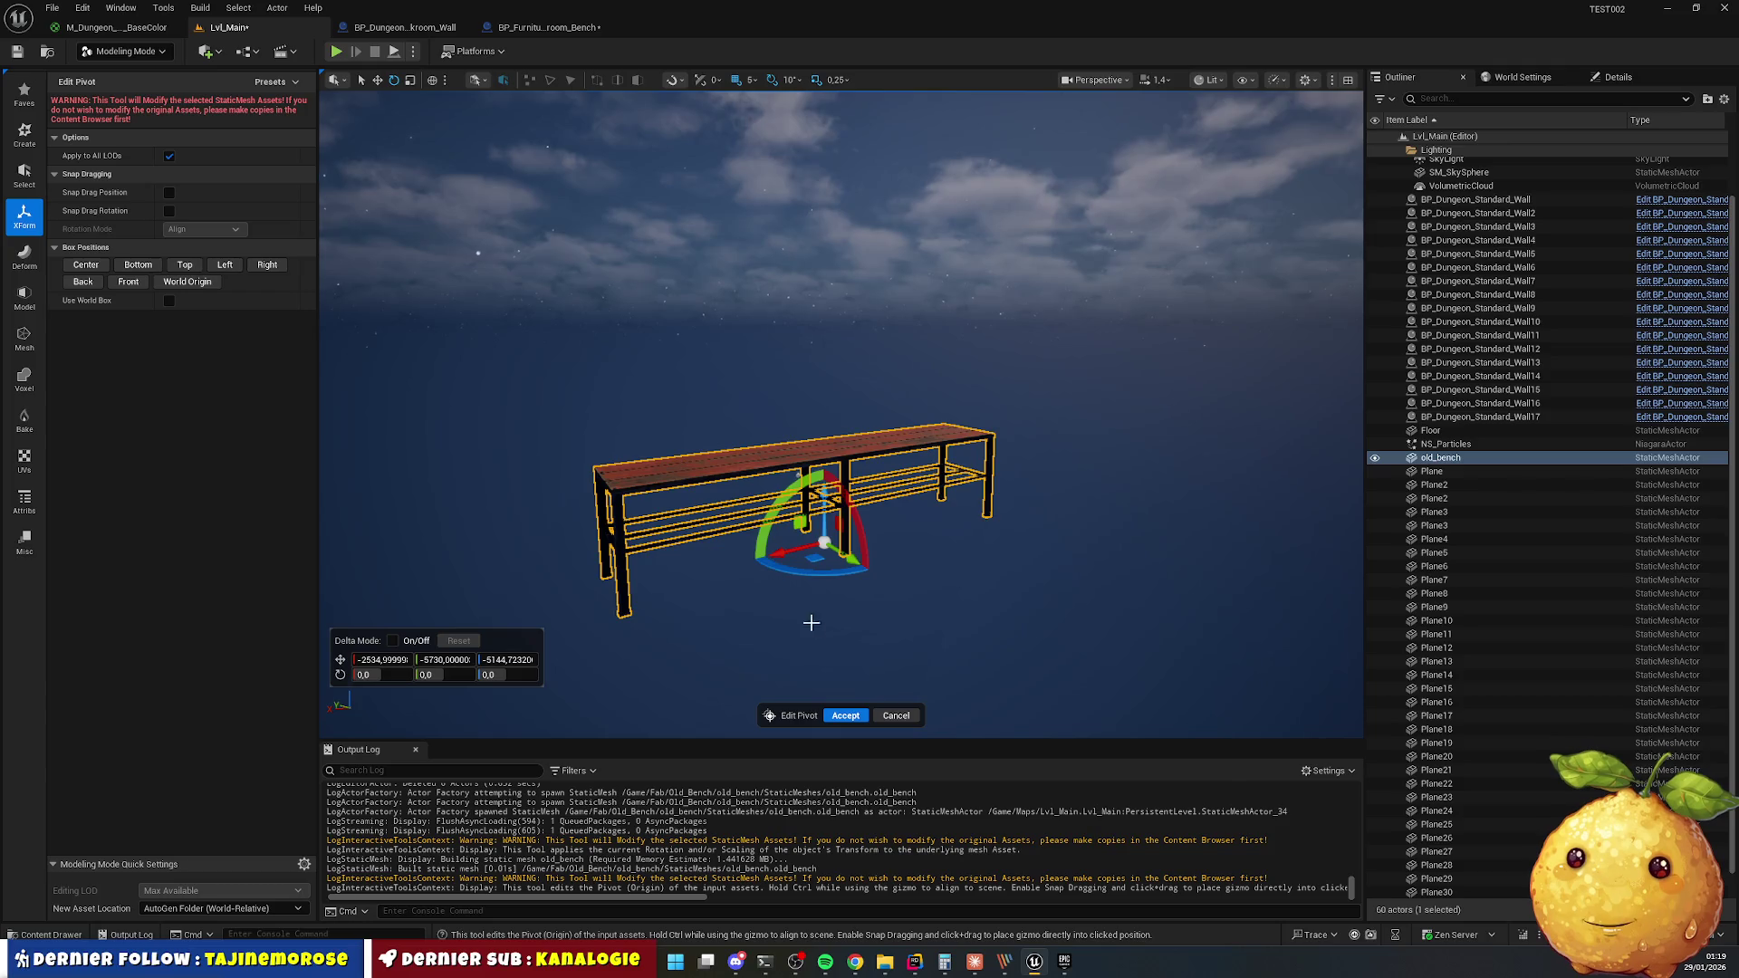
pyautogui.click(894, 717)
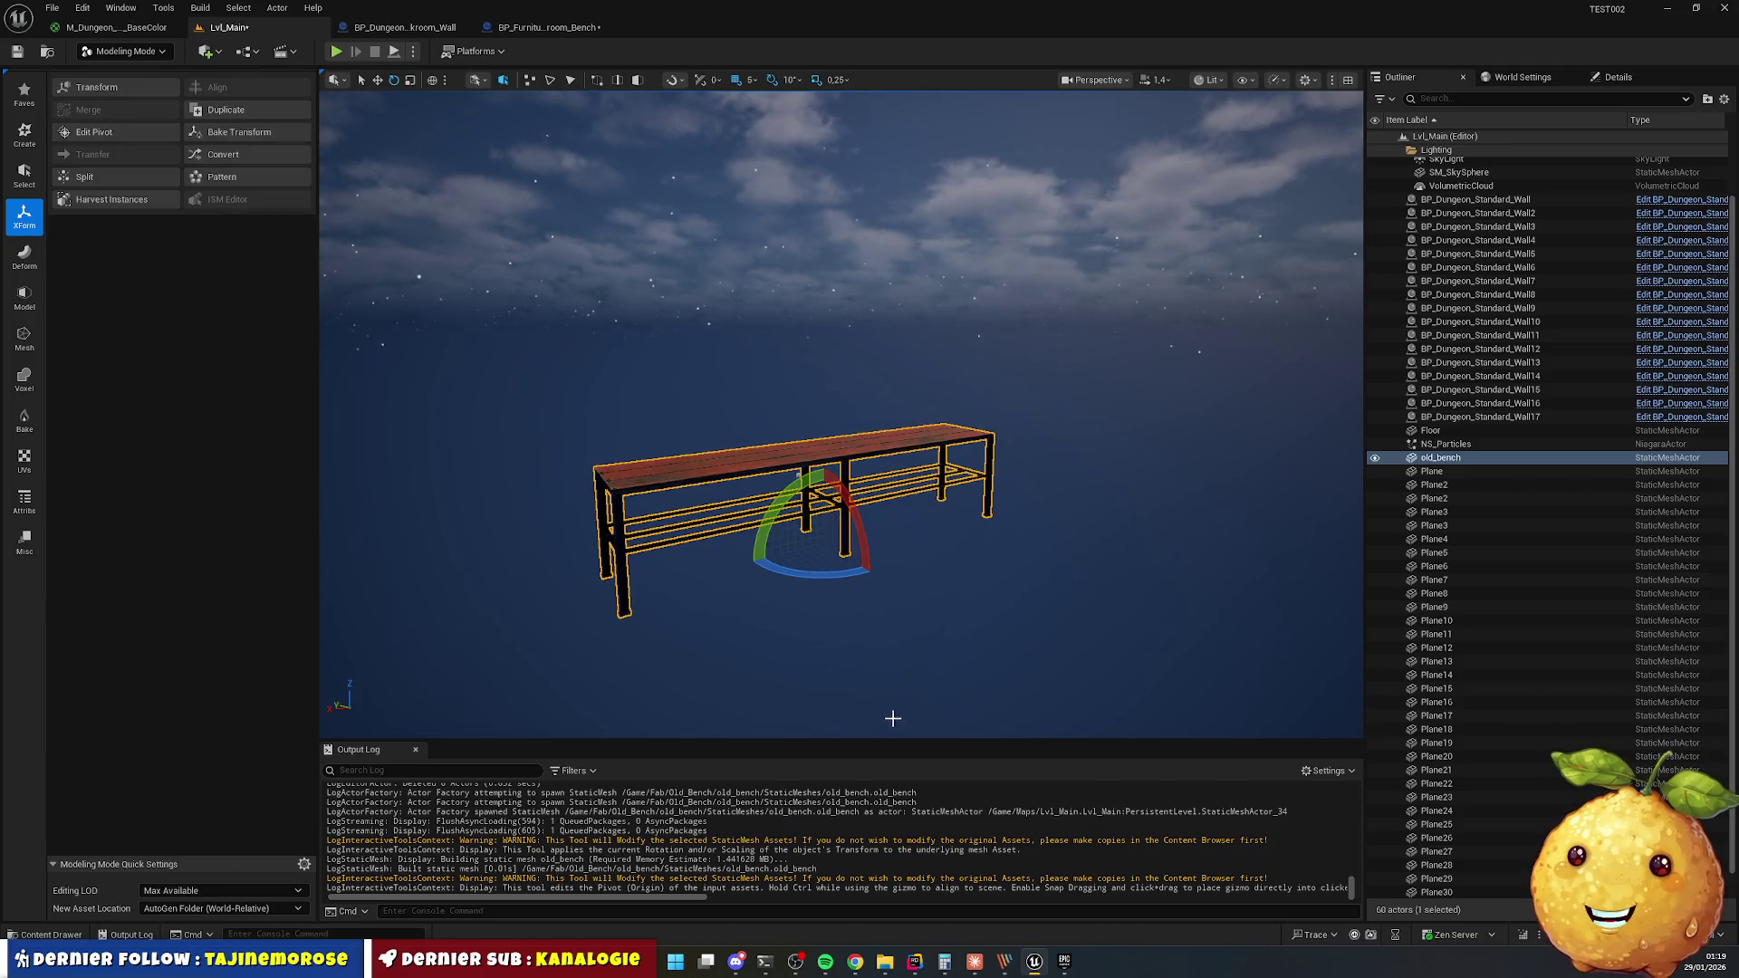
# Return to Selection Mode and save the level.
pyautogui.click(149, 54)
pyautogui.click(150, 75)
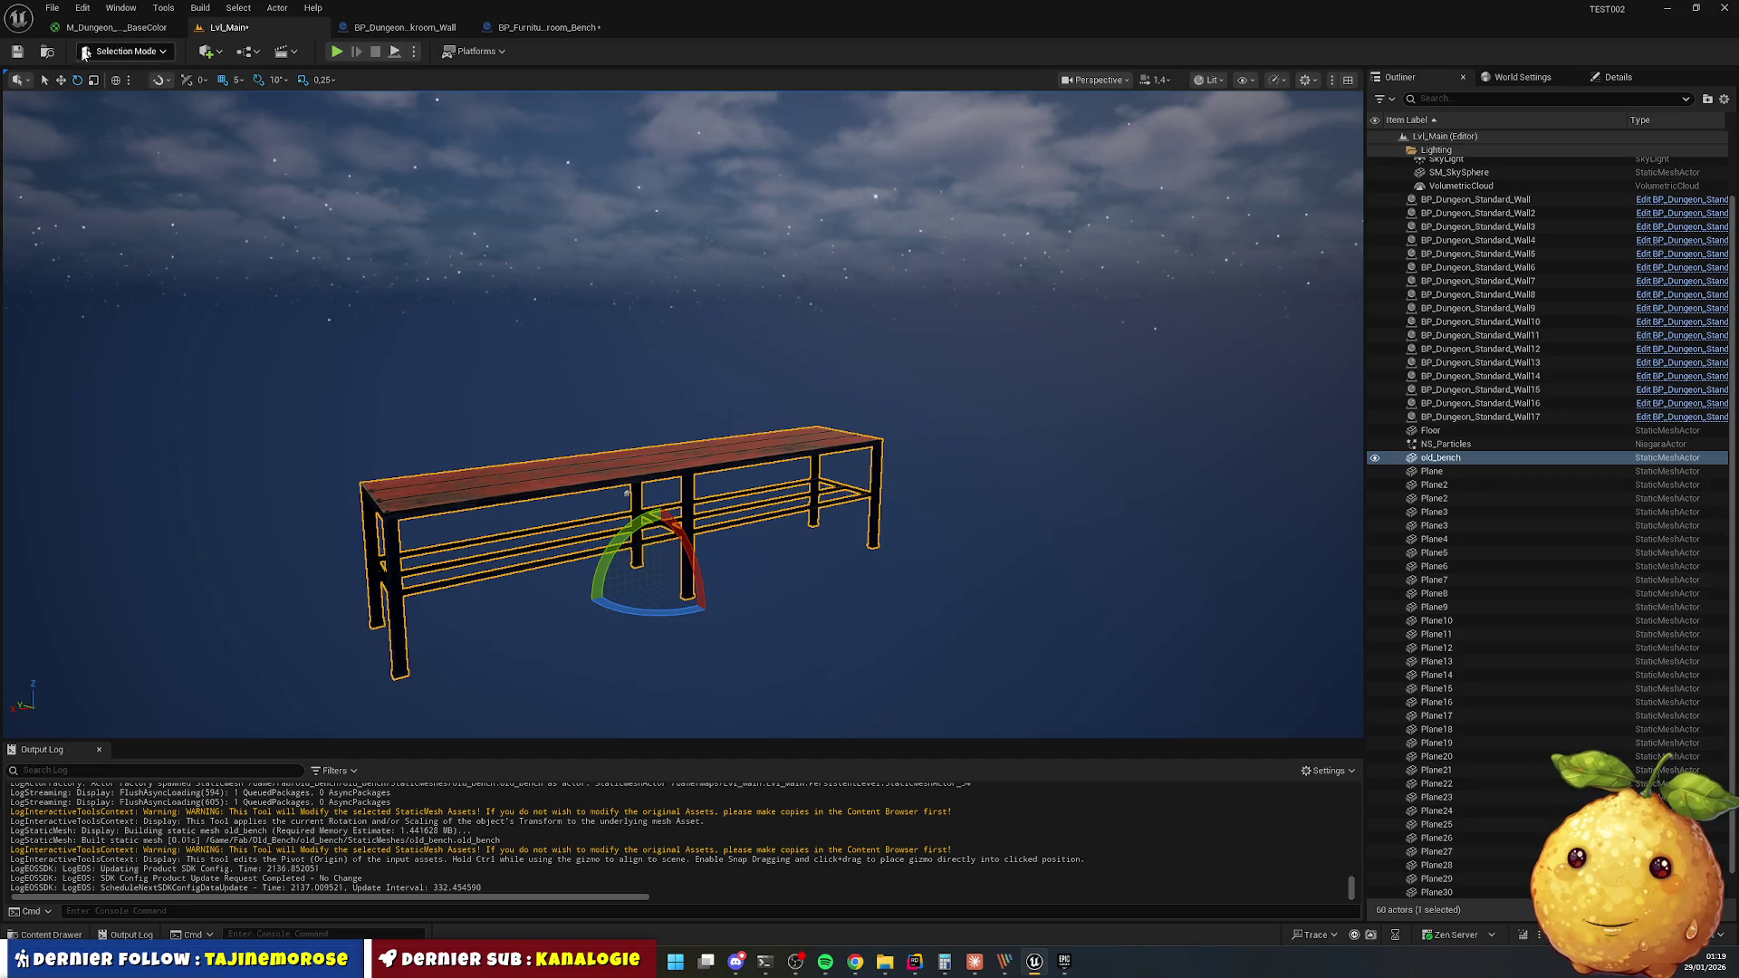
pyautogui.click(17, 51)
# Save the bench blueprint and open the Content Drawer at the old_bench mesh.
pyautogui.click(541, 29)
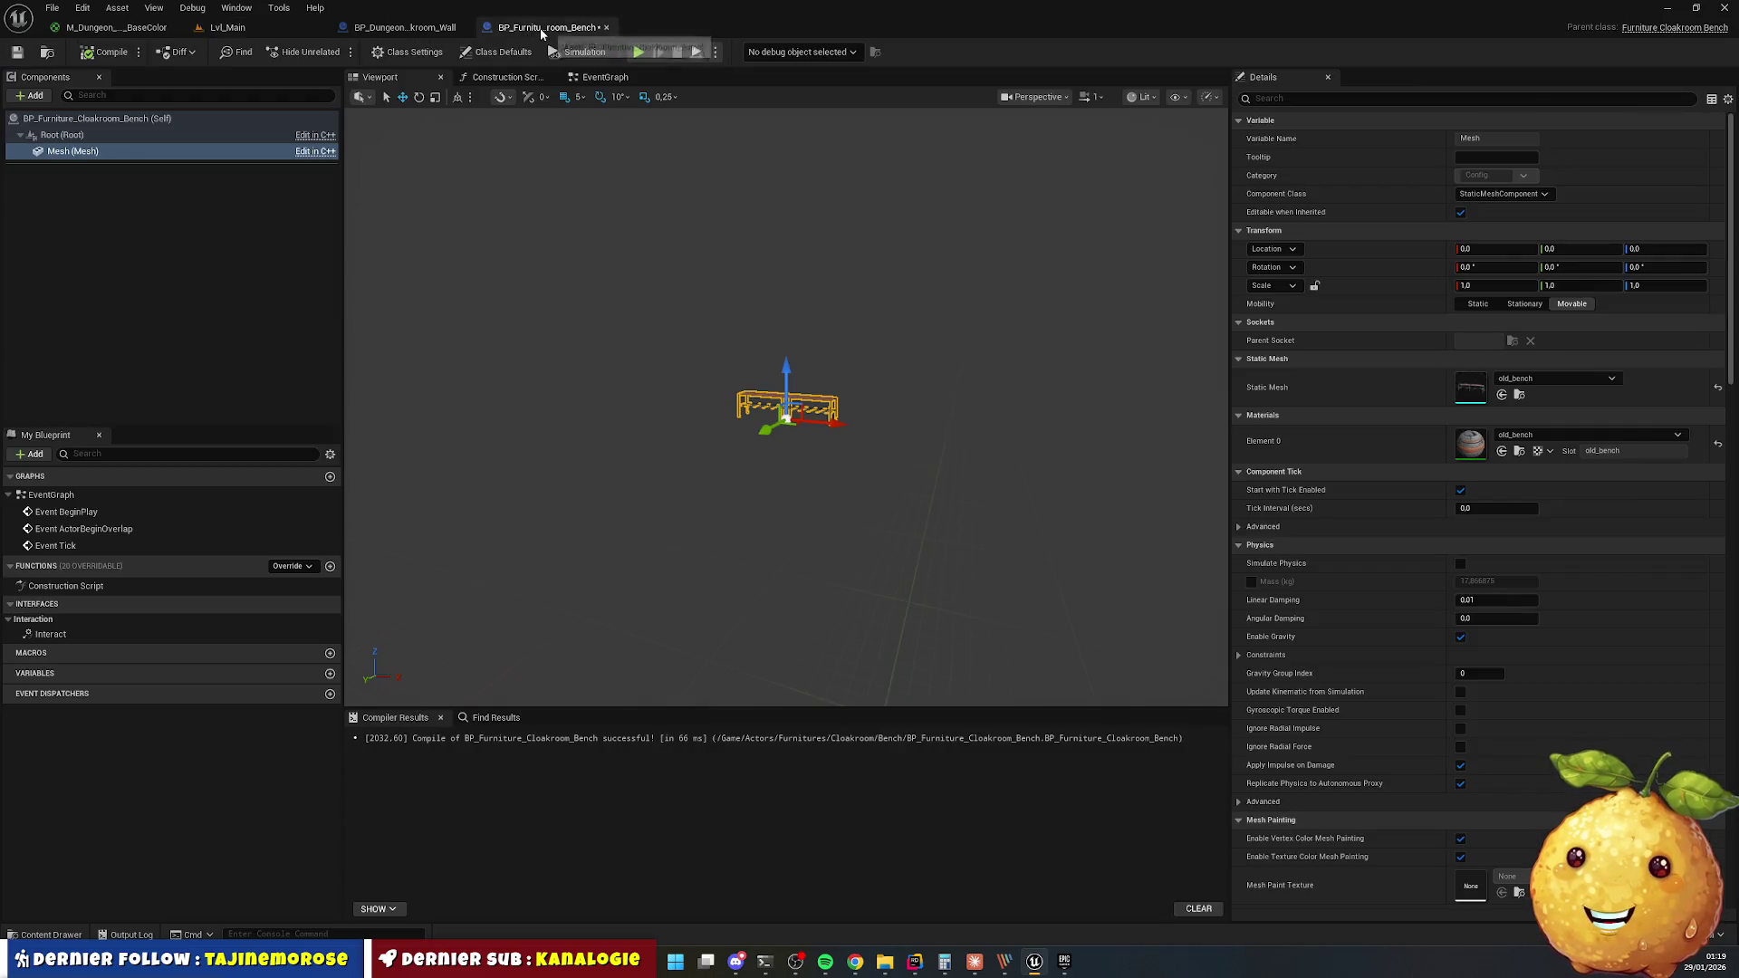
pyautogui.click(17, 52)
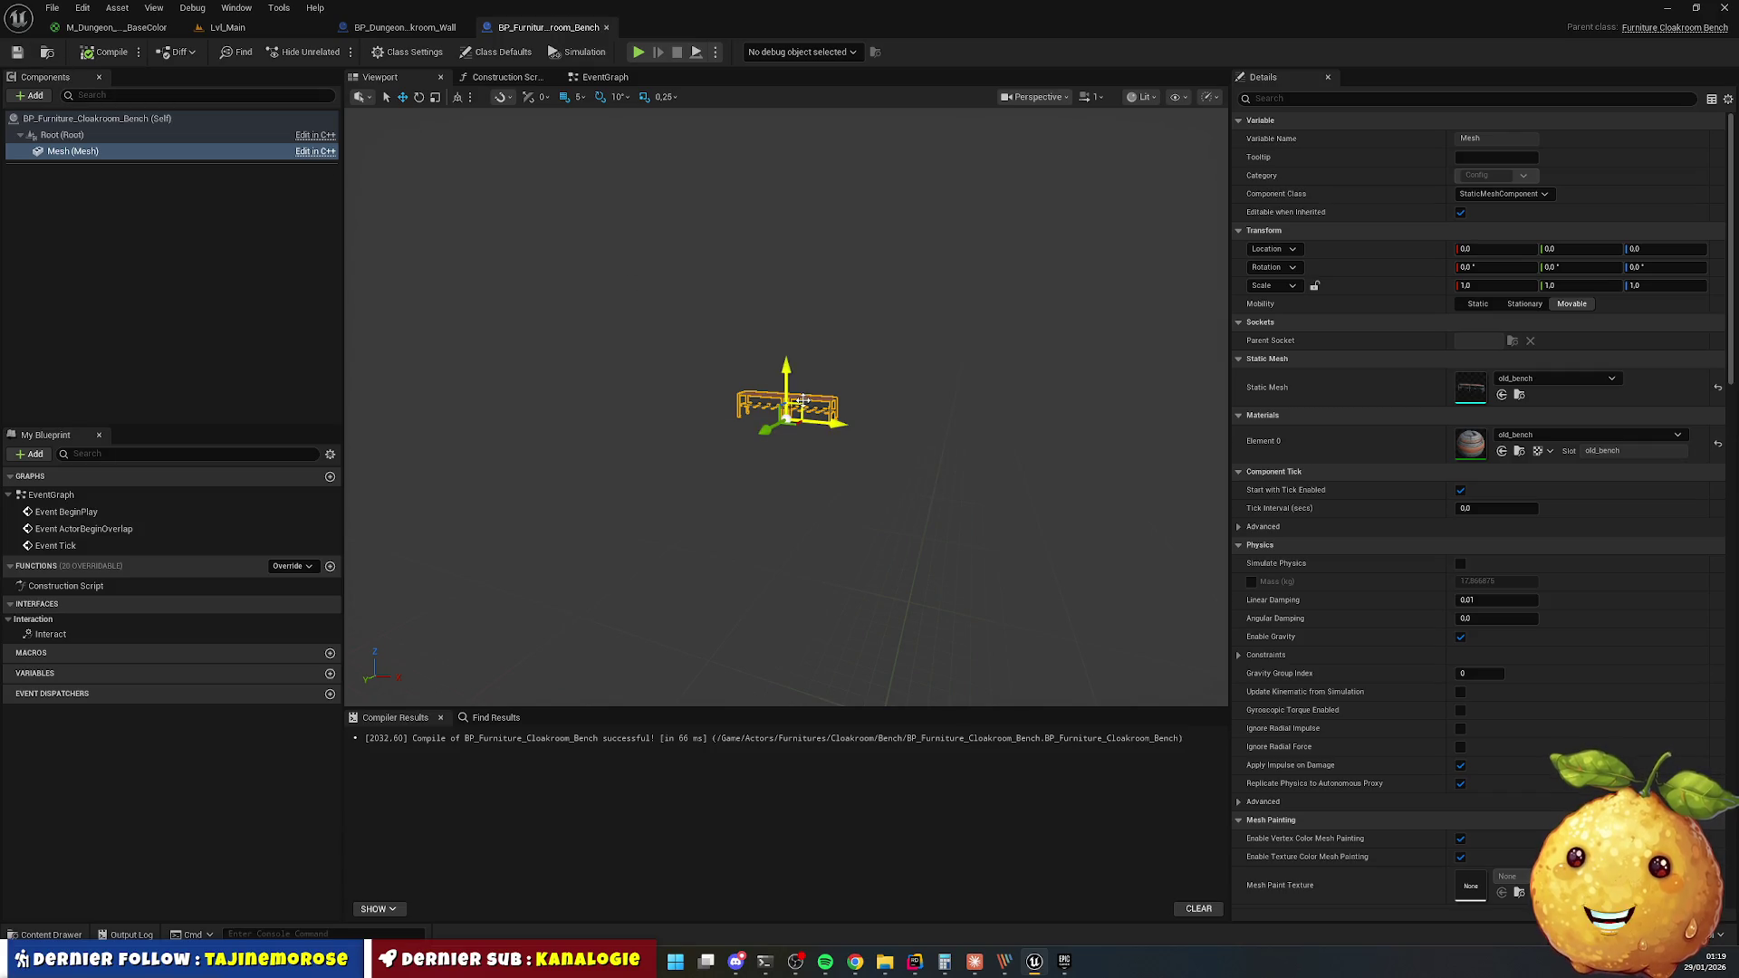
pyautogui.scroll(6, 819, 377)
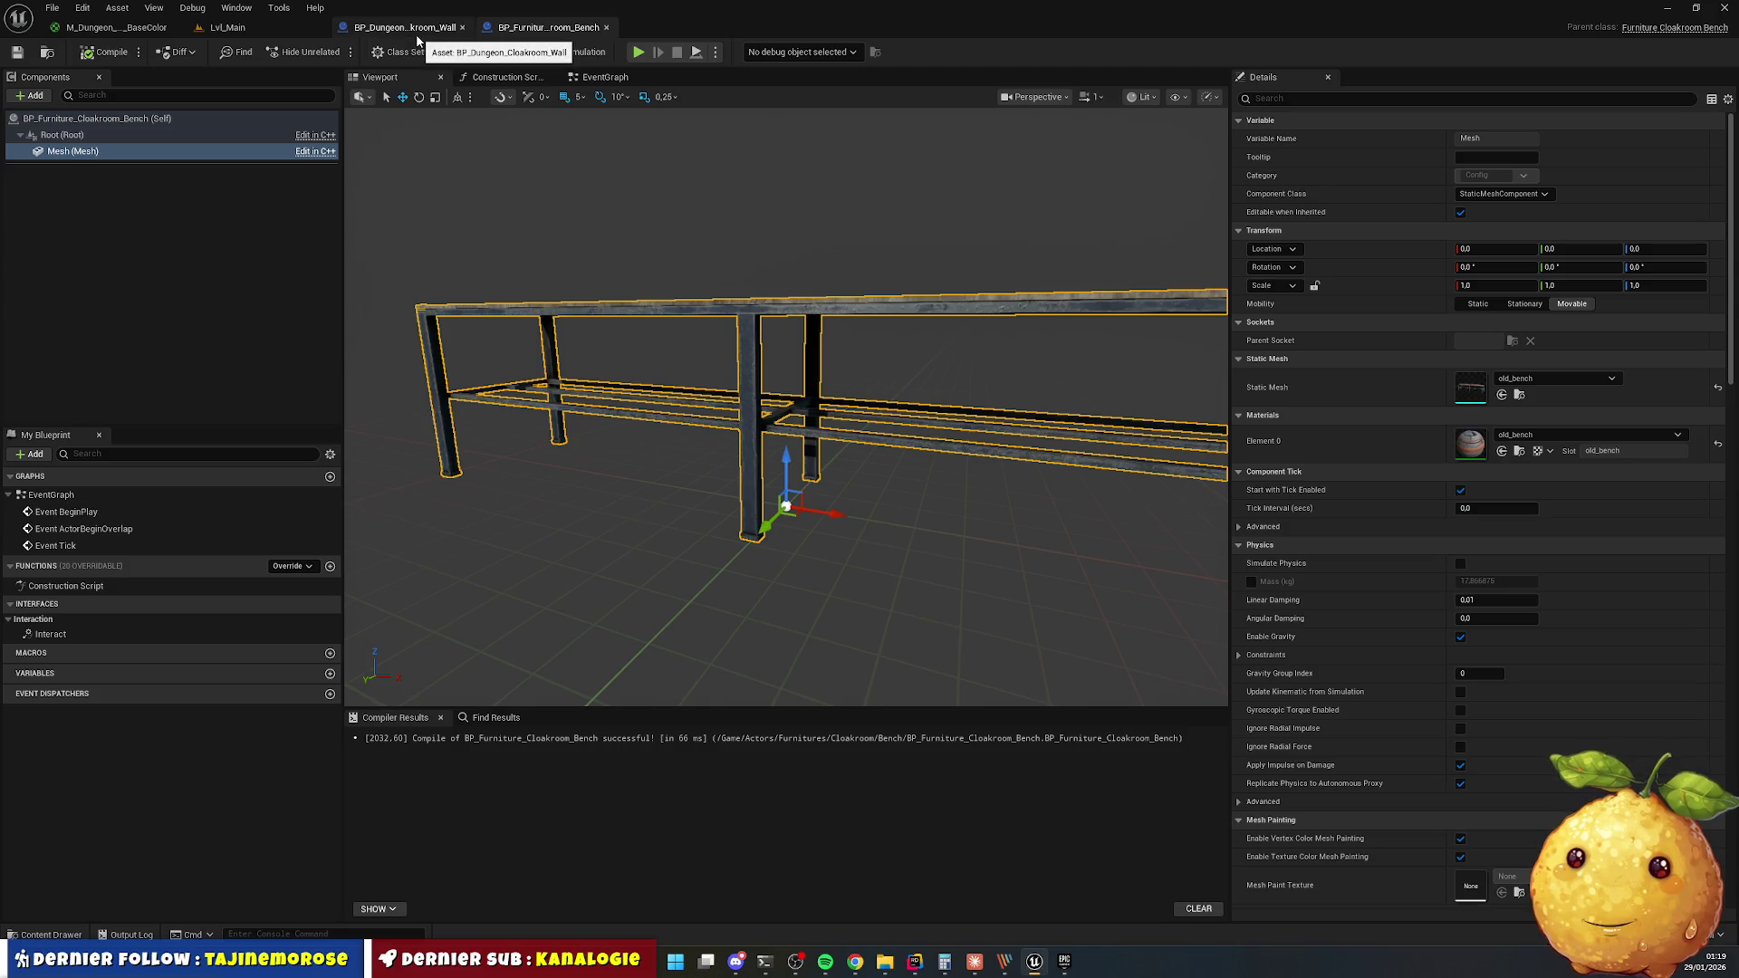
pyautogui.click(65, 927)
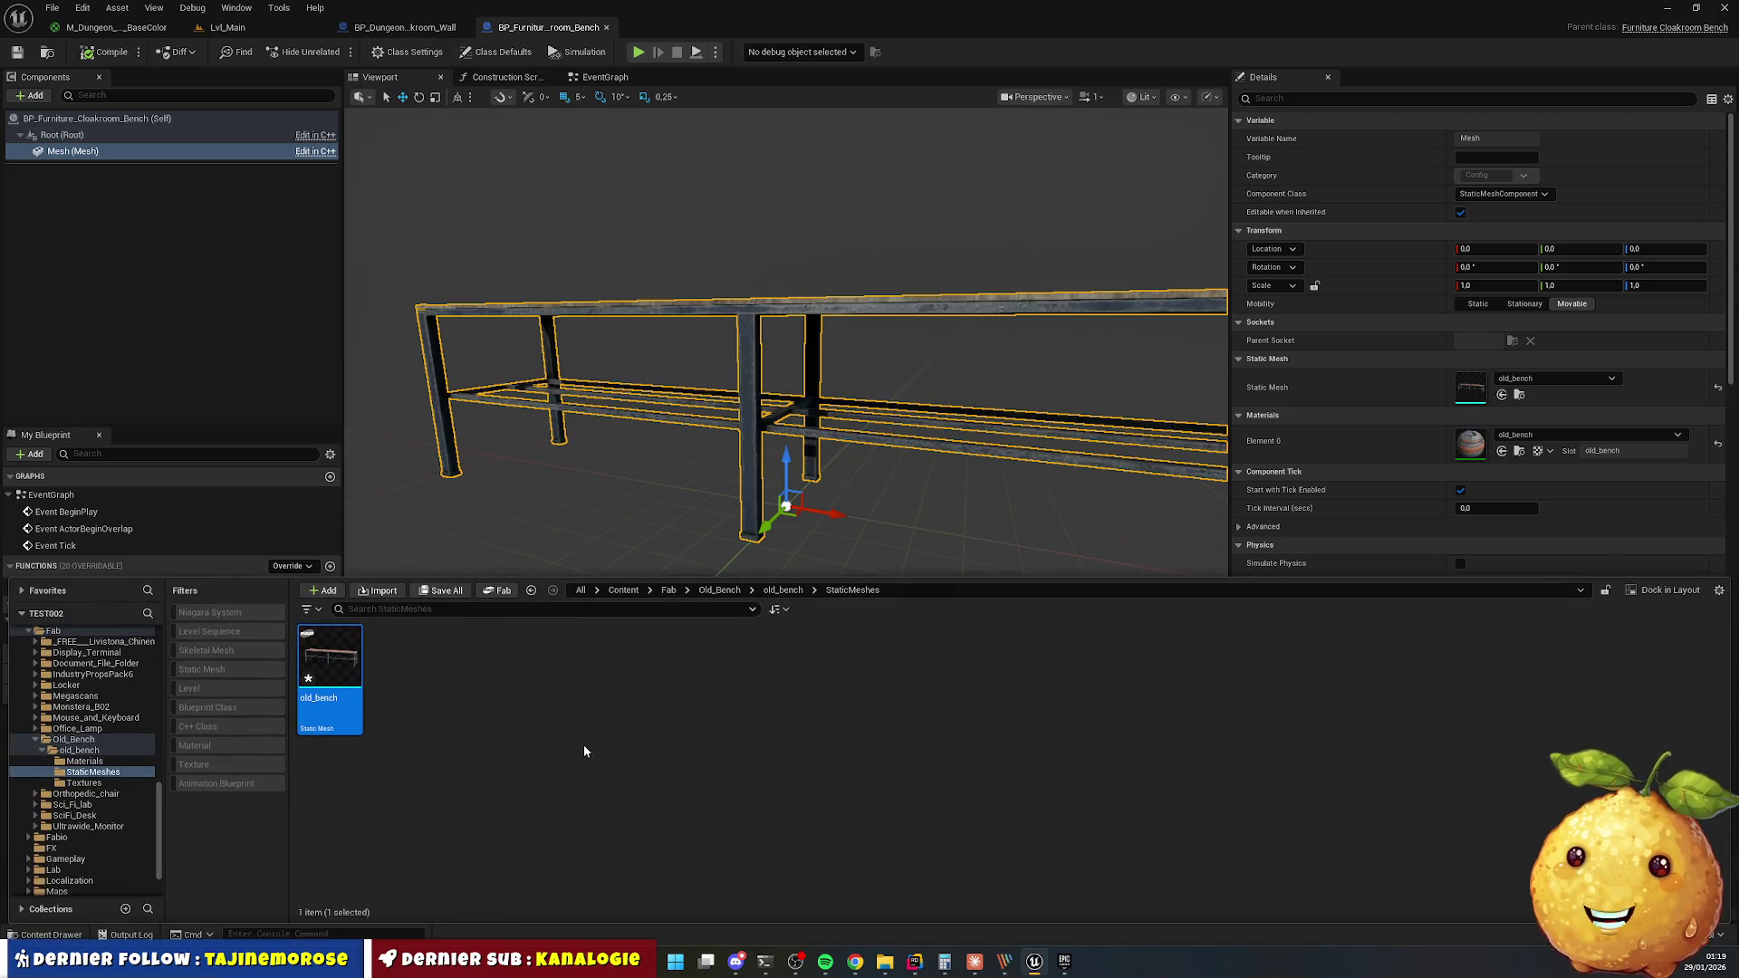
# Navigate the Content Drawer to Actors > Furnitures > Cloakroom > Locker.
pyautogui.click(781, 590)
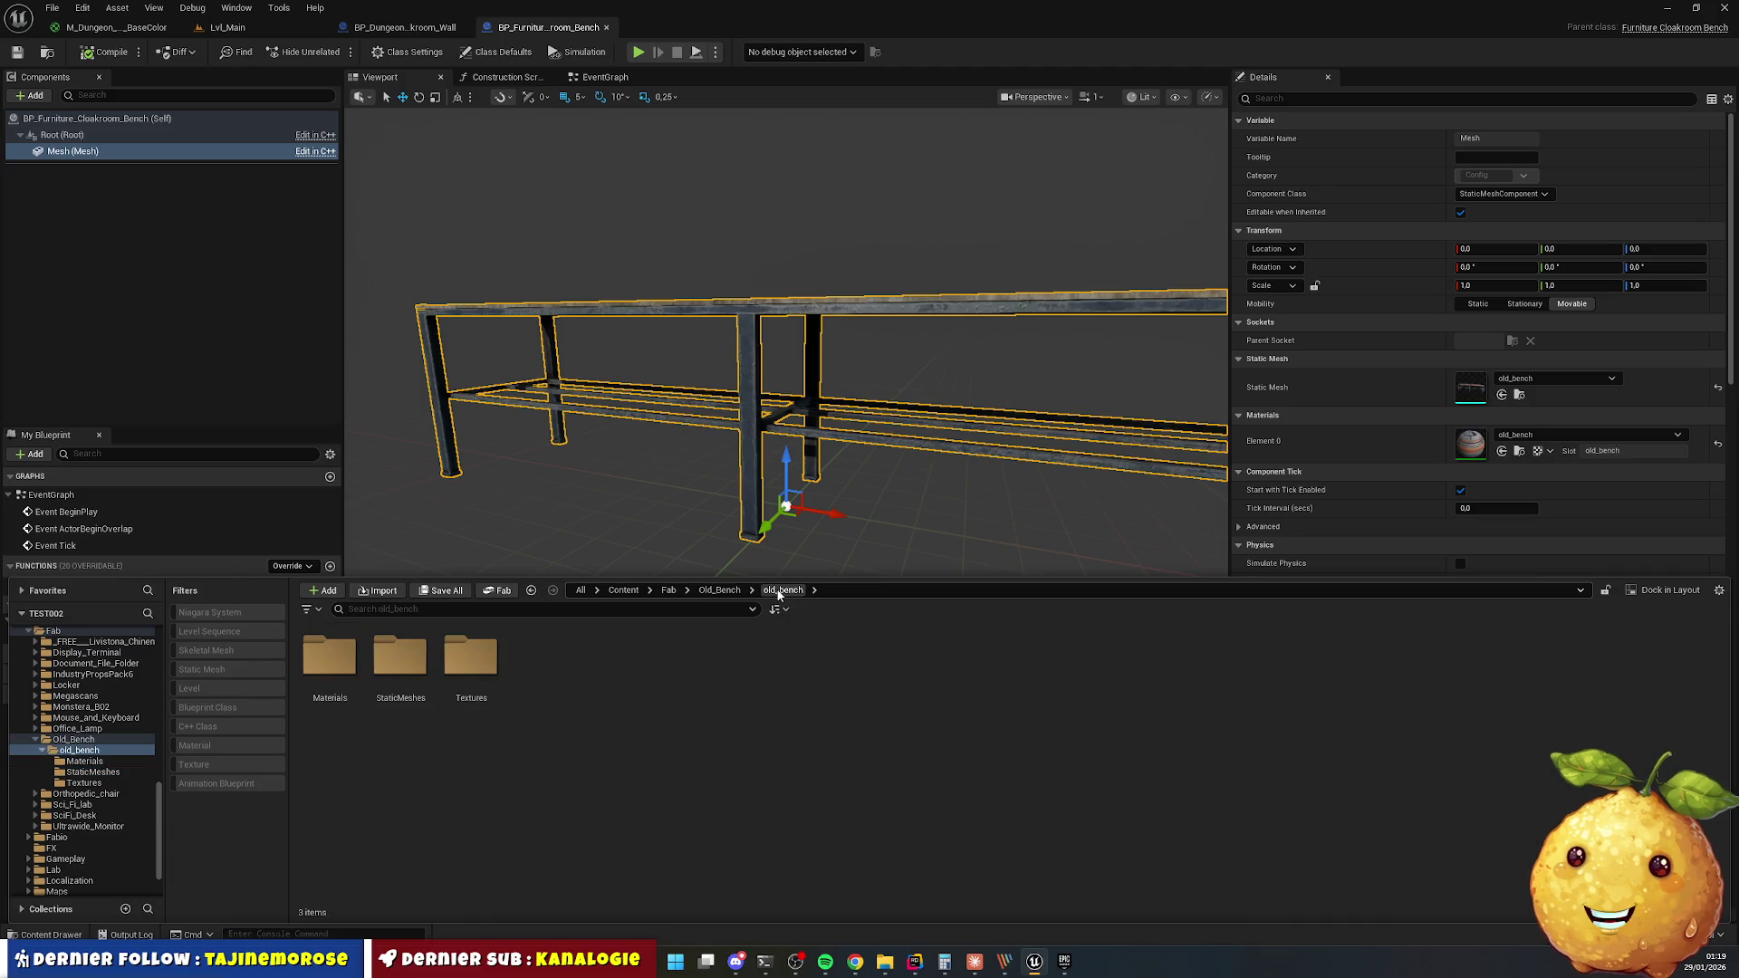
pyautogui.click(625, 591)
pyautogui.doubleClick(314, 667)
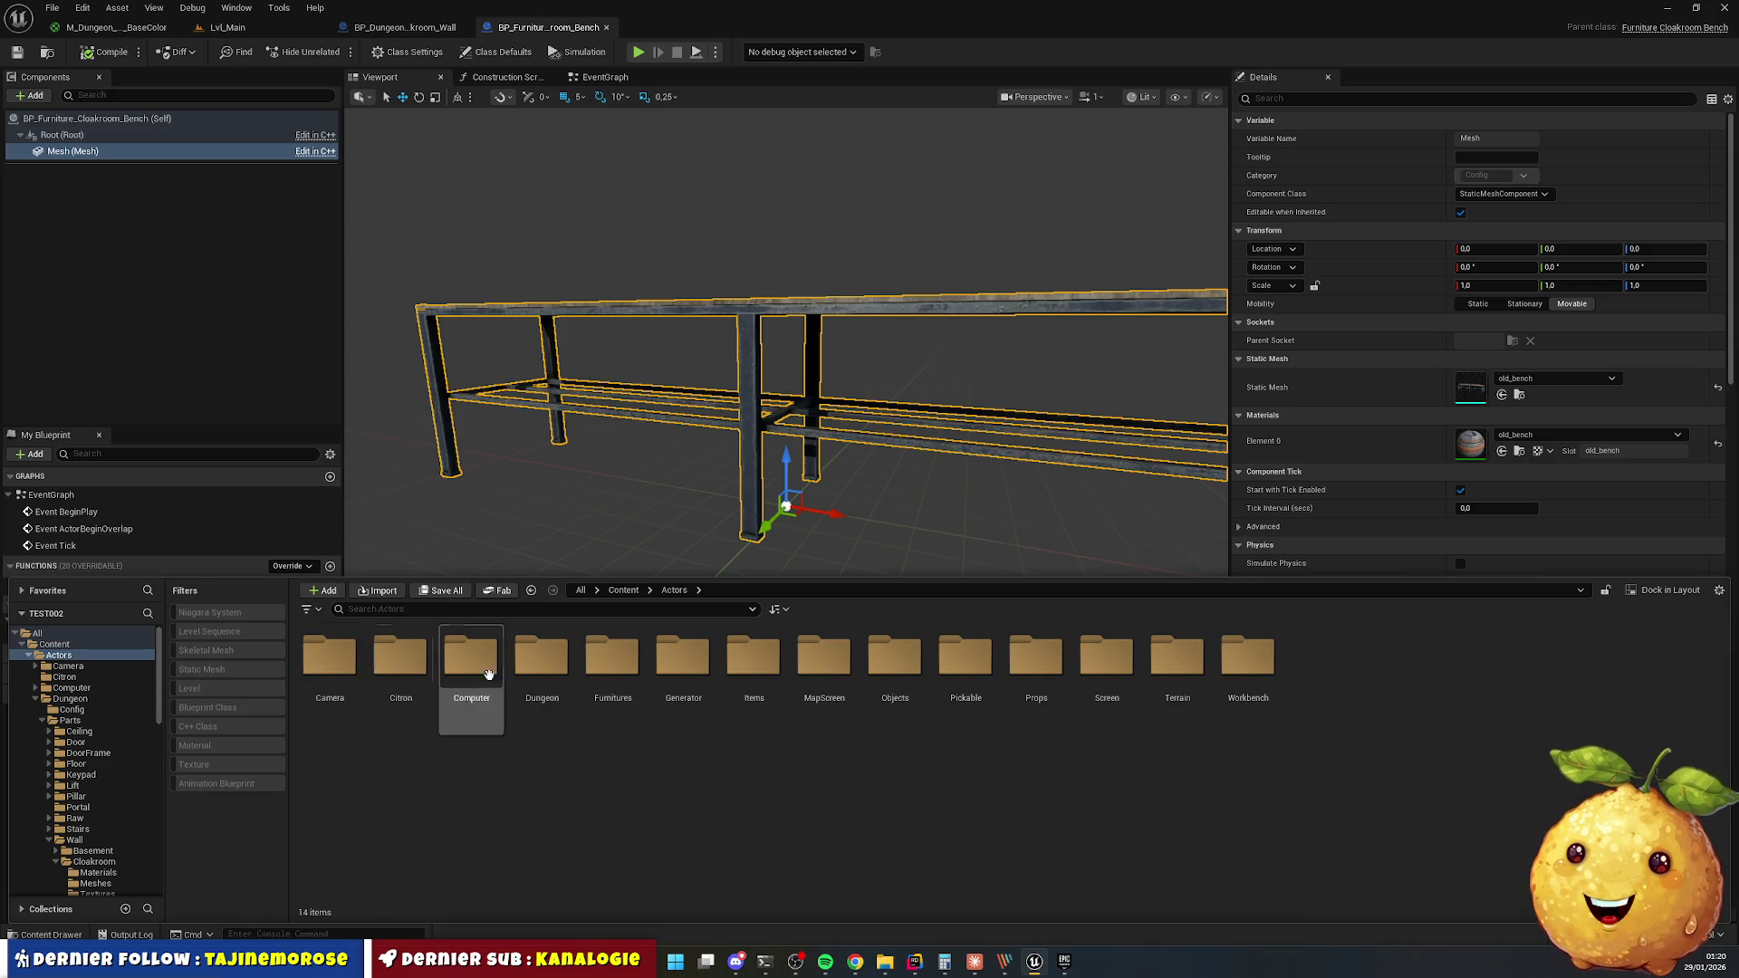
pyautogui.doubleClick(612, 658)
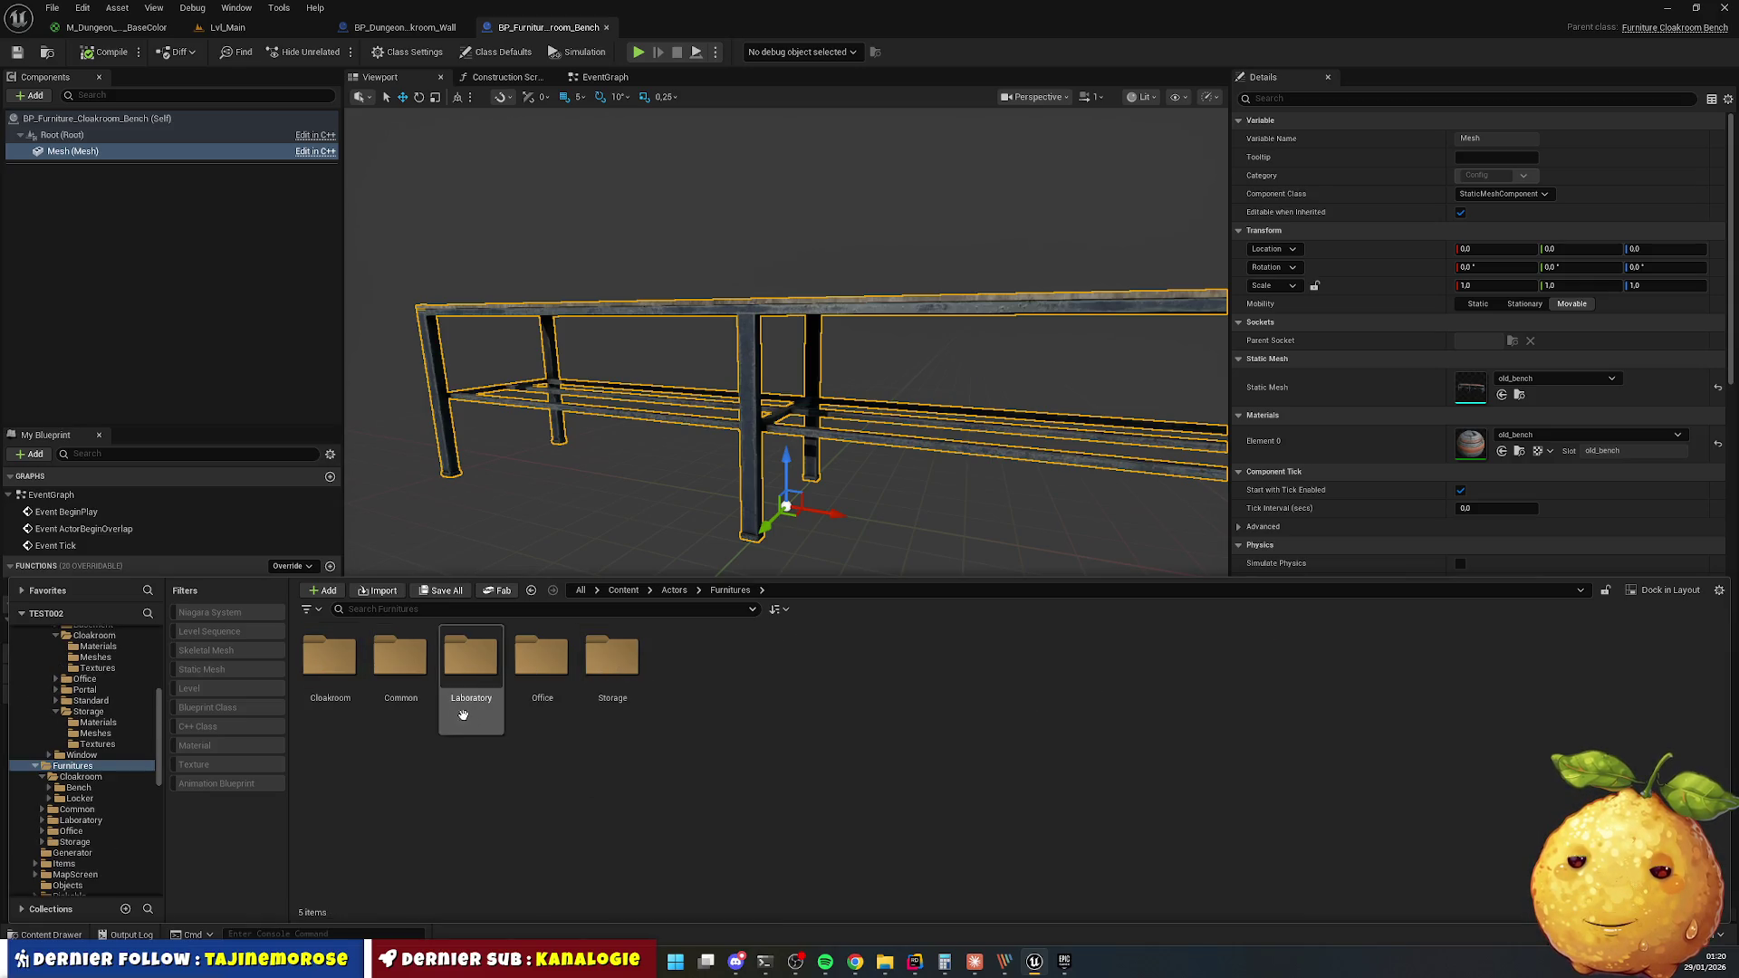
pyautogui.doubleClick(329, 657)
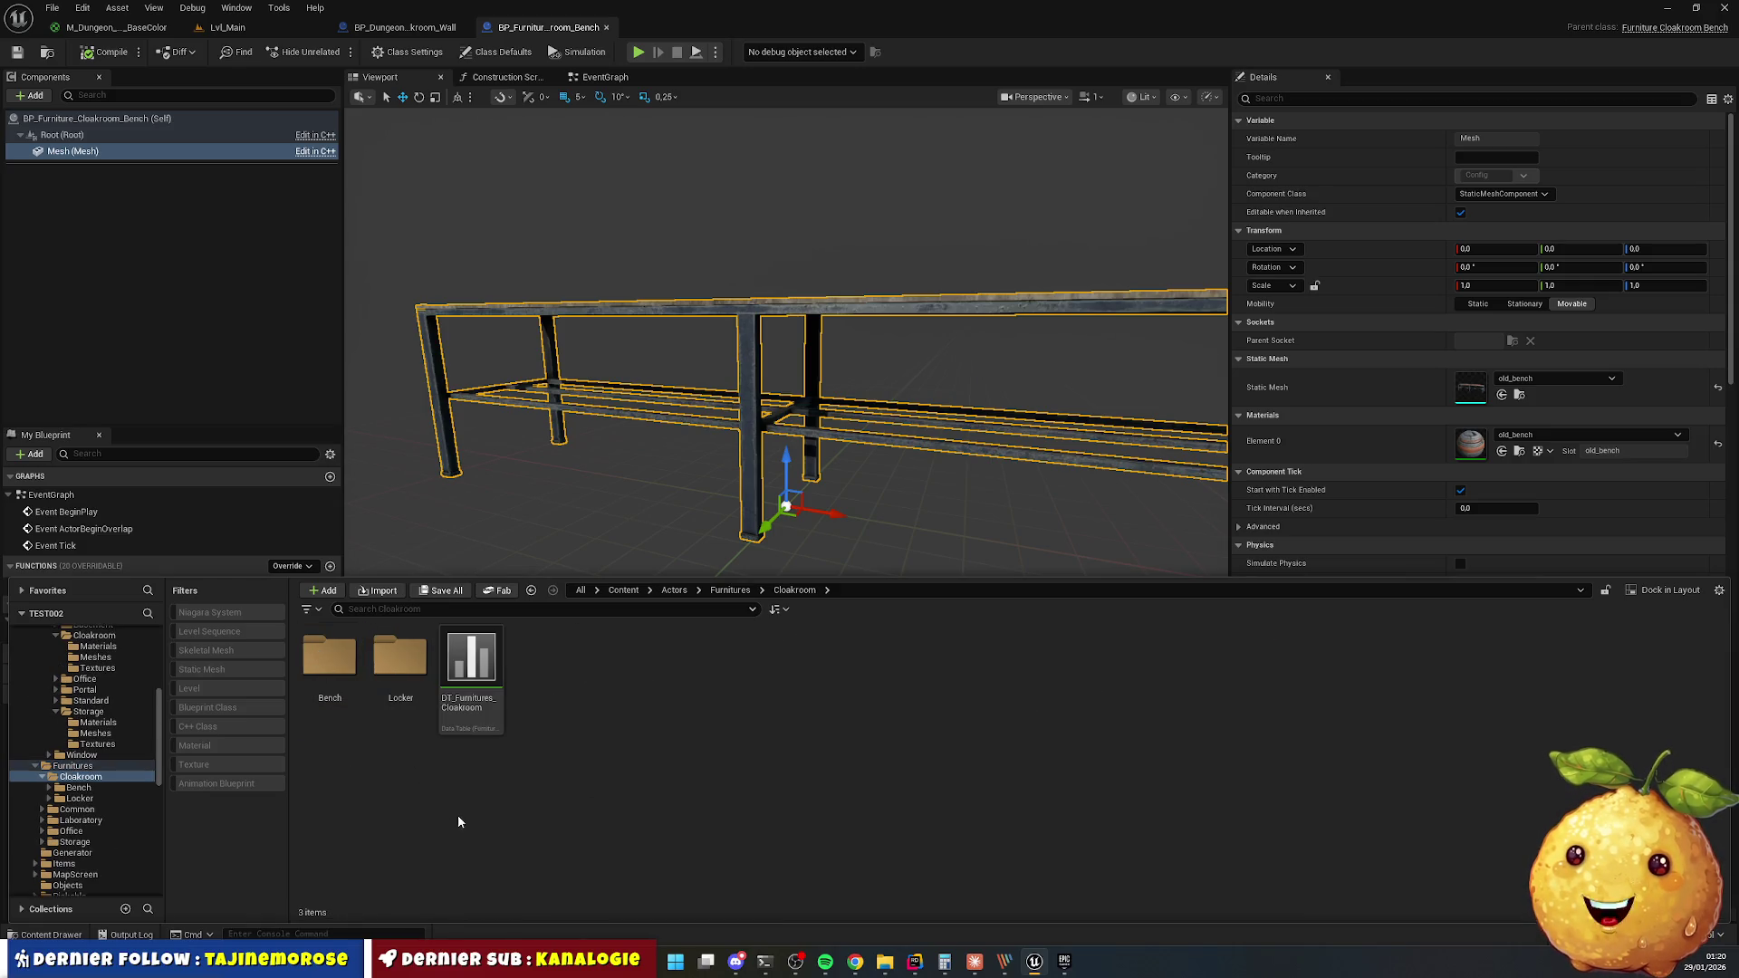
pyautogui.doubleClick(399, 656)
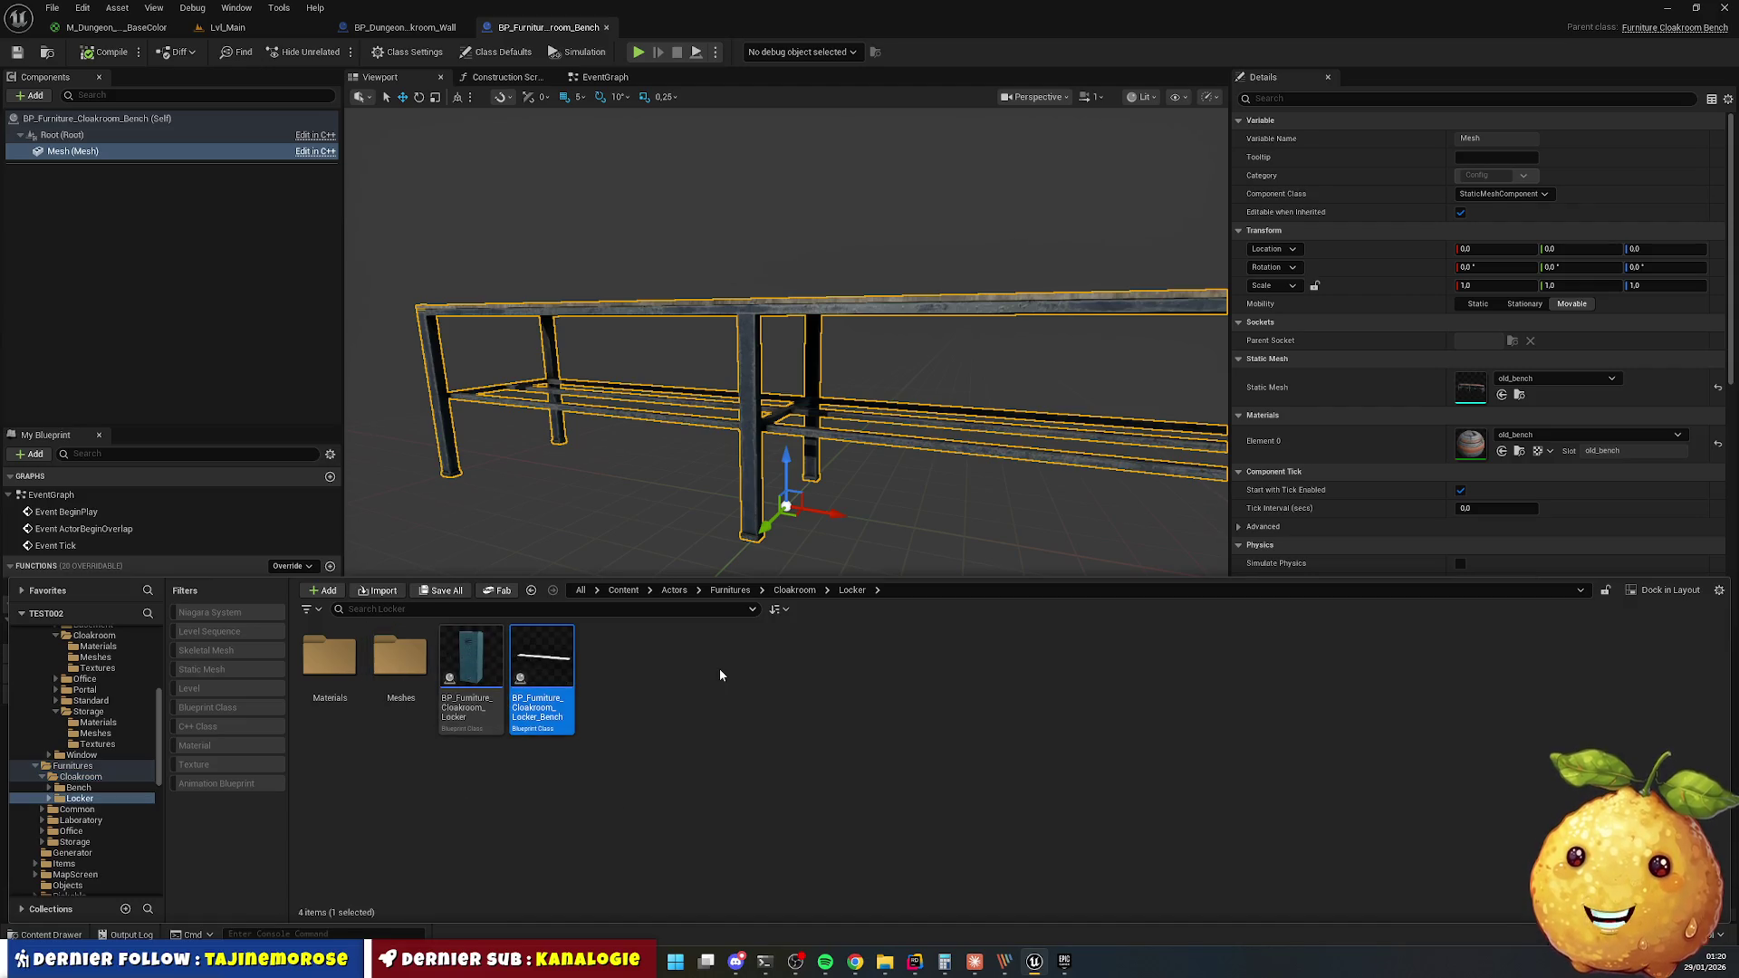
# Delete BP_Furniture_Cloakroom_Locker_Bench, replacing its references with BP_Furniture_Cloakroom_Bench.
pyautogui.press('Delete')
pyautogui.click(752, 675)
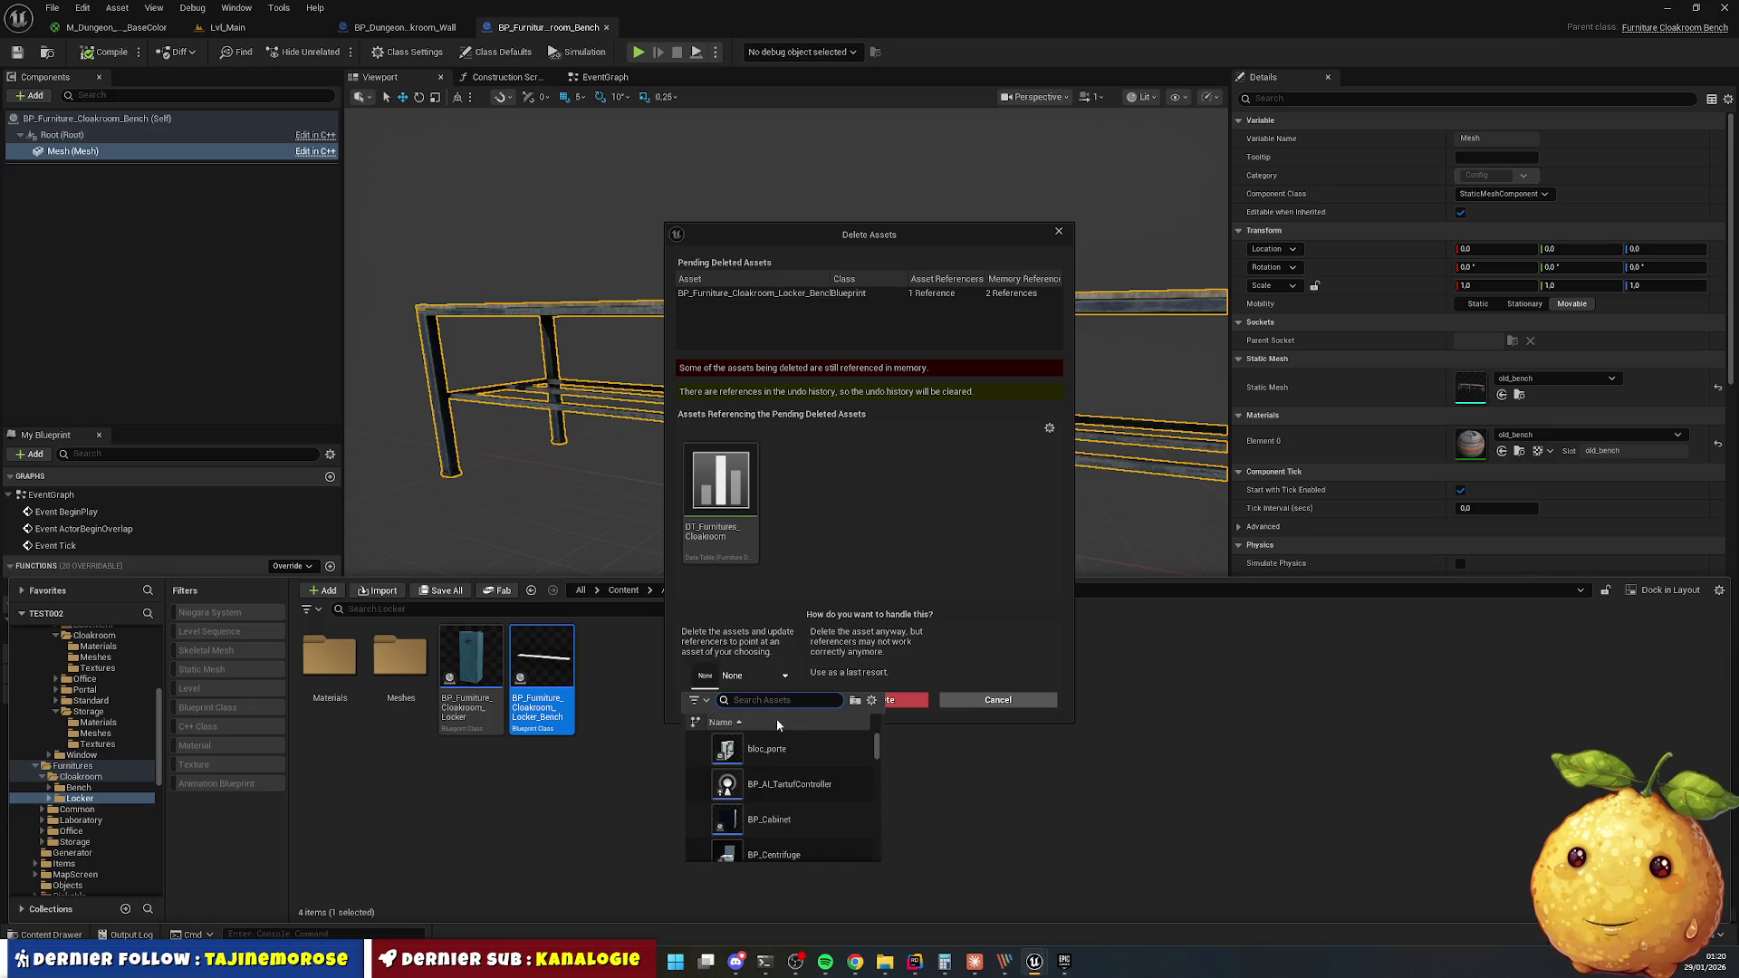
pyautogui.write('bench')
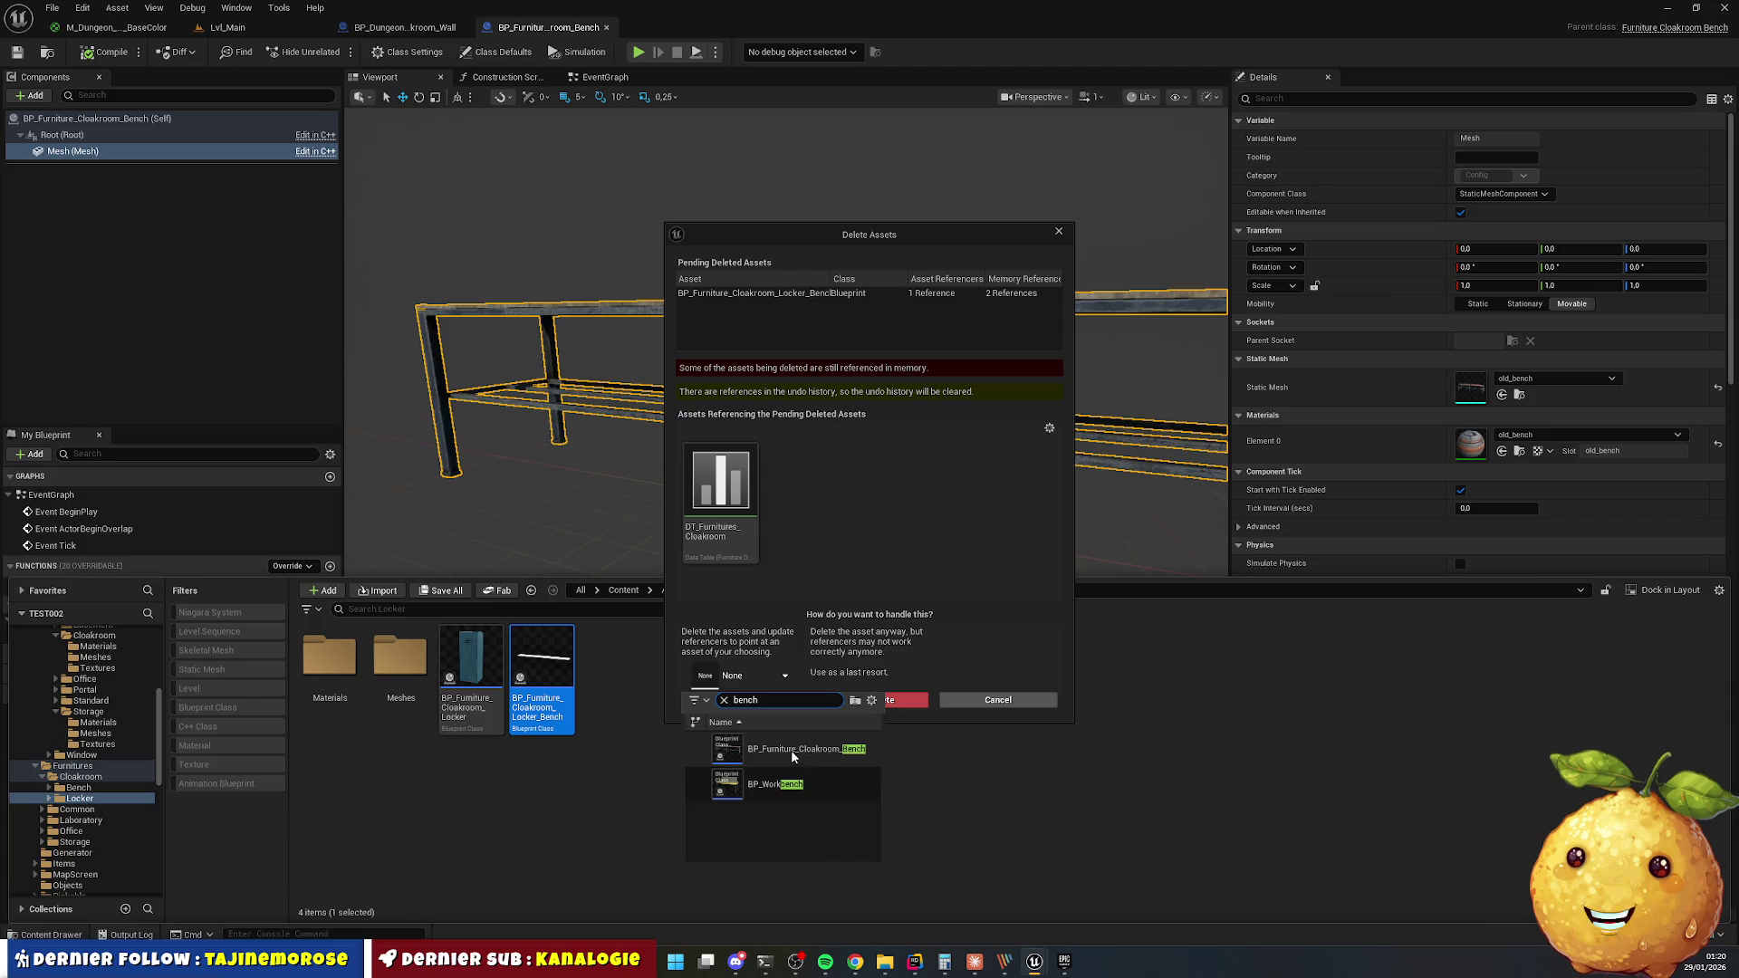
pyautogui.click(815, 749)
pyautogui.click(768, 702)
pyautogui.click(933, 516)
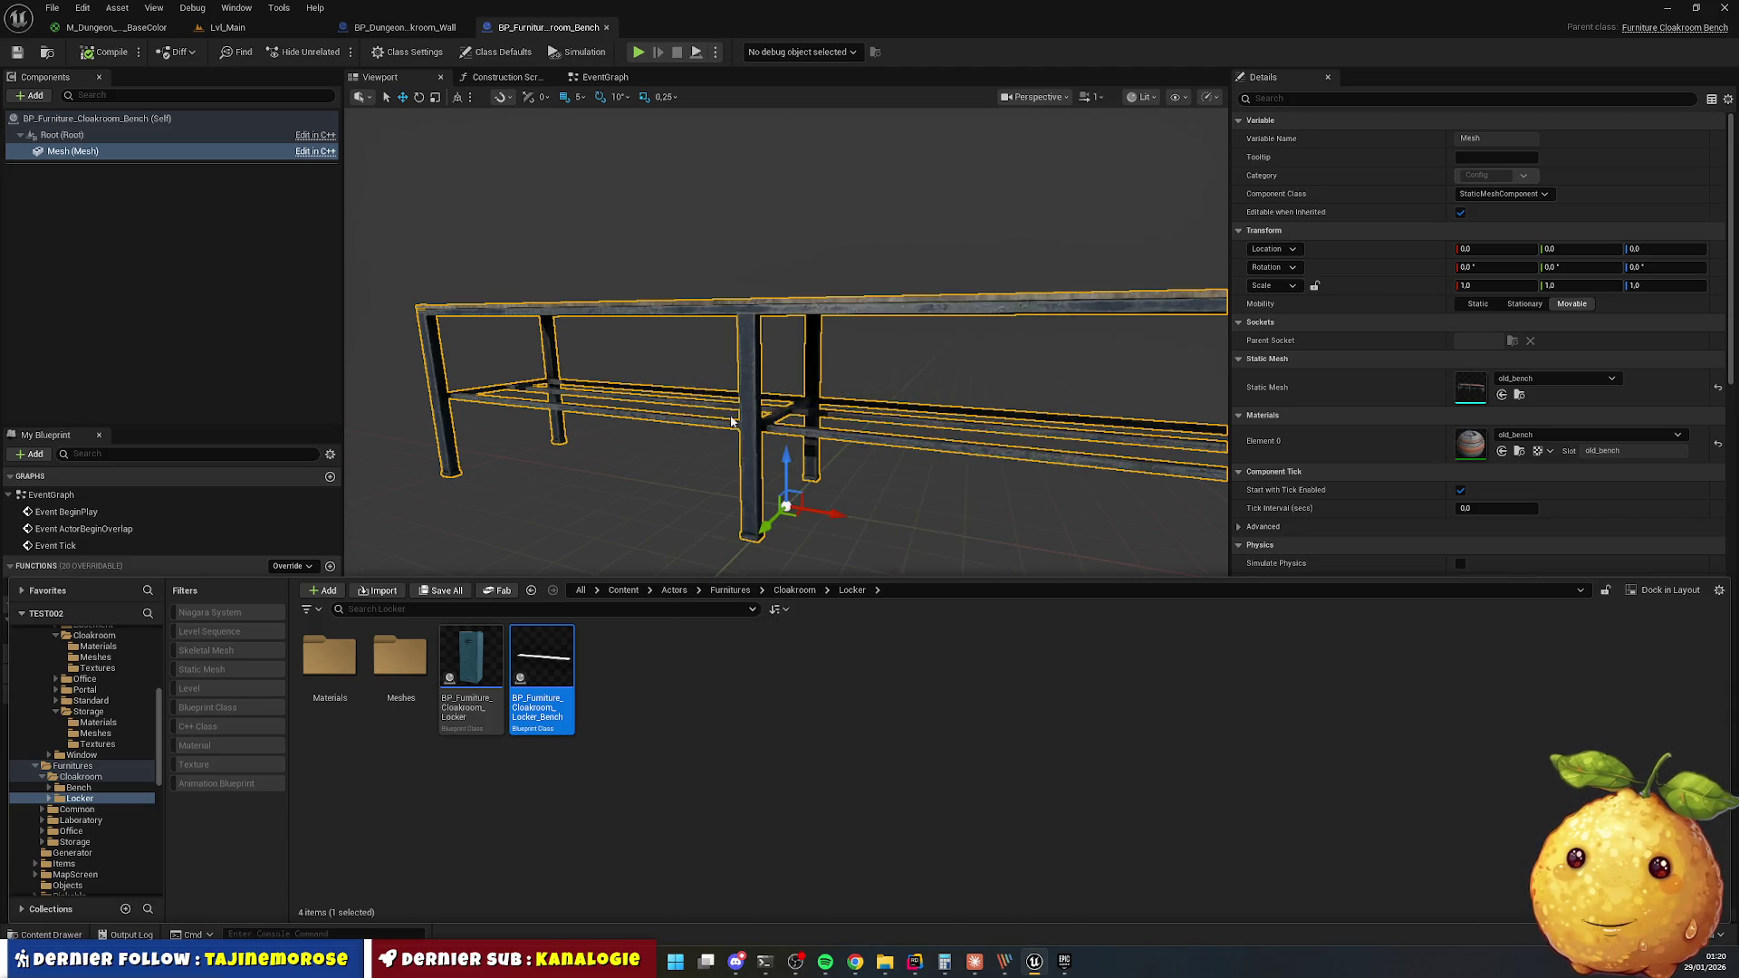
pyautogui.click(920, 631)
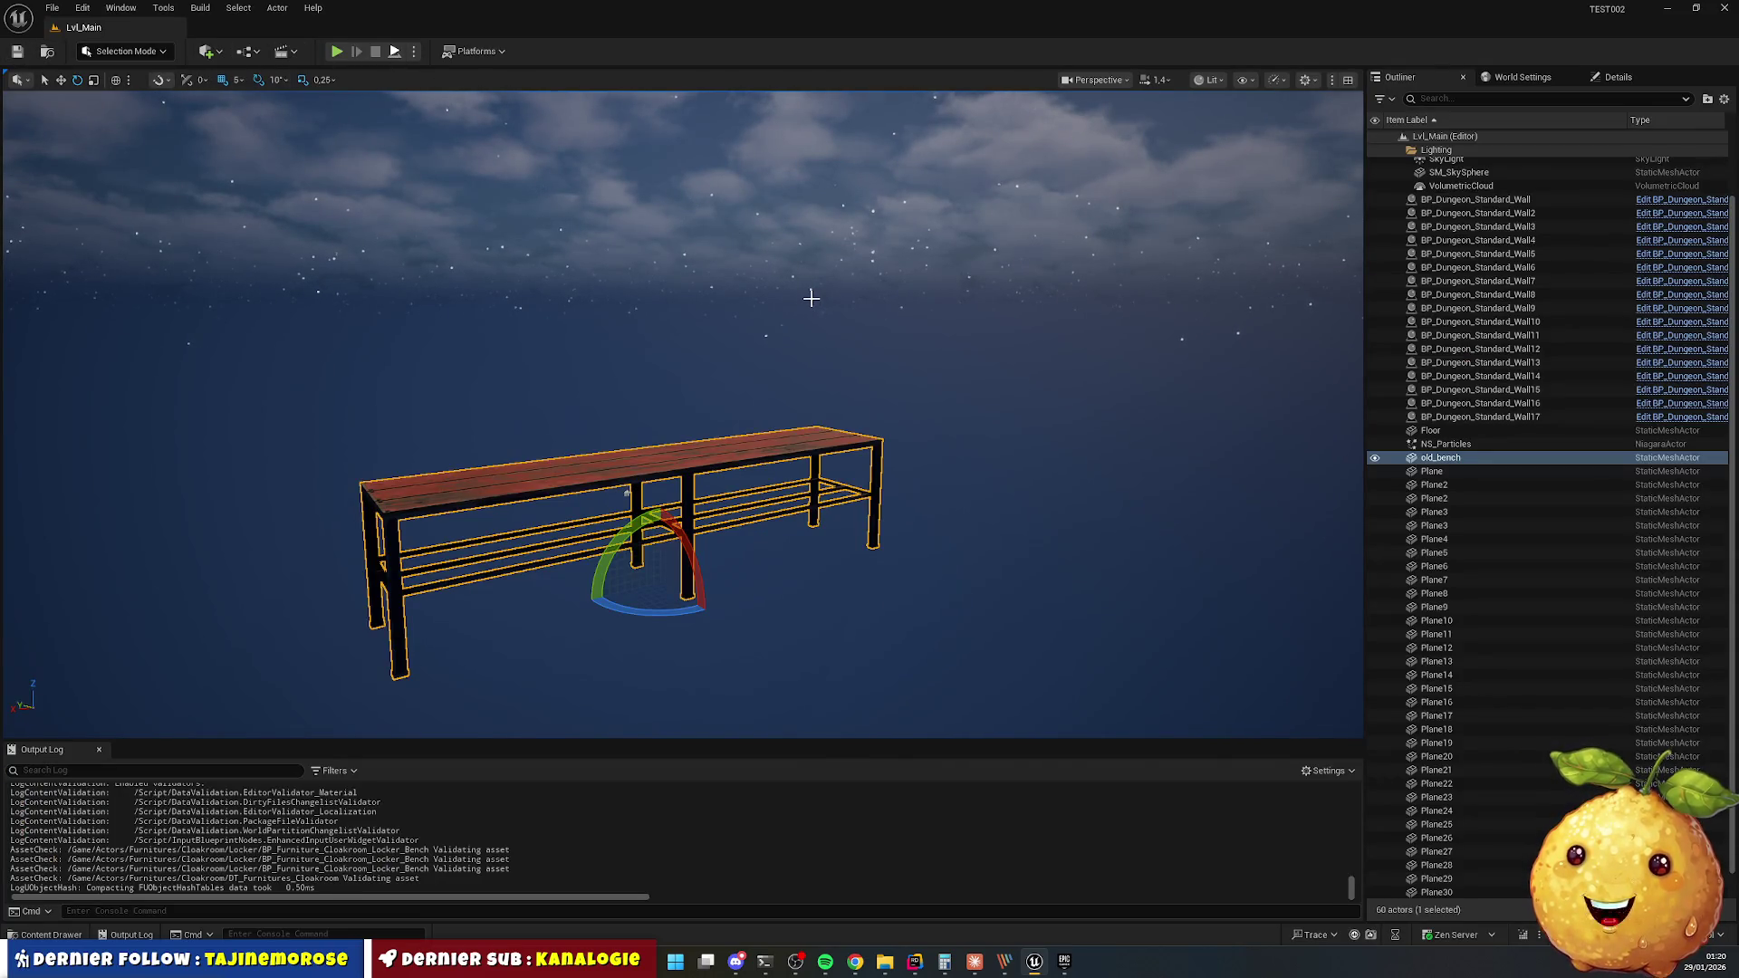
# Run a quick play test, then delete the placed old_bench actor from Lvl_Main.
pyautogui.hotkey('alt', 'p')
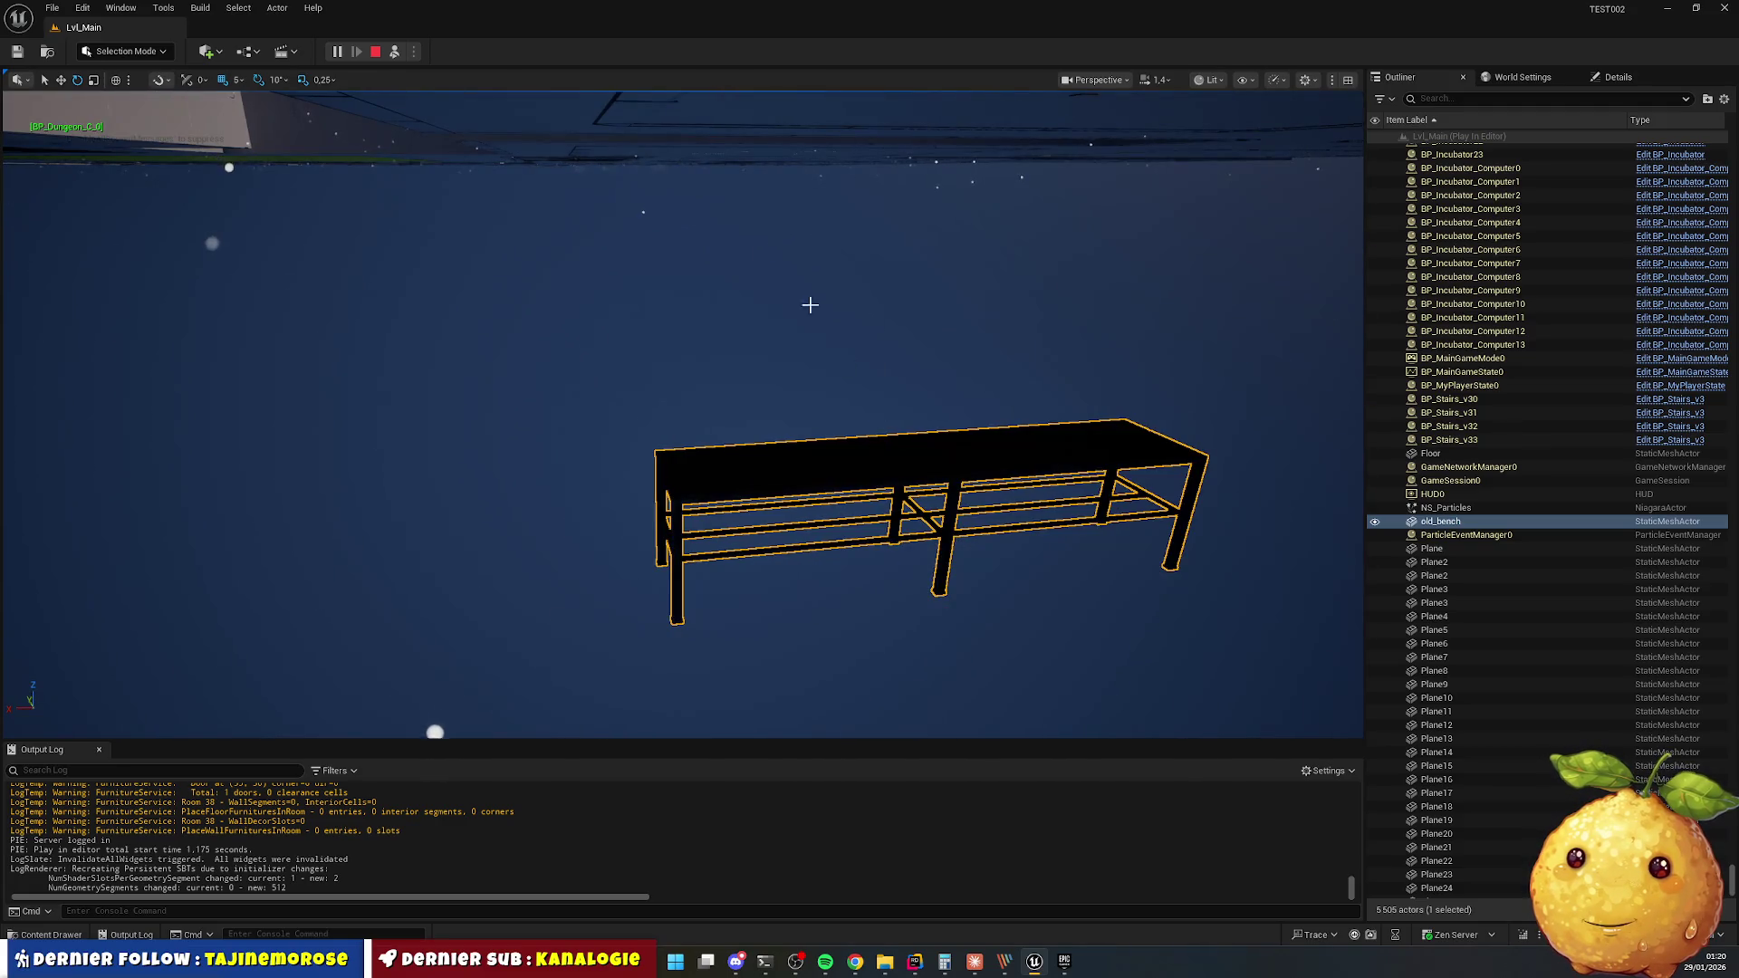
pyautogui.click(375, 52)
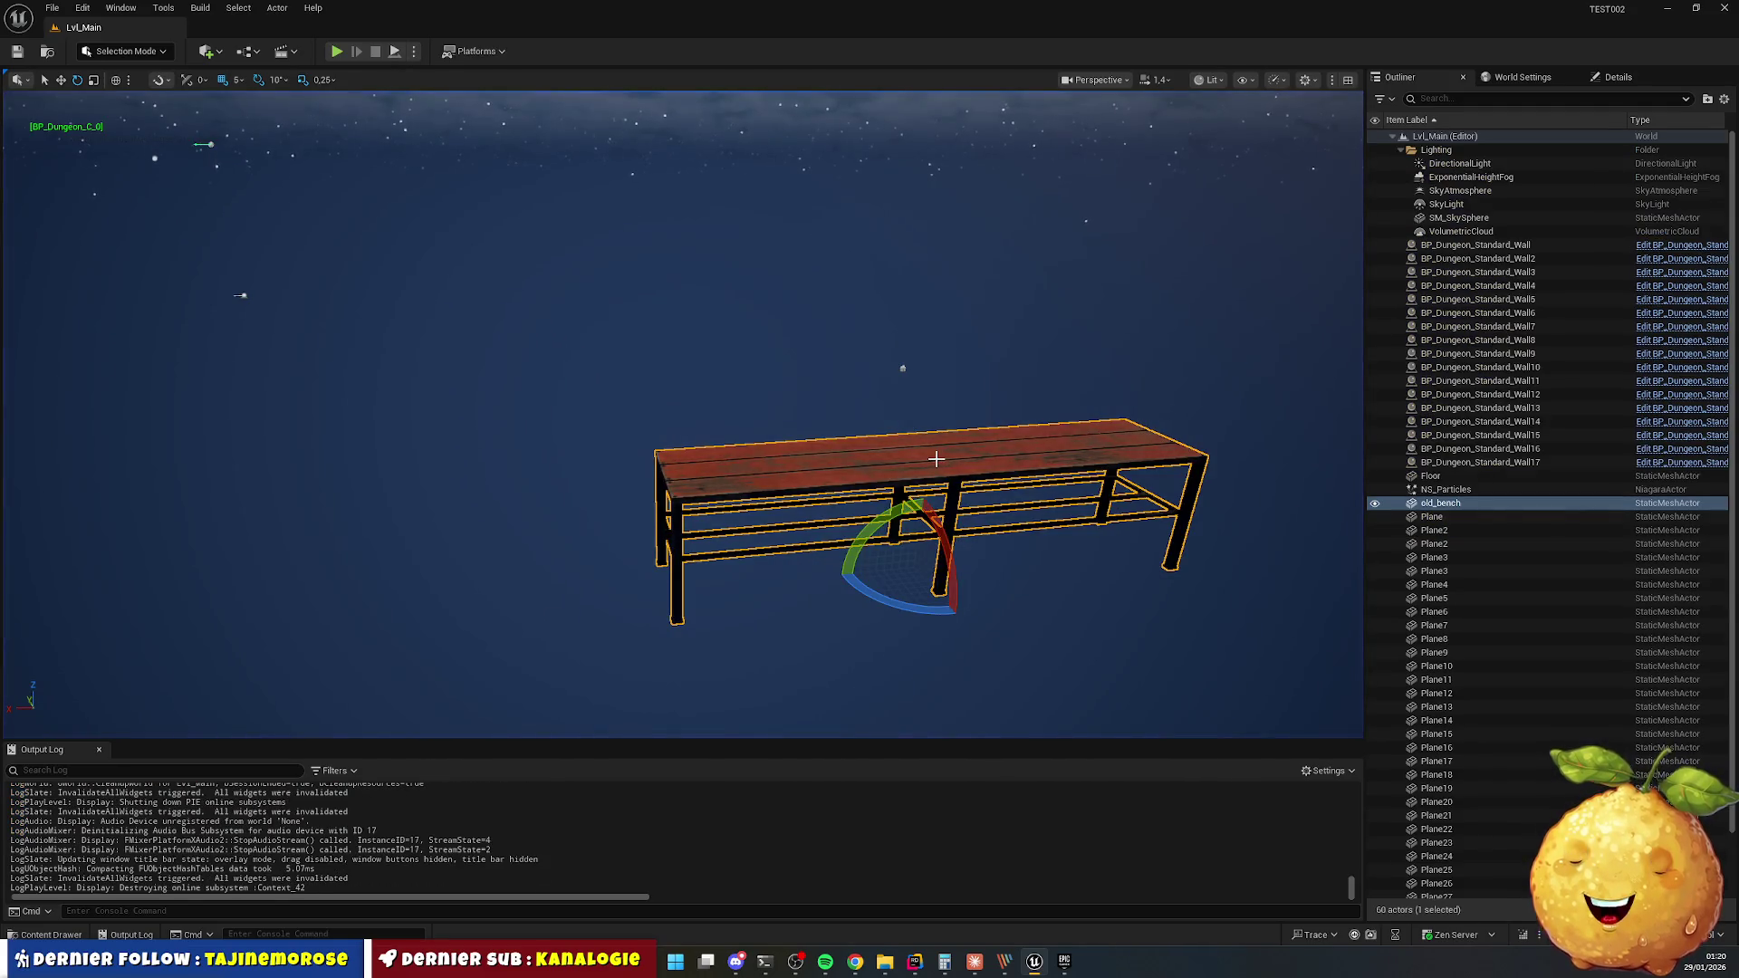
pyautogui.press('Delete')
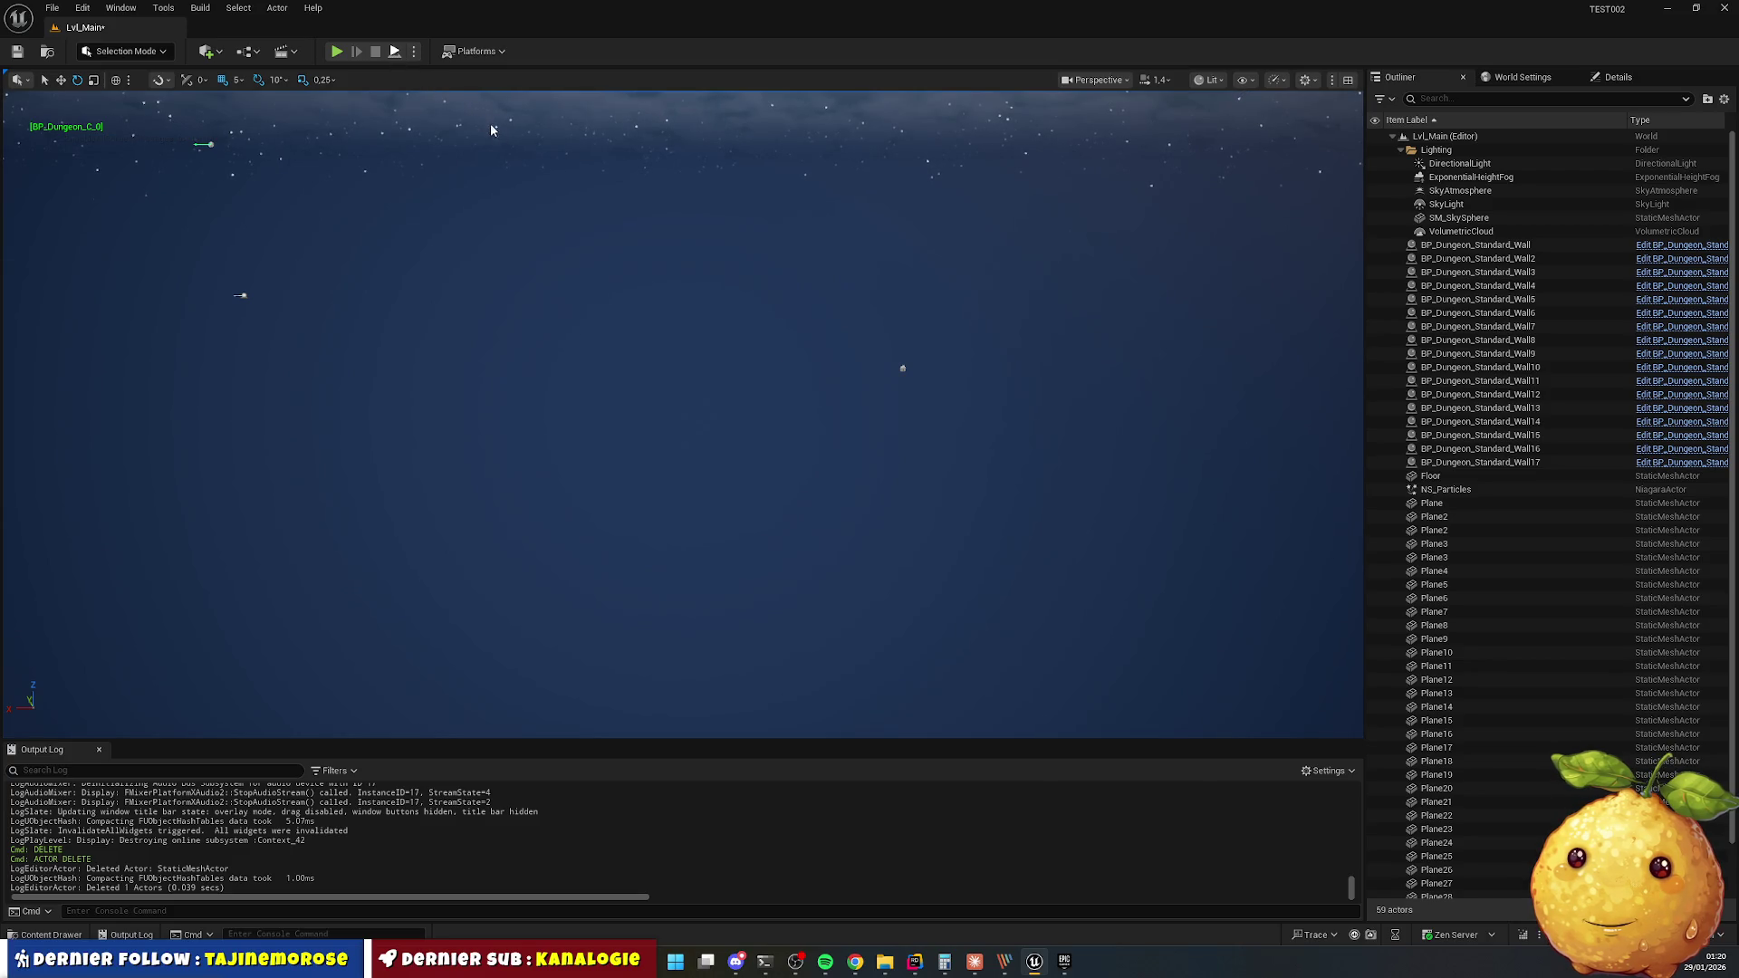
# Play-test the level twice more to check the cloakroom benches.
pyautogui.hotkey('alt', 'p')
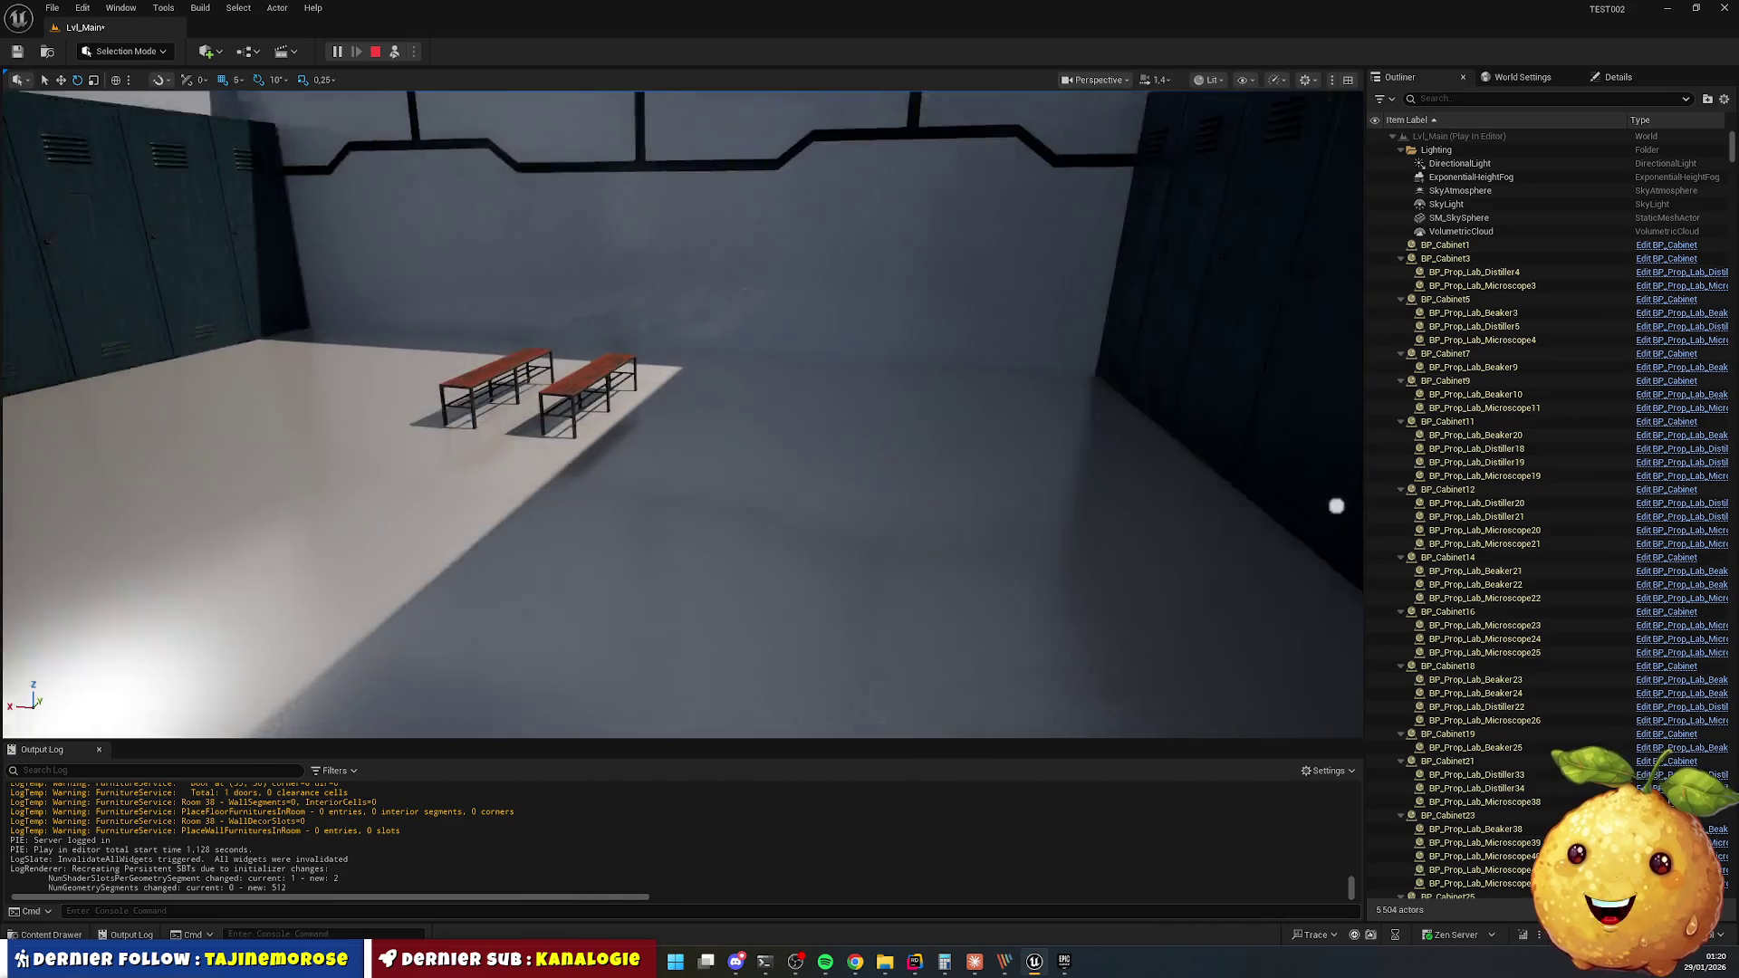
pyautogui.press('Escape')
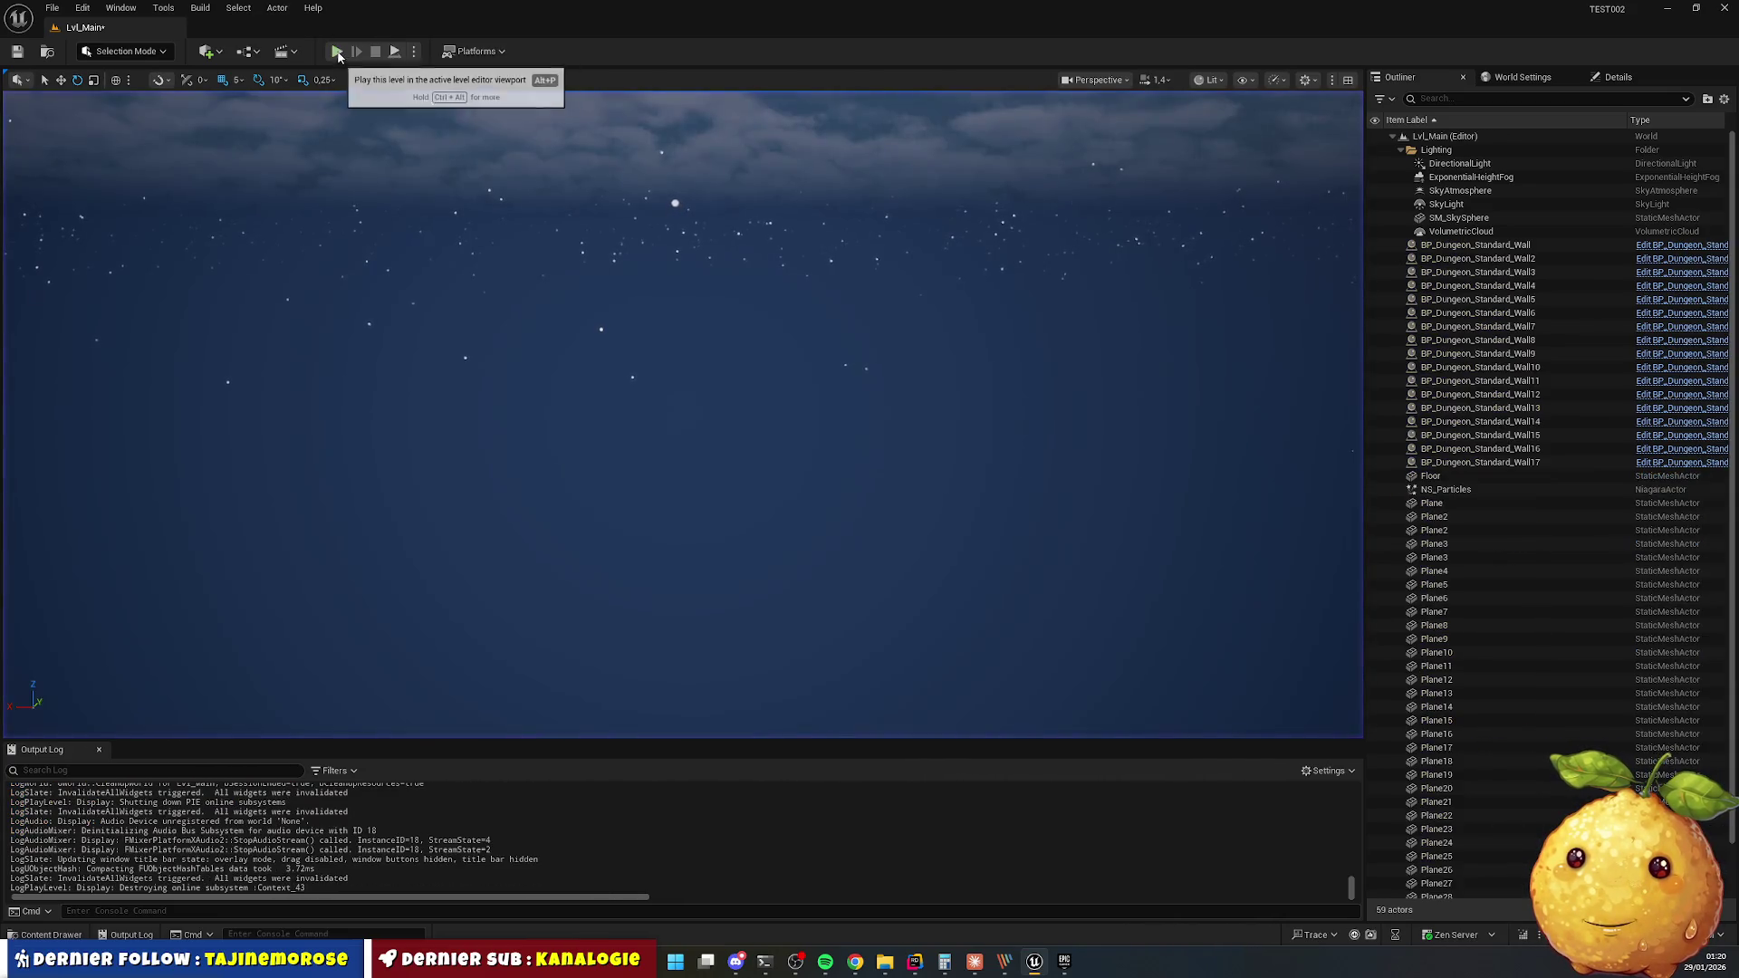
pyautogui.hotkey('alt', 'p')
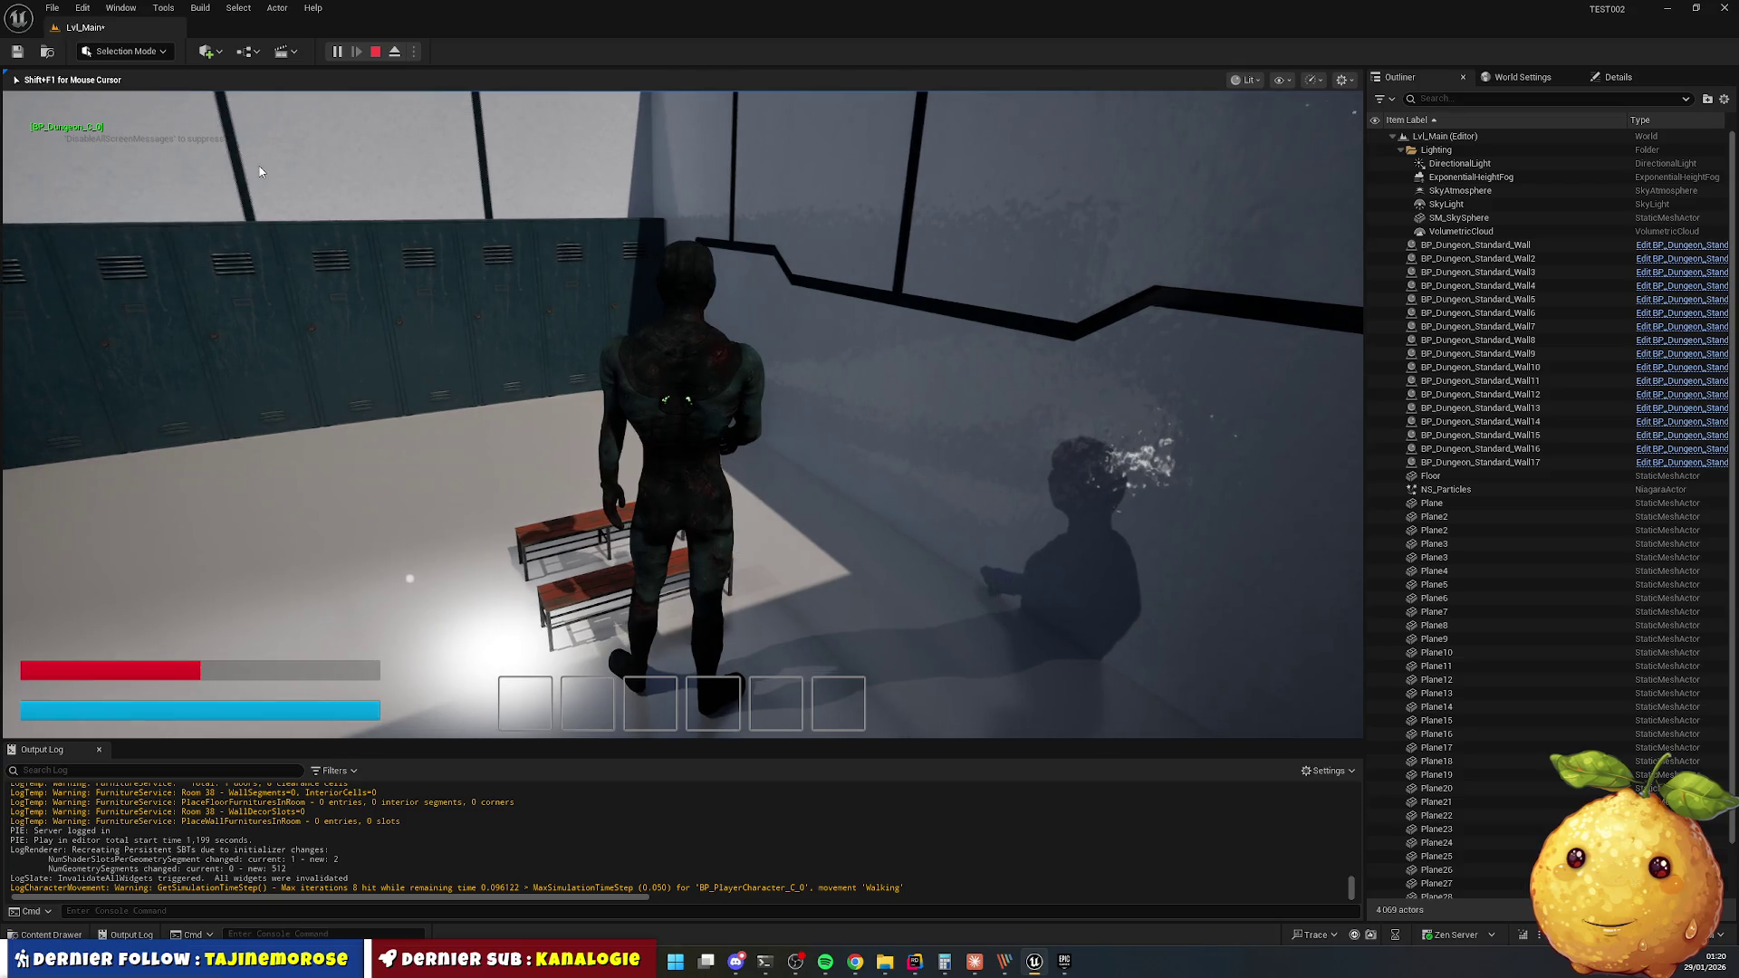
pyautogui.press('Escape')
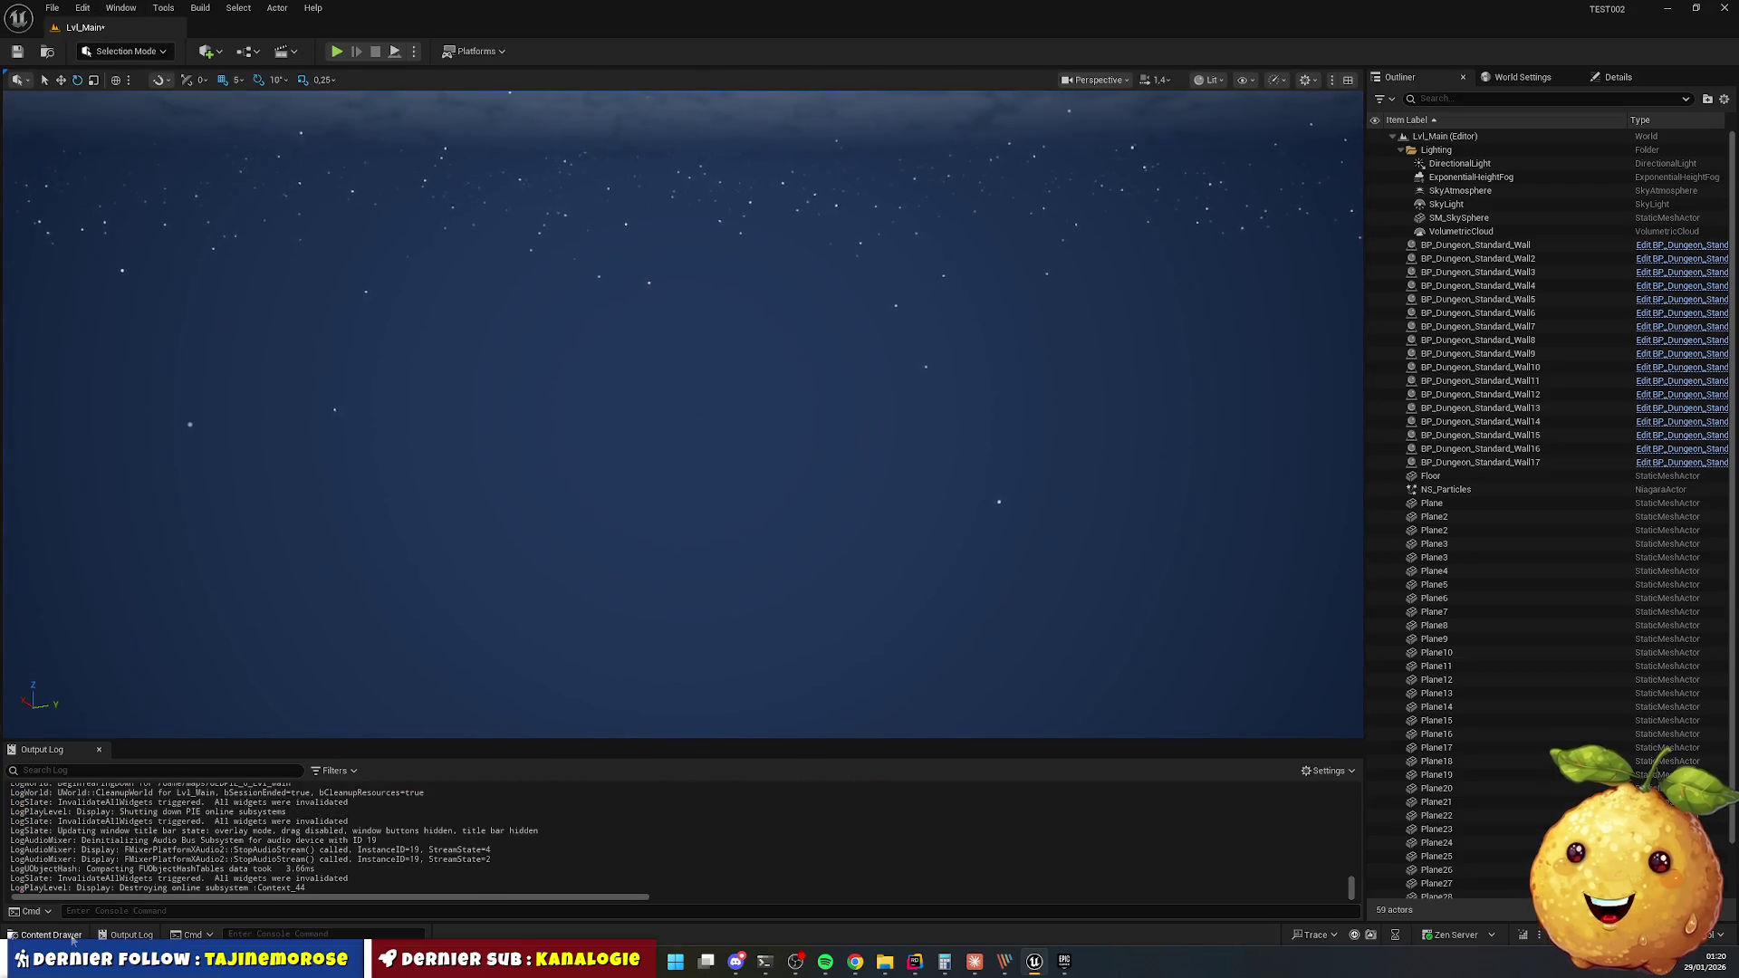
# Open BP_Furniture_Cloakroom_Bench from Actors > Furnitures > Cloakroom > Bench.
pyautogui.click(72, 938)
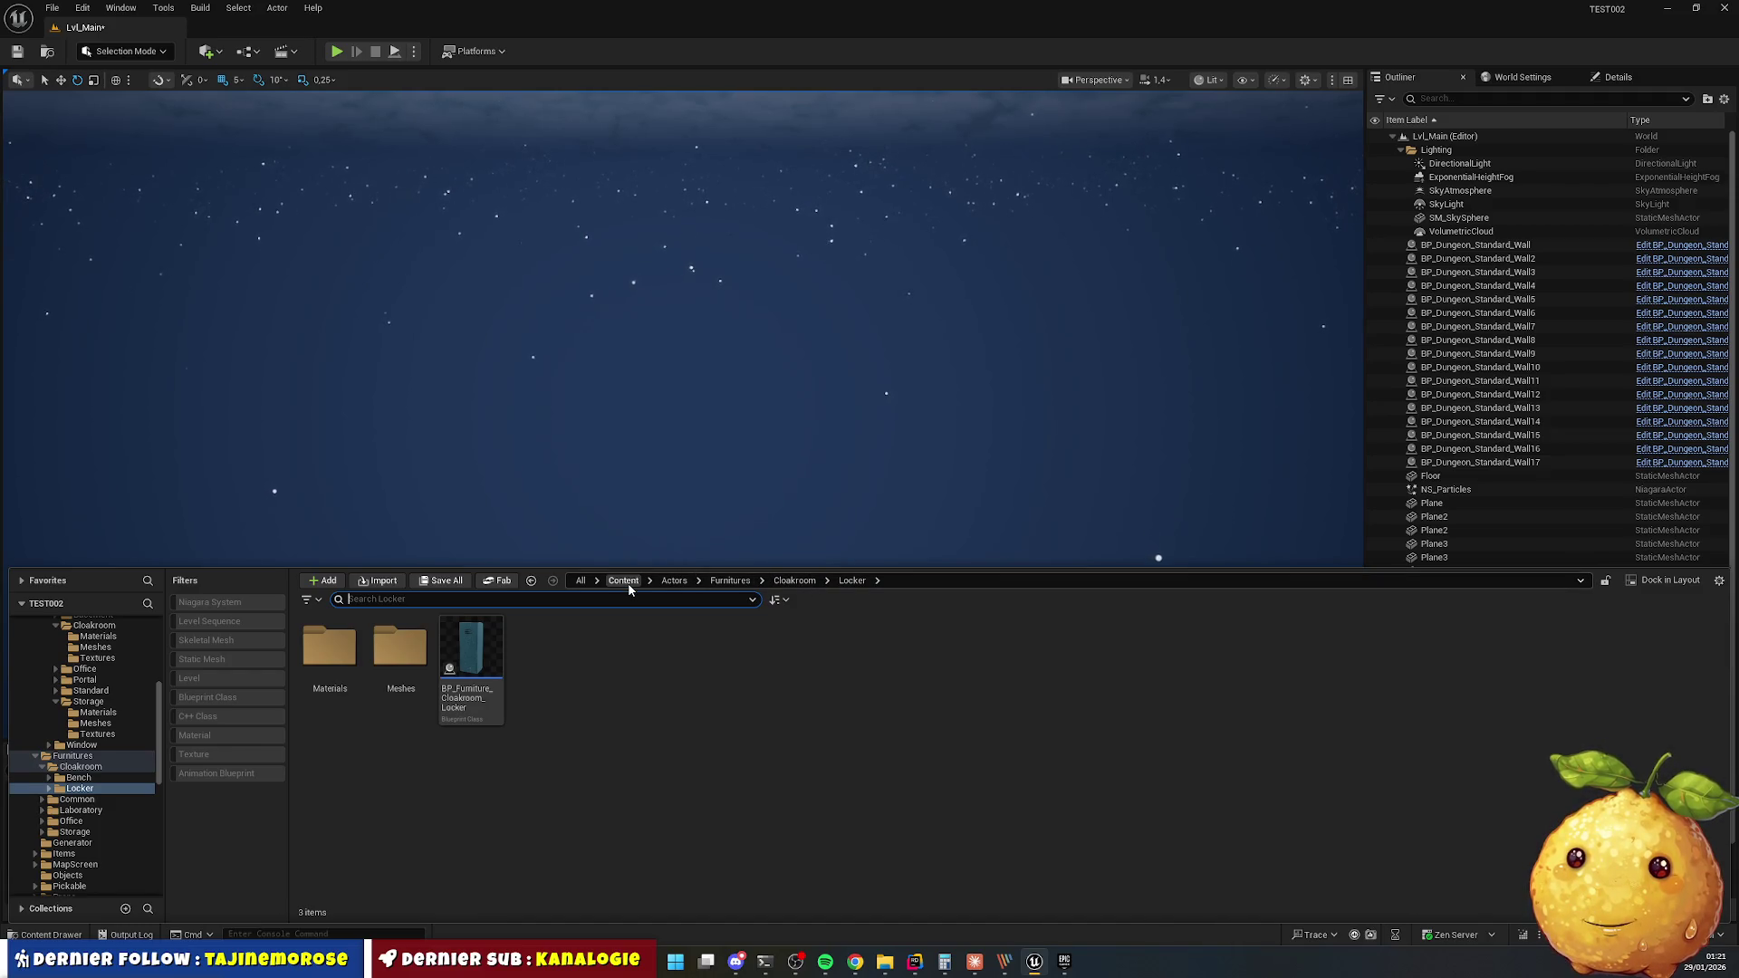
pyautogui.click(675, 582)
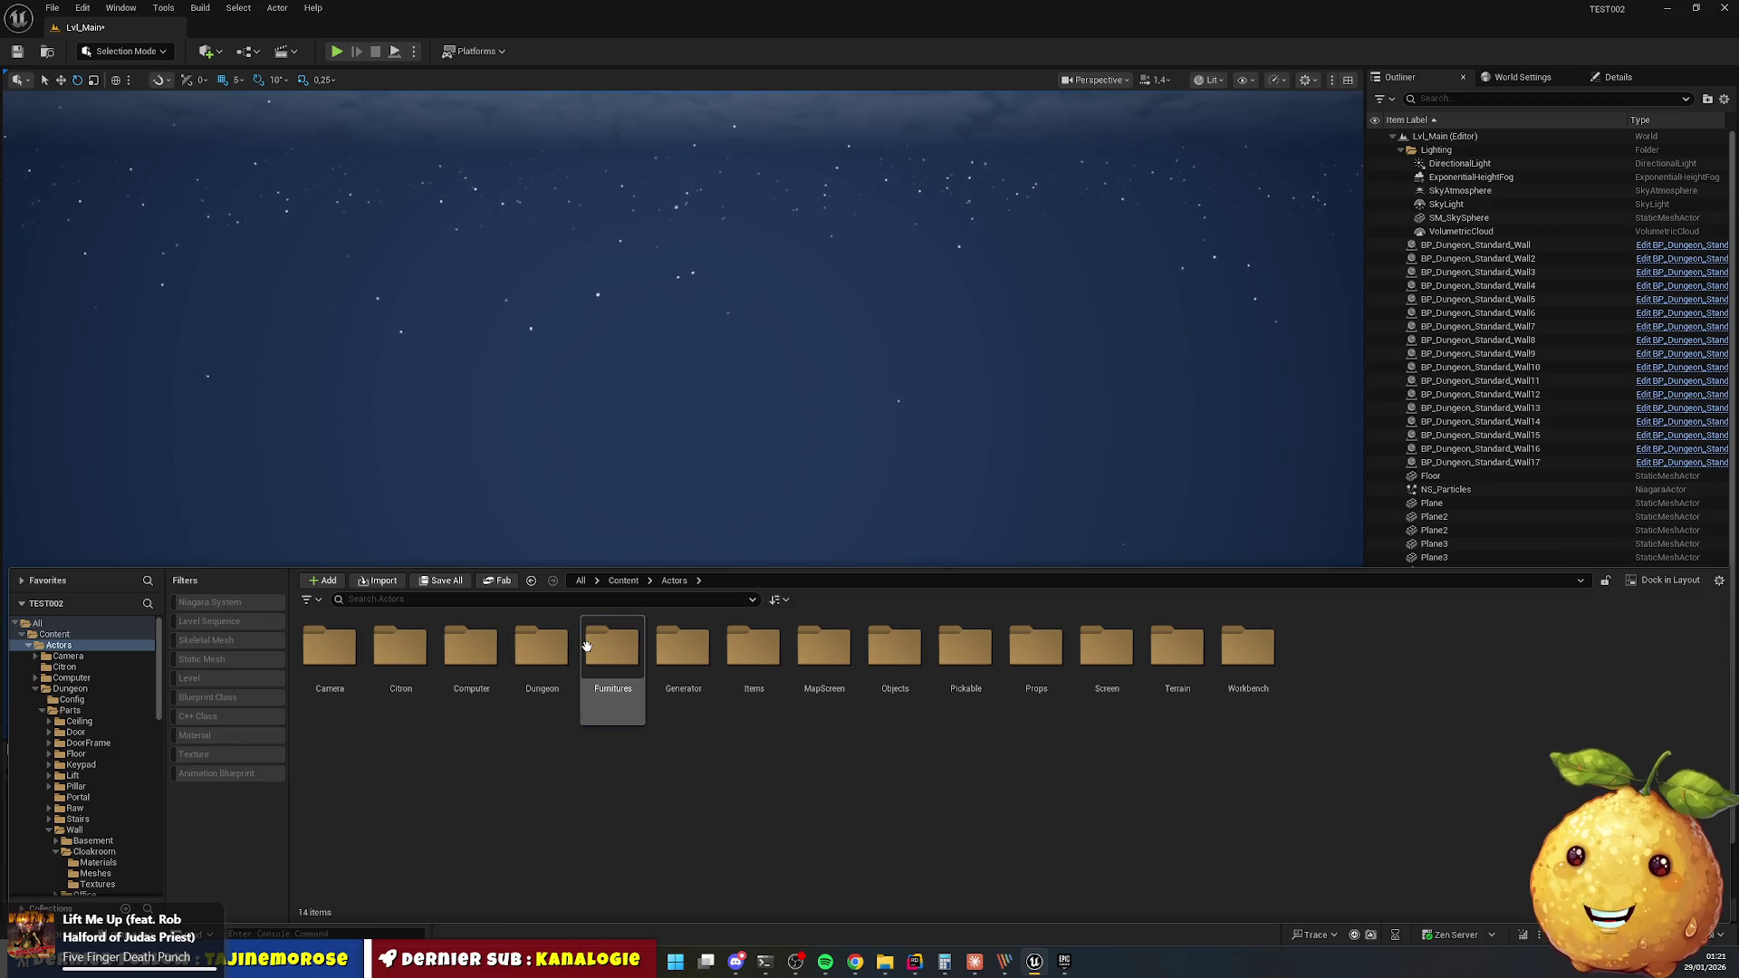
pyautogui.doubleClick(587, 645)
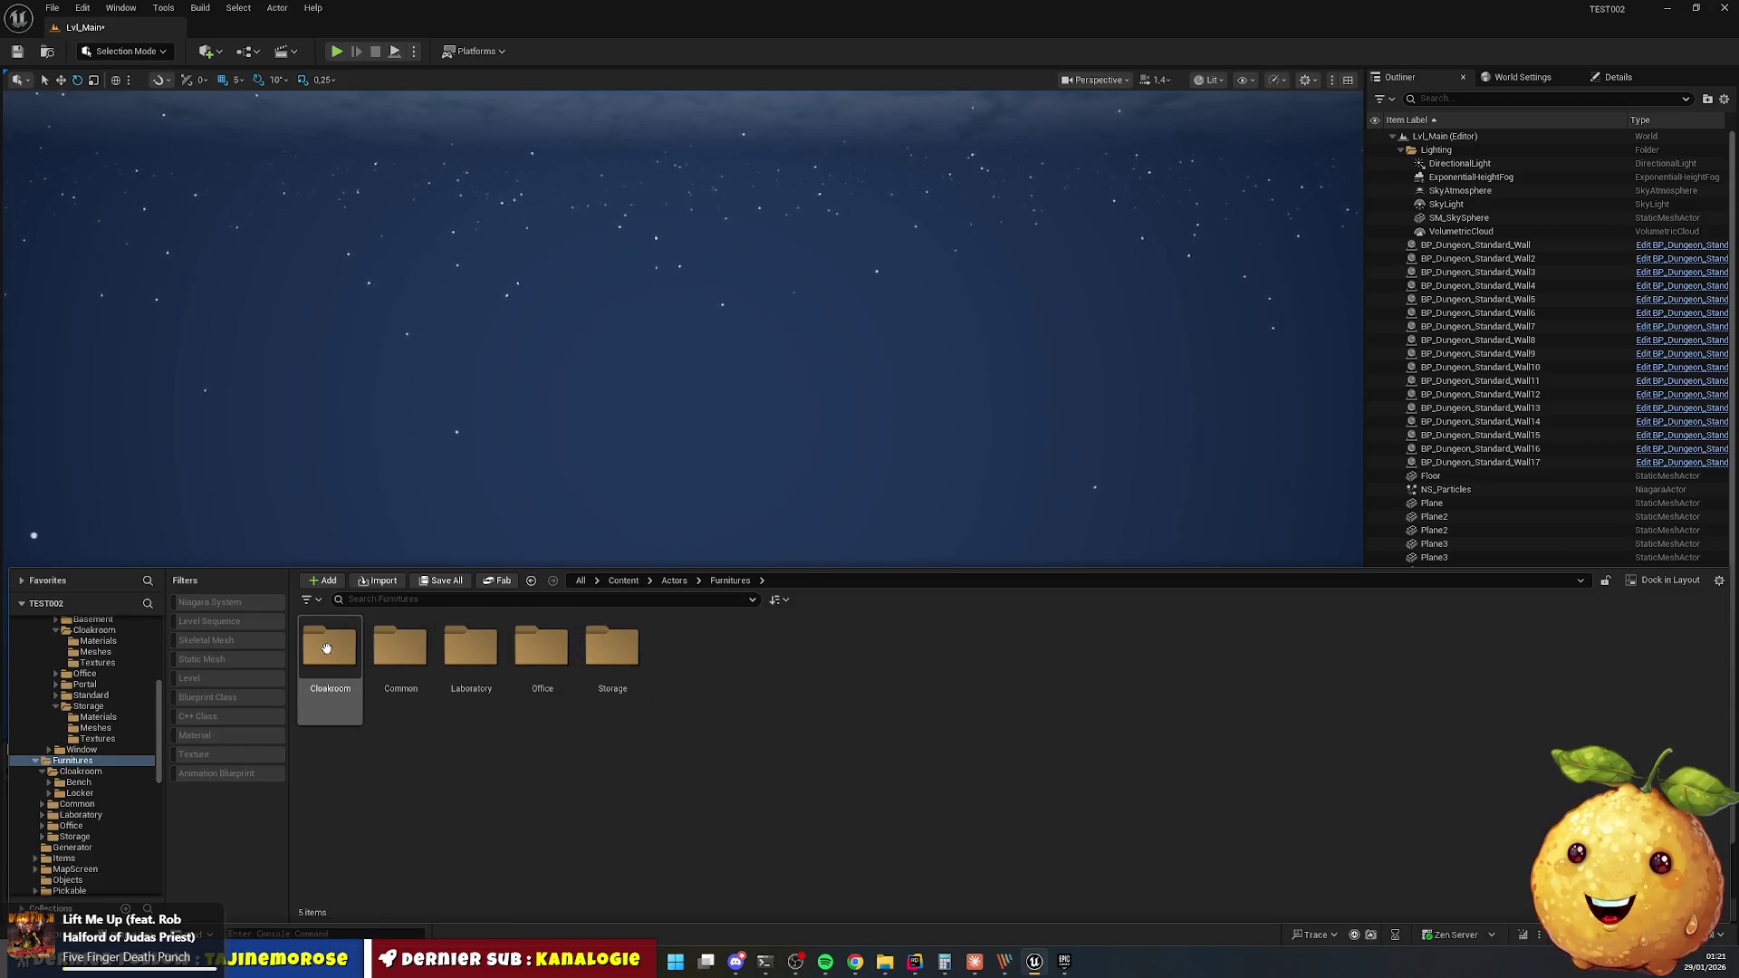
pyautogui.doubleClick(326, 648)
pyautogui.doubleClick(328, 648)
pyautogui.click(464, 653)
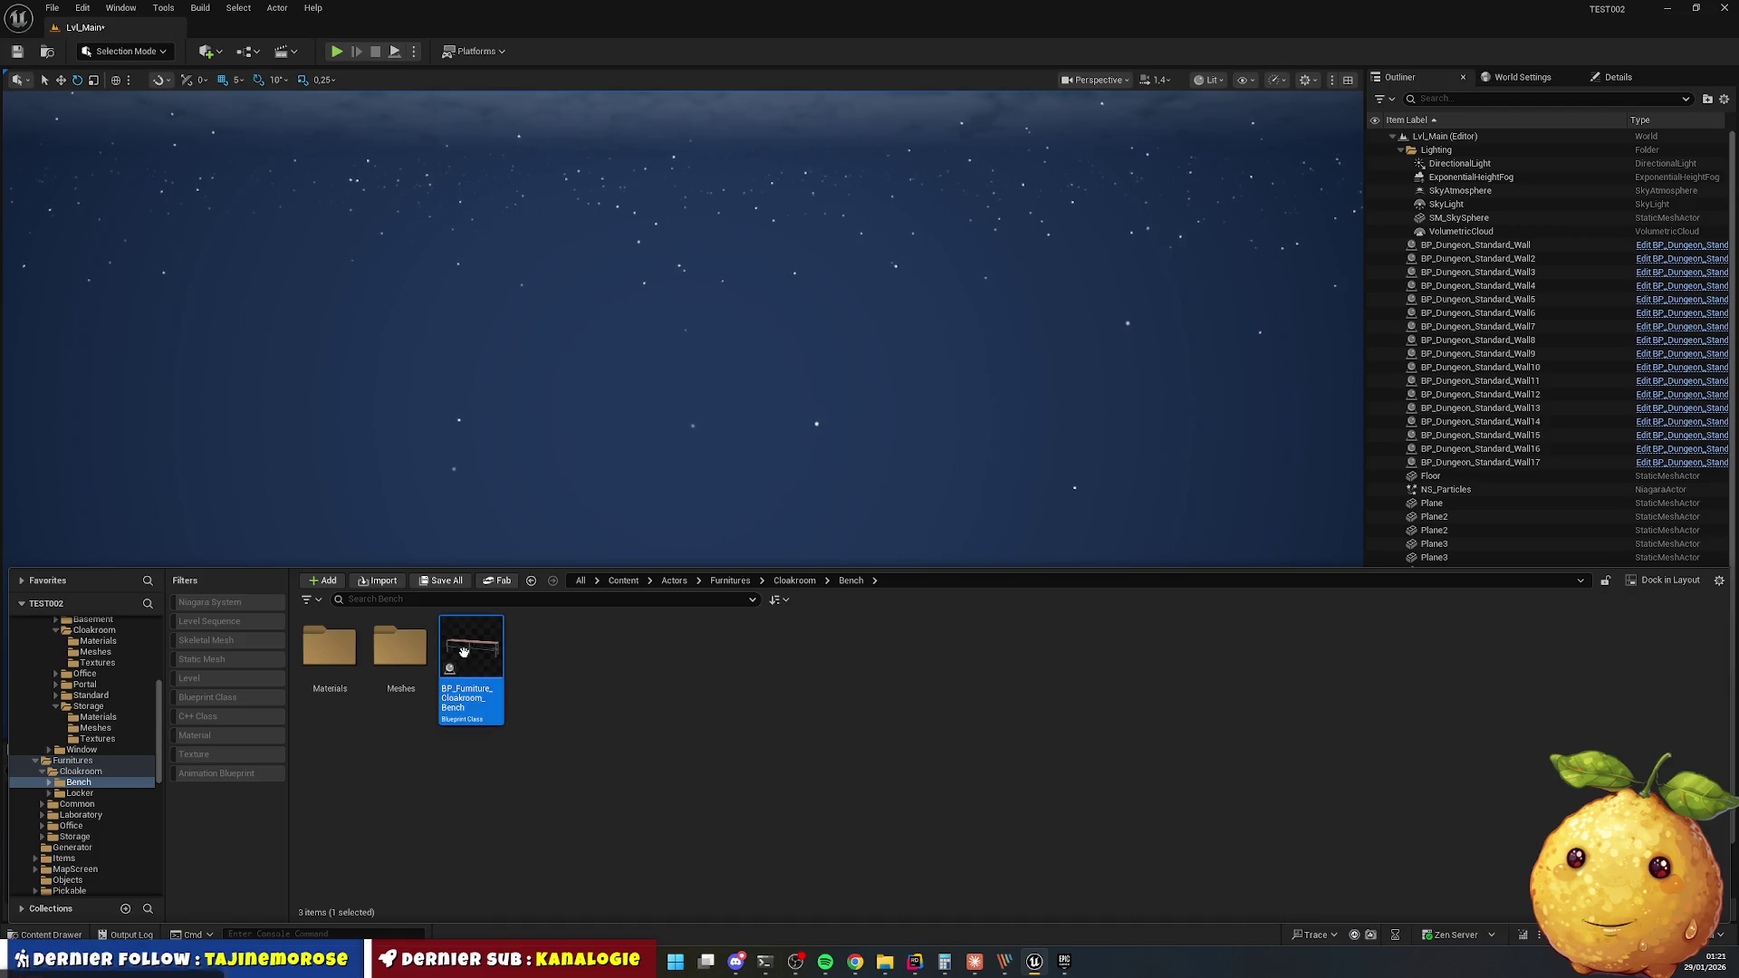
pyautogui.doubleClick(464, 652)
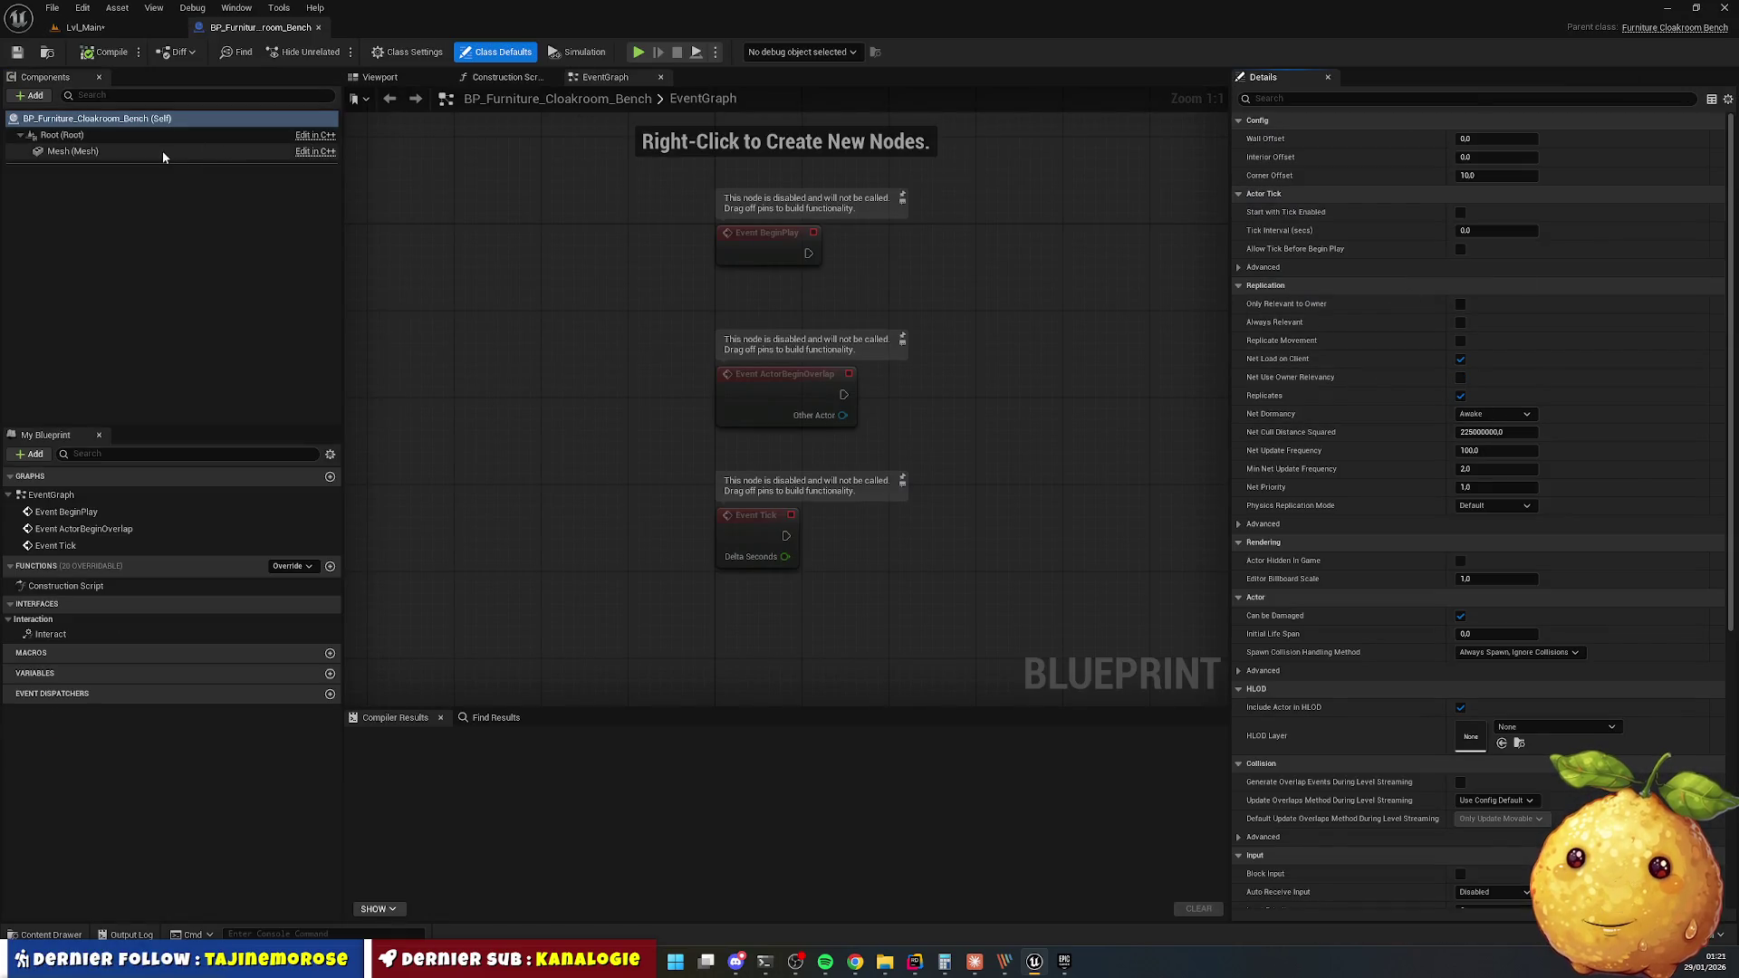
# Set the Mesh component's X scale to 2.5 and return to Lvl_Main.
pyautogui.click(163, 152)
pyautogui.click(1504, 285)
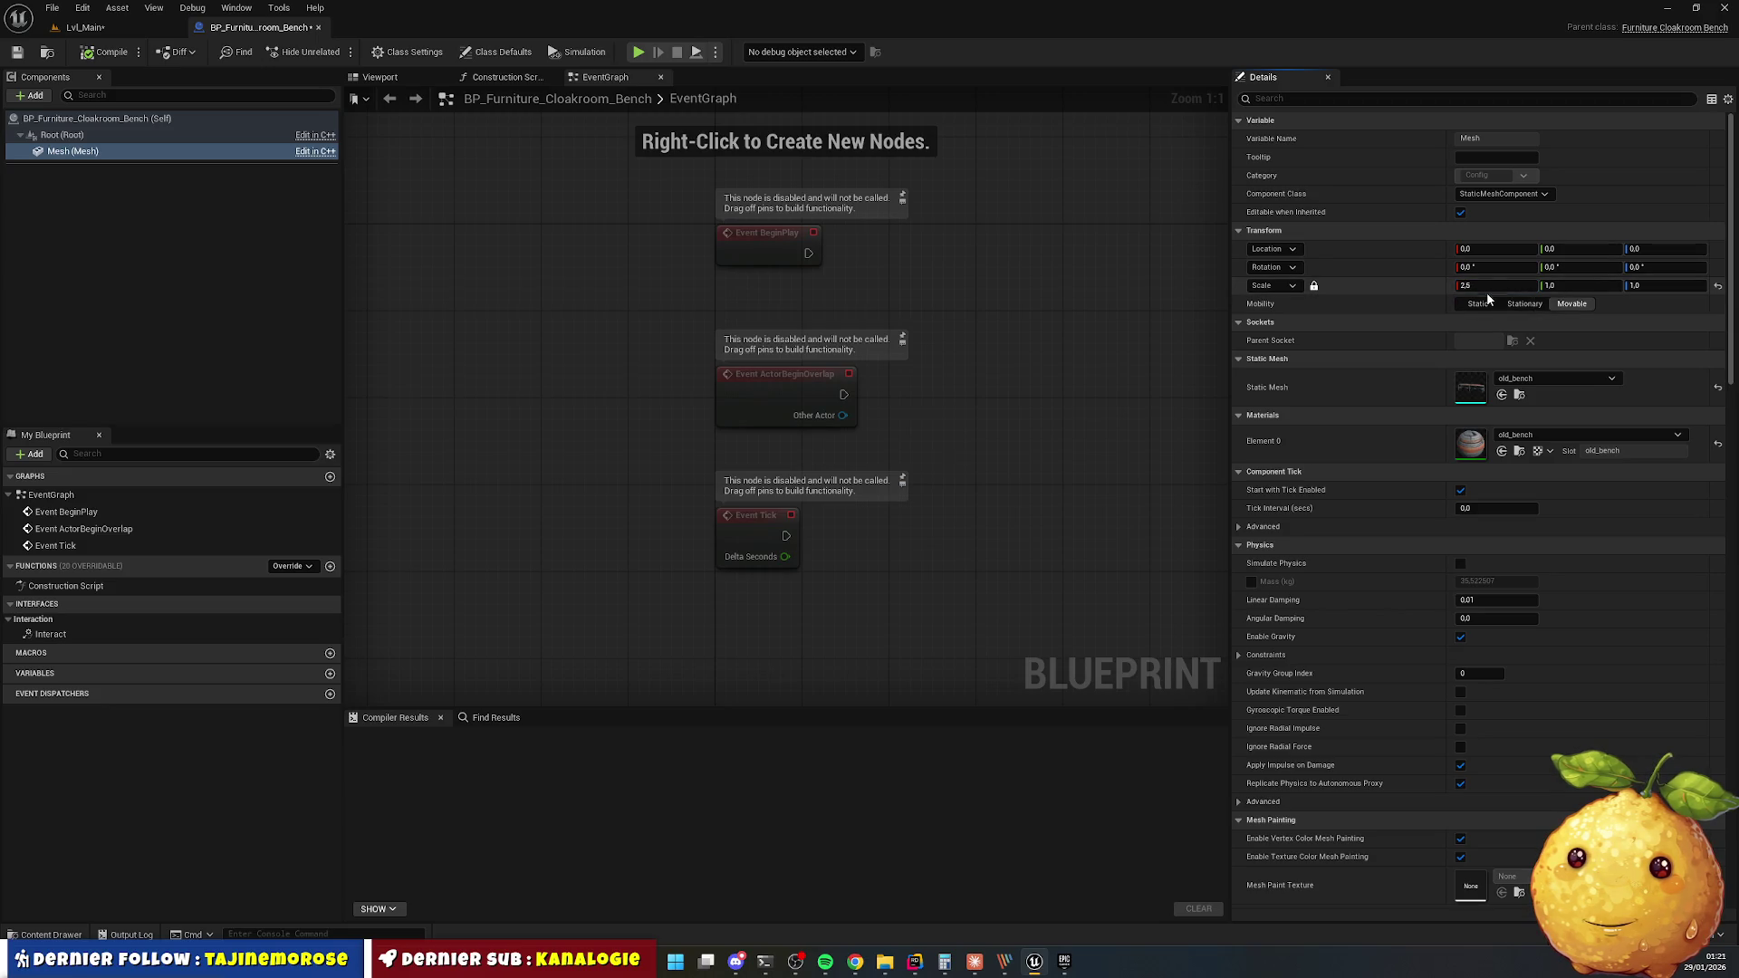
pyautogui.write('2')
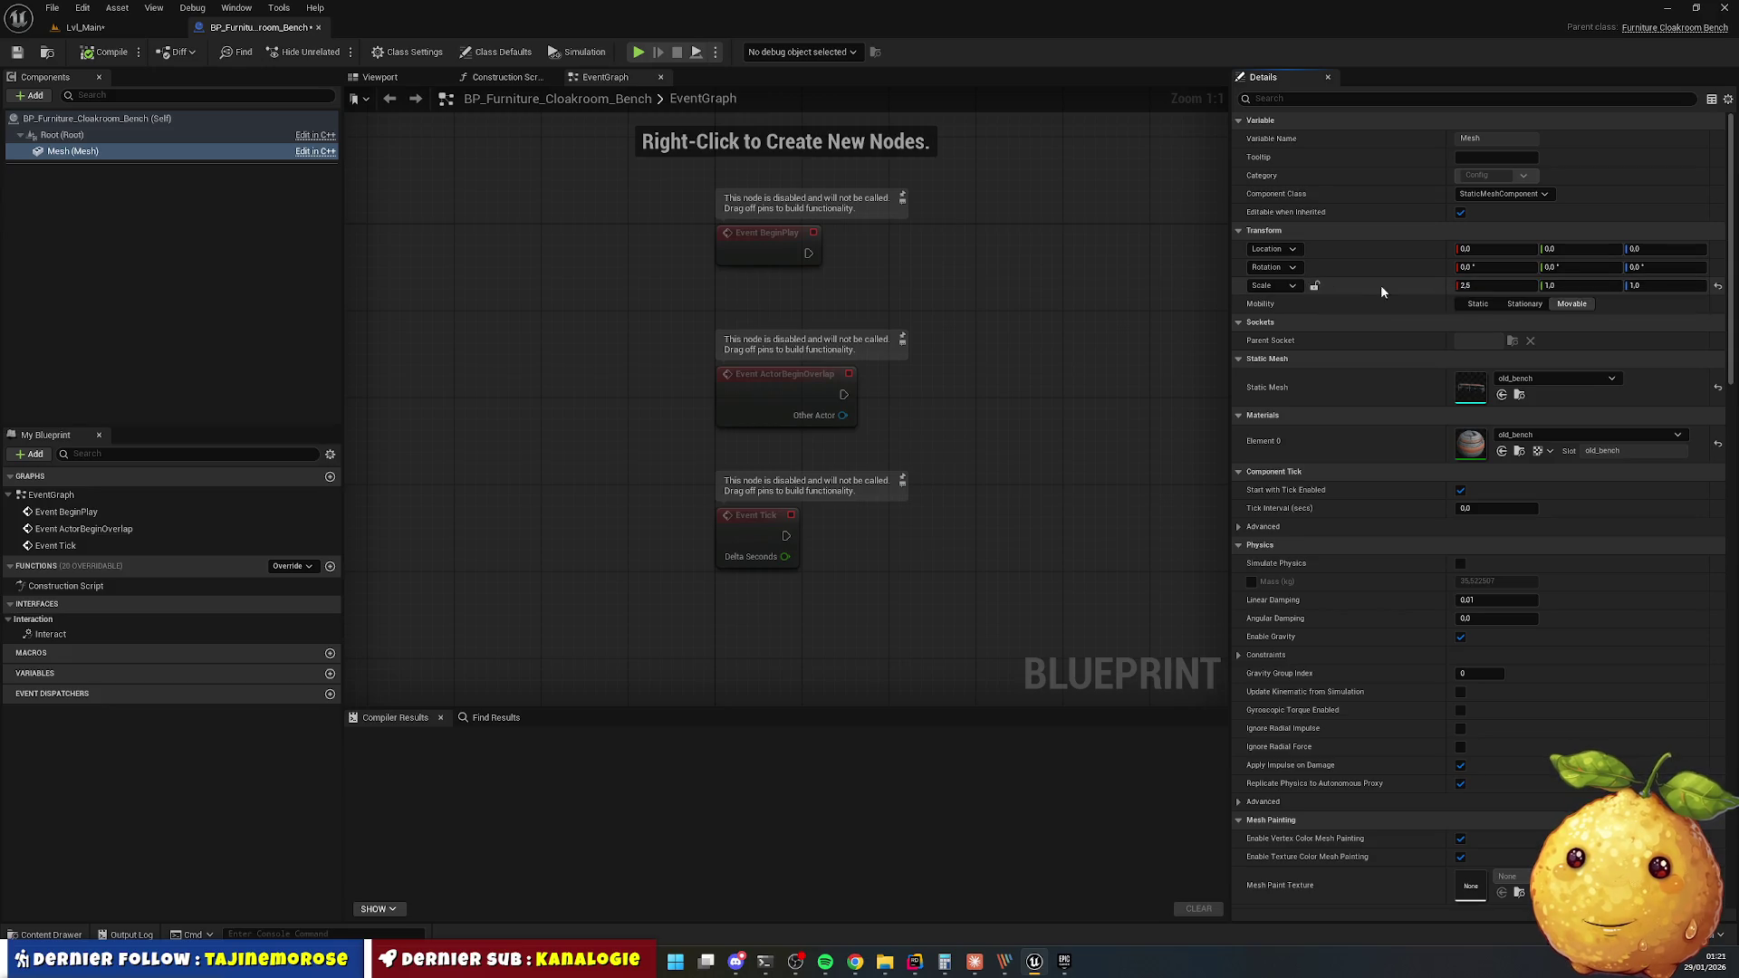
pyautogui.click(1315, 286)
pyautogui.click(1495, 285)
pyautogui.click(130, 33)
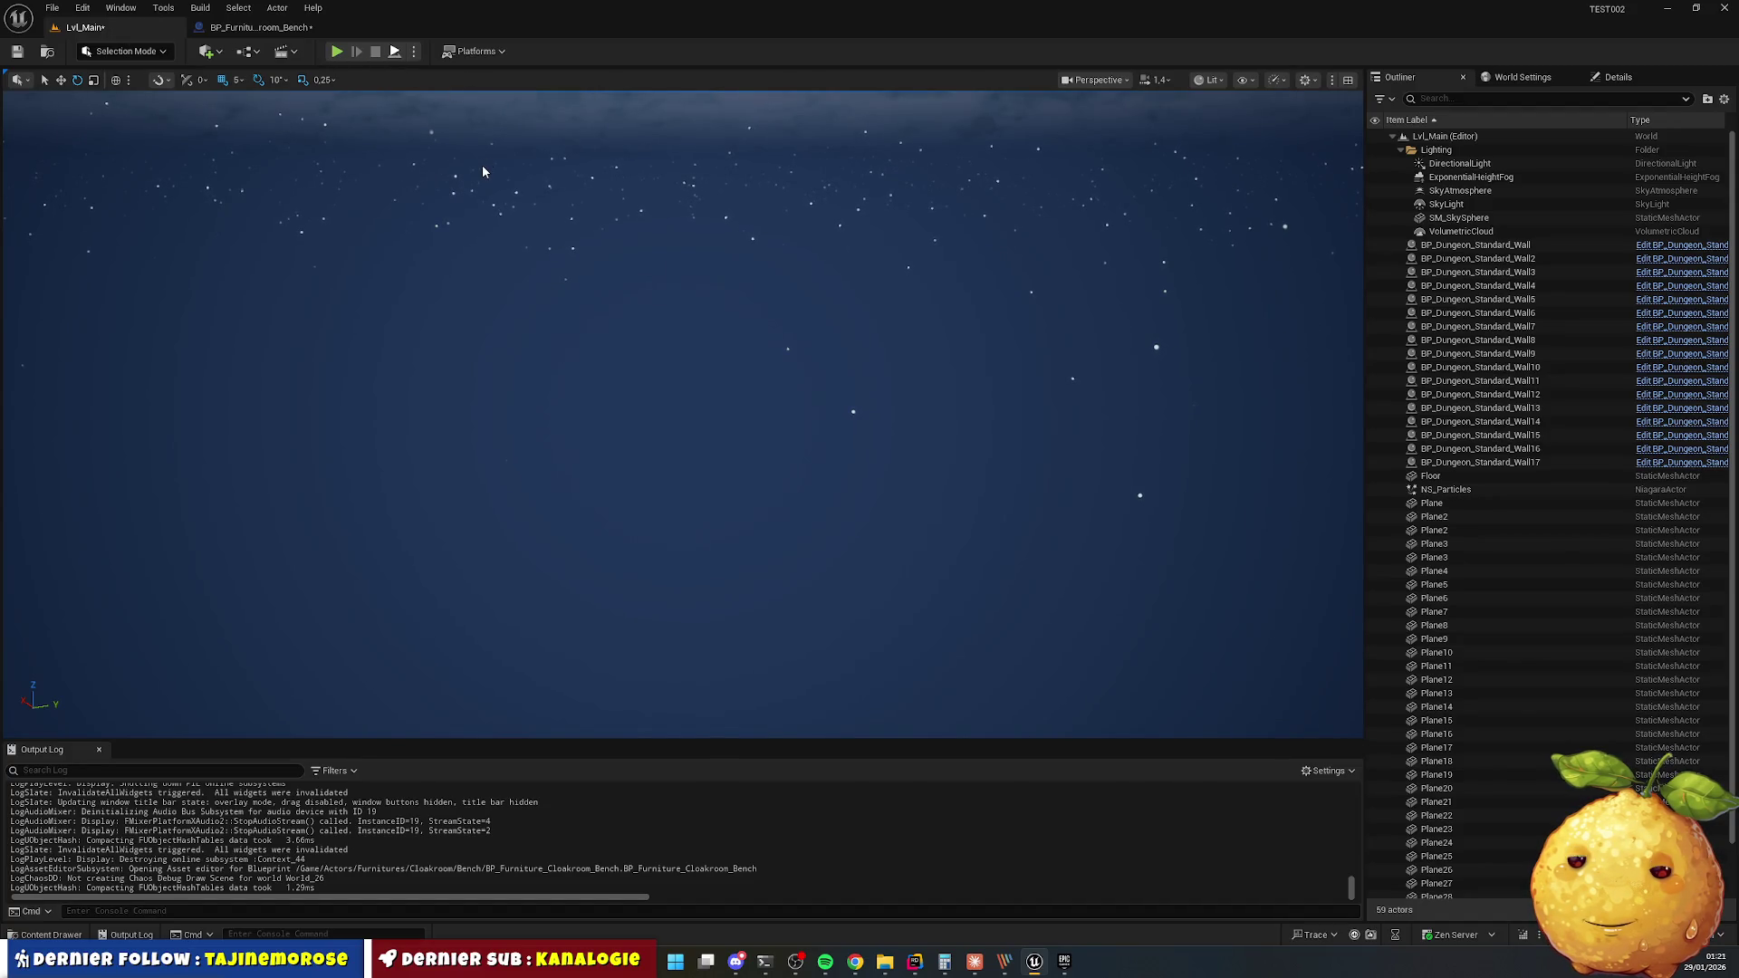
# Play-test the level twice to look at the longer benches.
pyautogui.hotkey('alt', 'p')
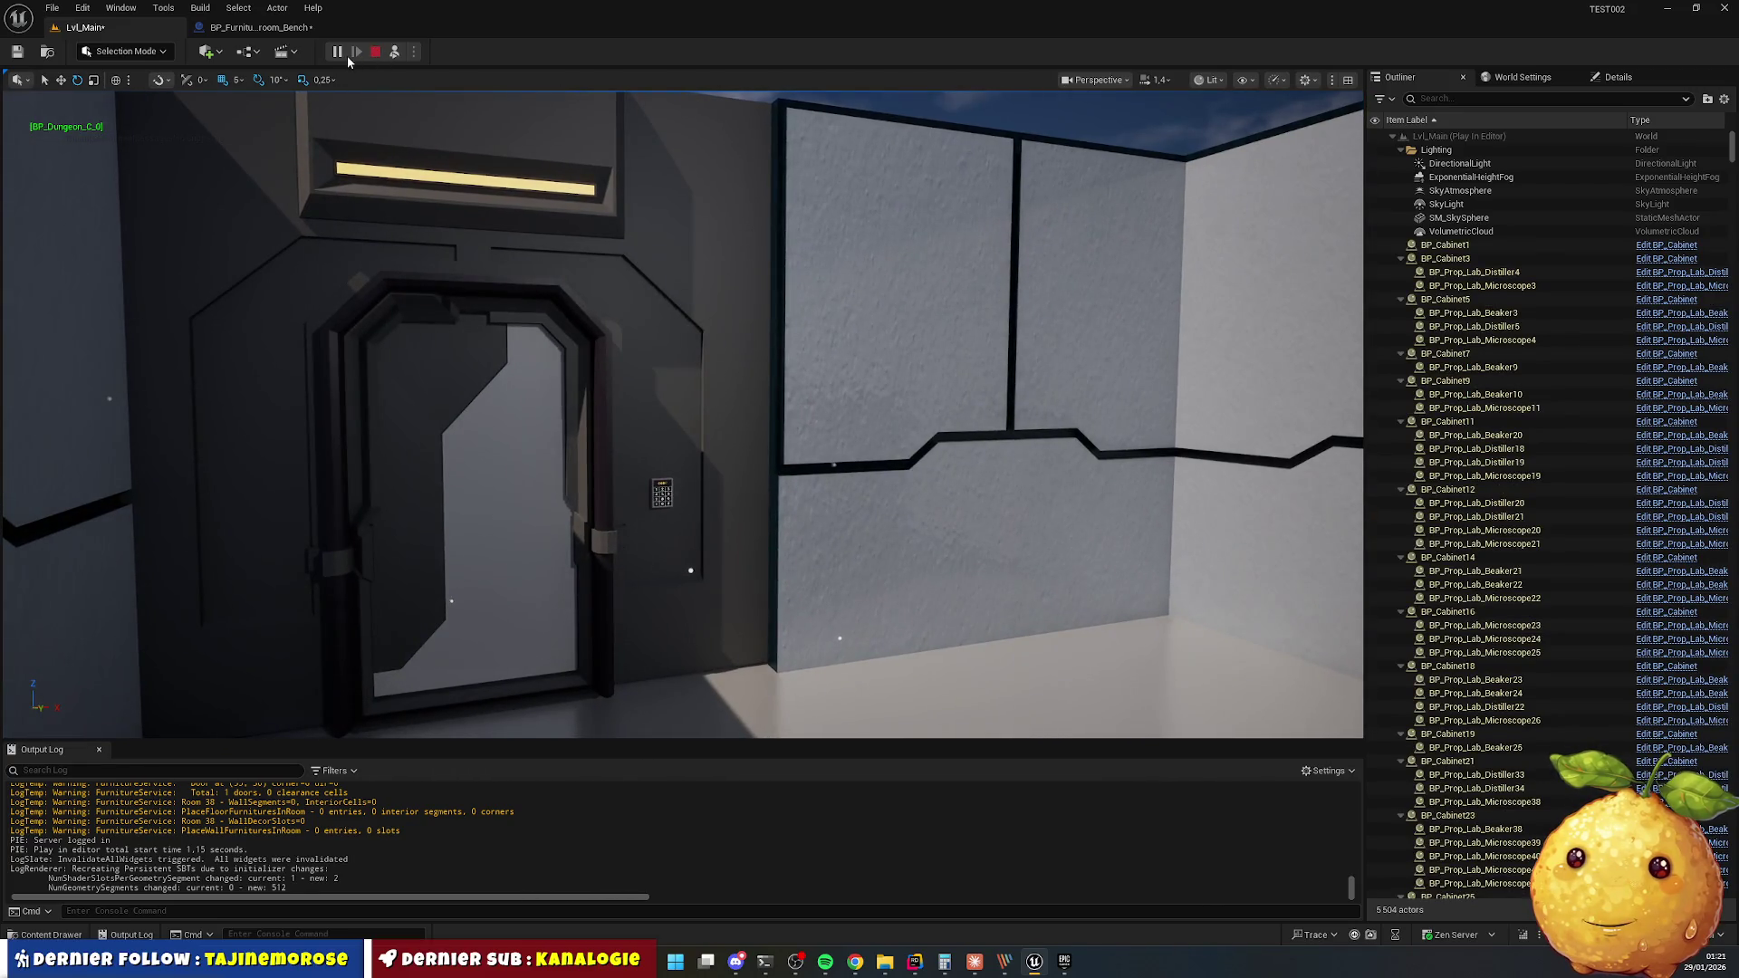
pyautogui.press('Escape')
pyautogui.hotkey('alt', 'p')
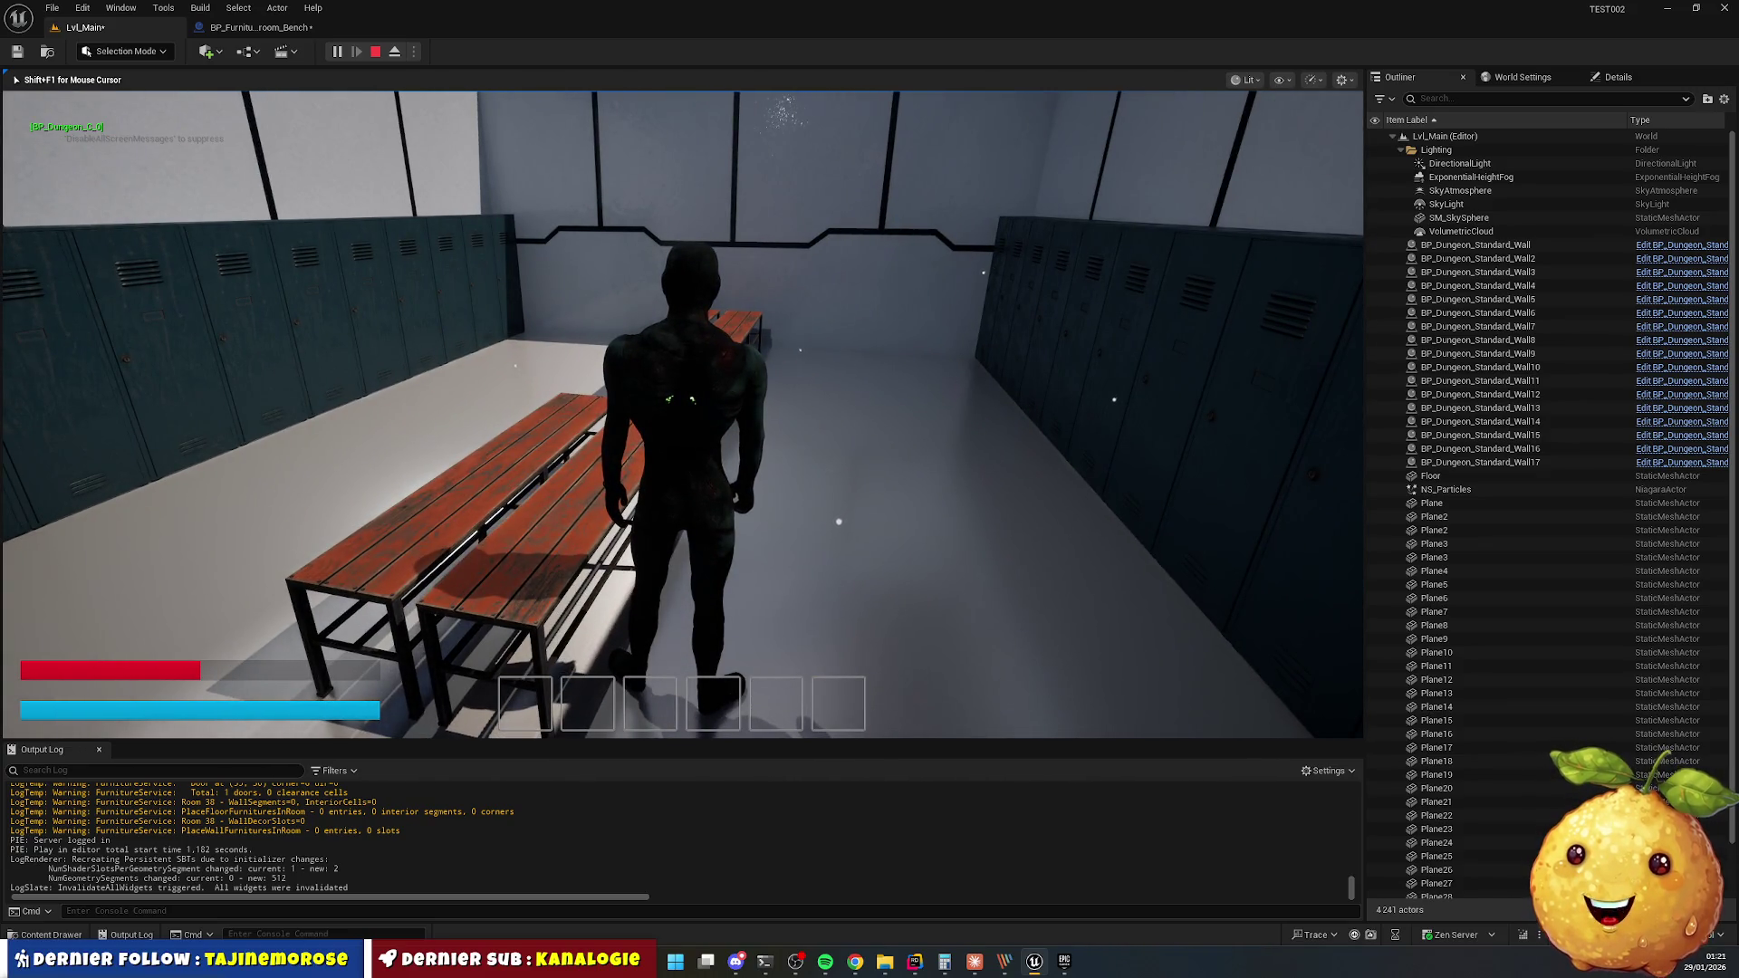
pyautogui.press('Escape')
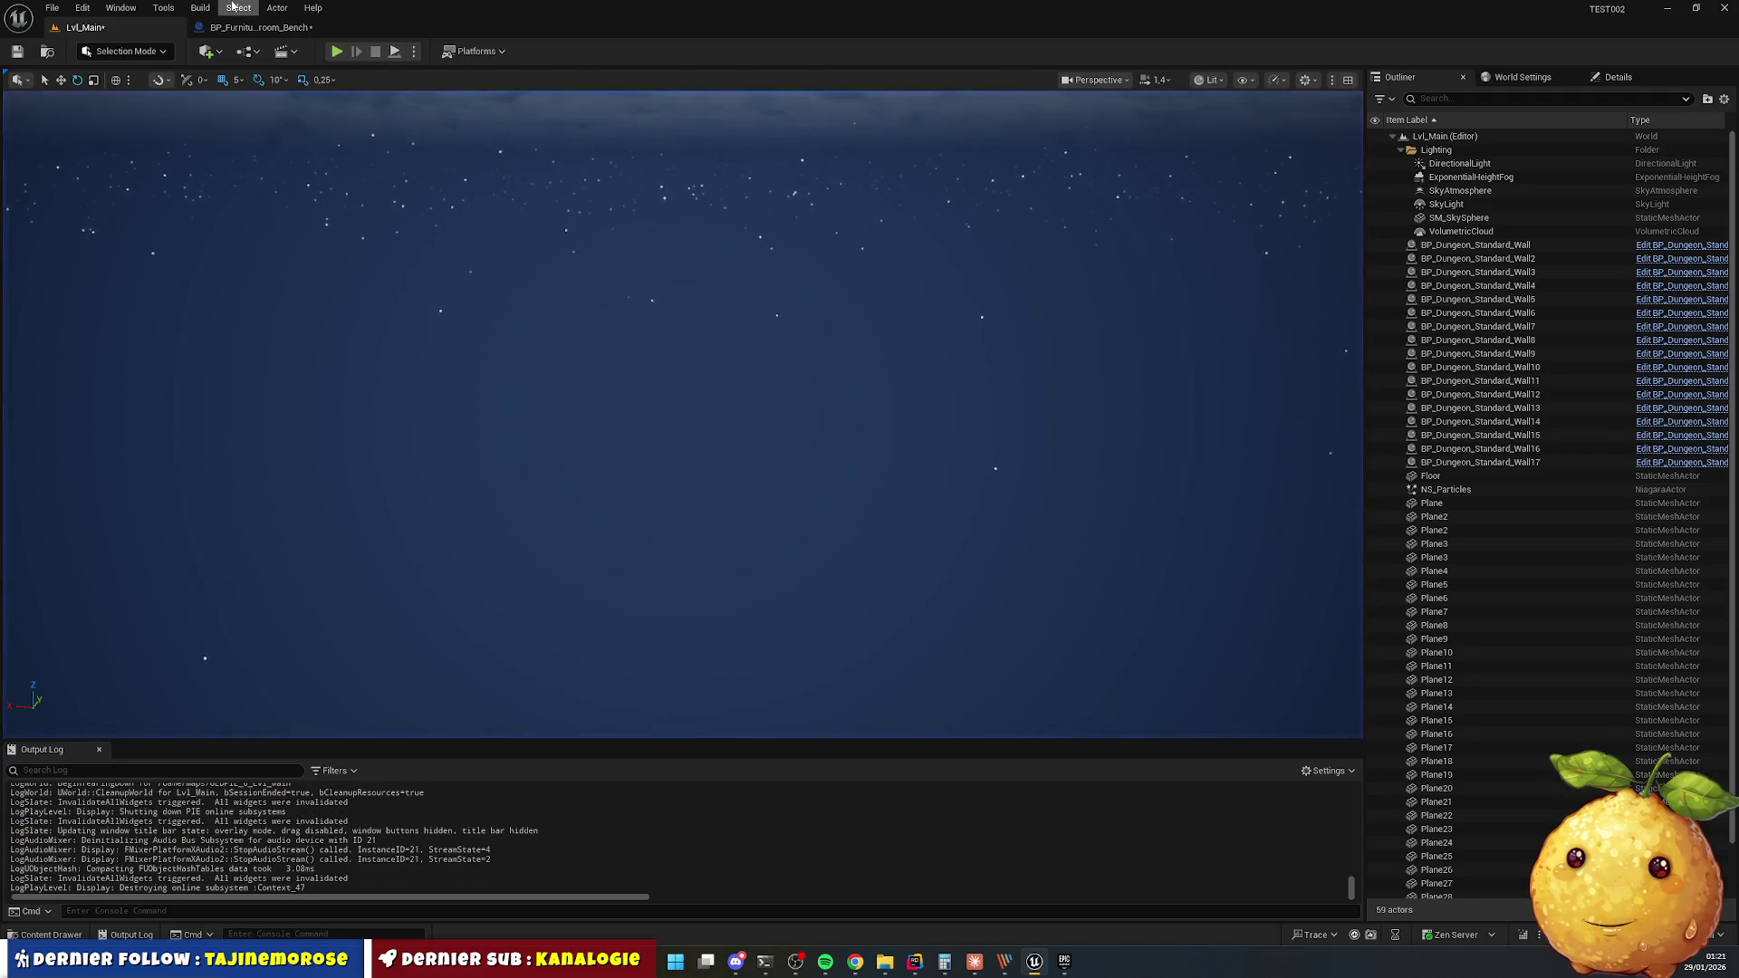
# Change the bench Mesh scale value to 2 and save the blueprint.
pyautogui.click(245, 28)
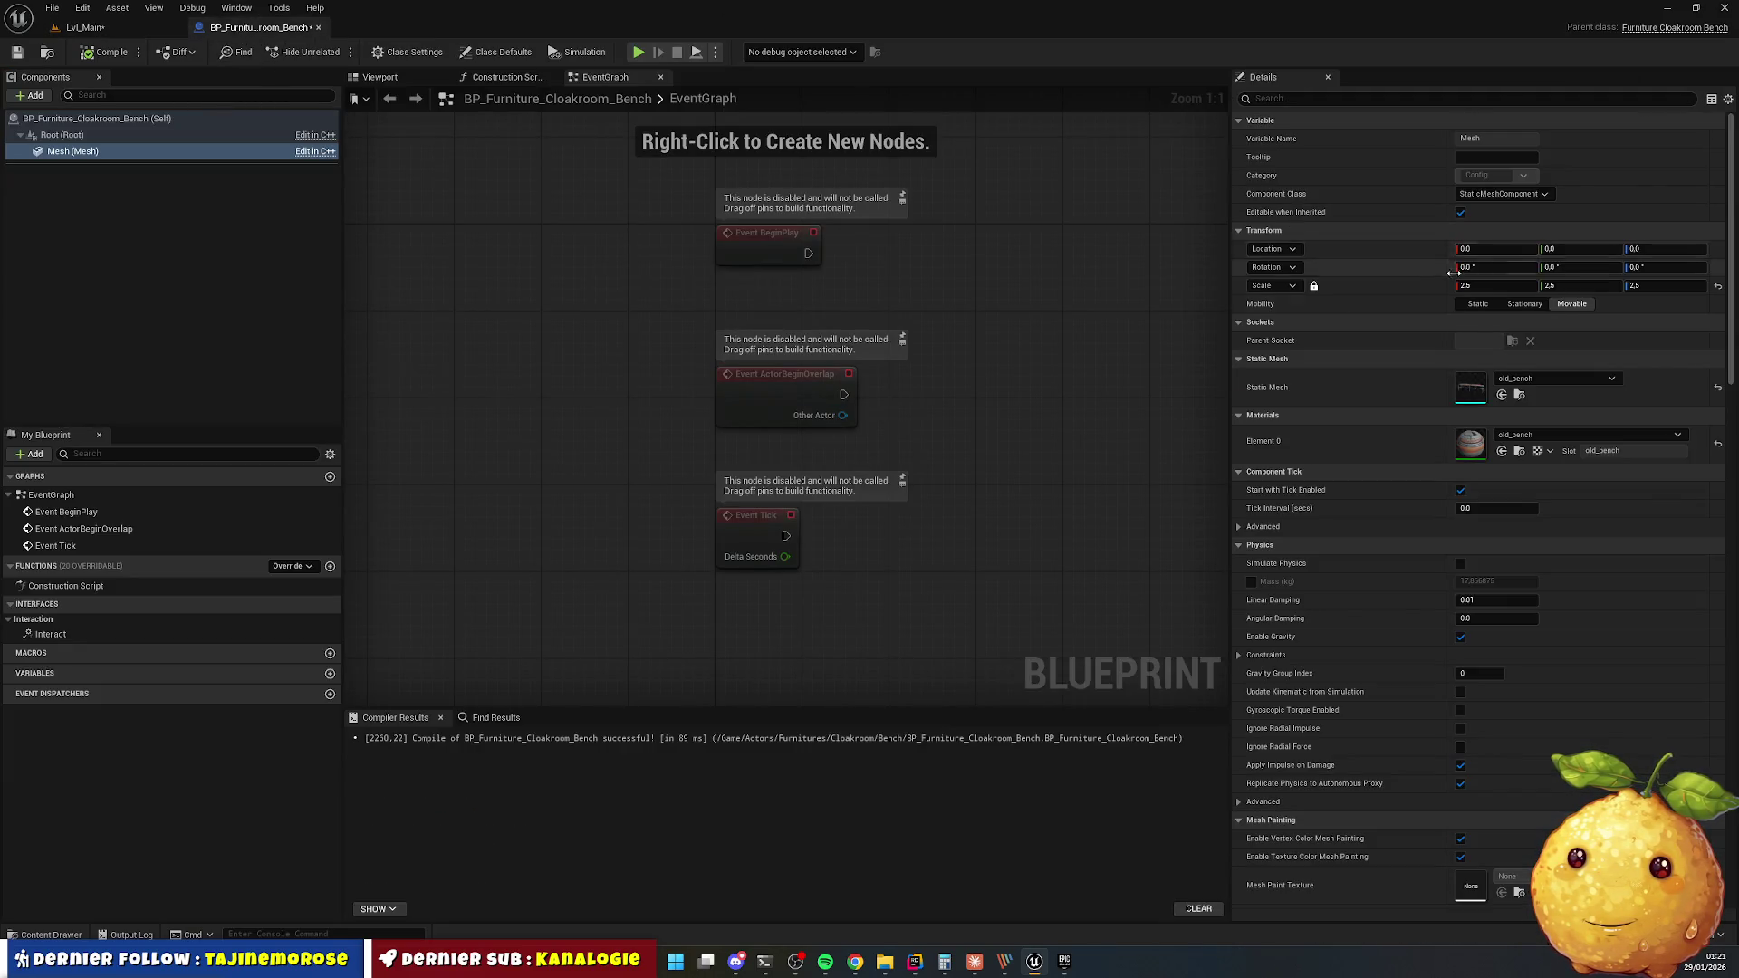
pyautogui.click(1488, 285)
pyautogui.write('2')
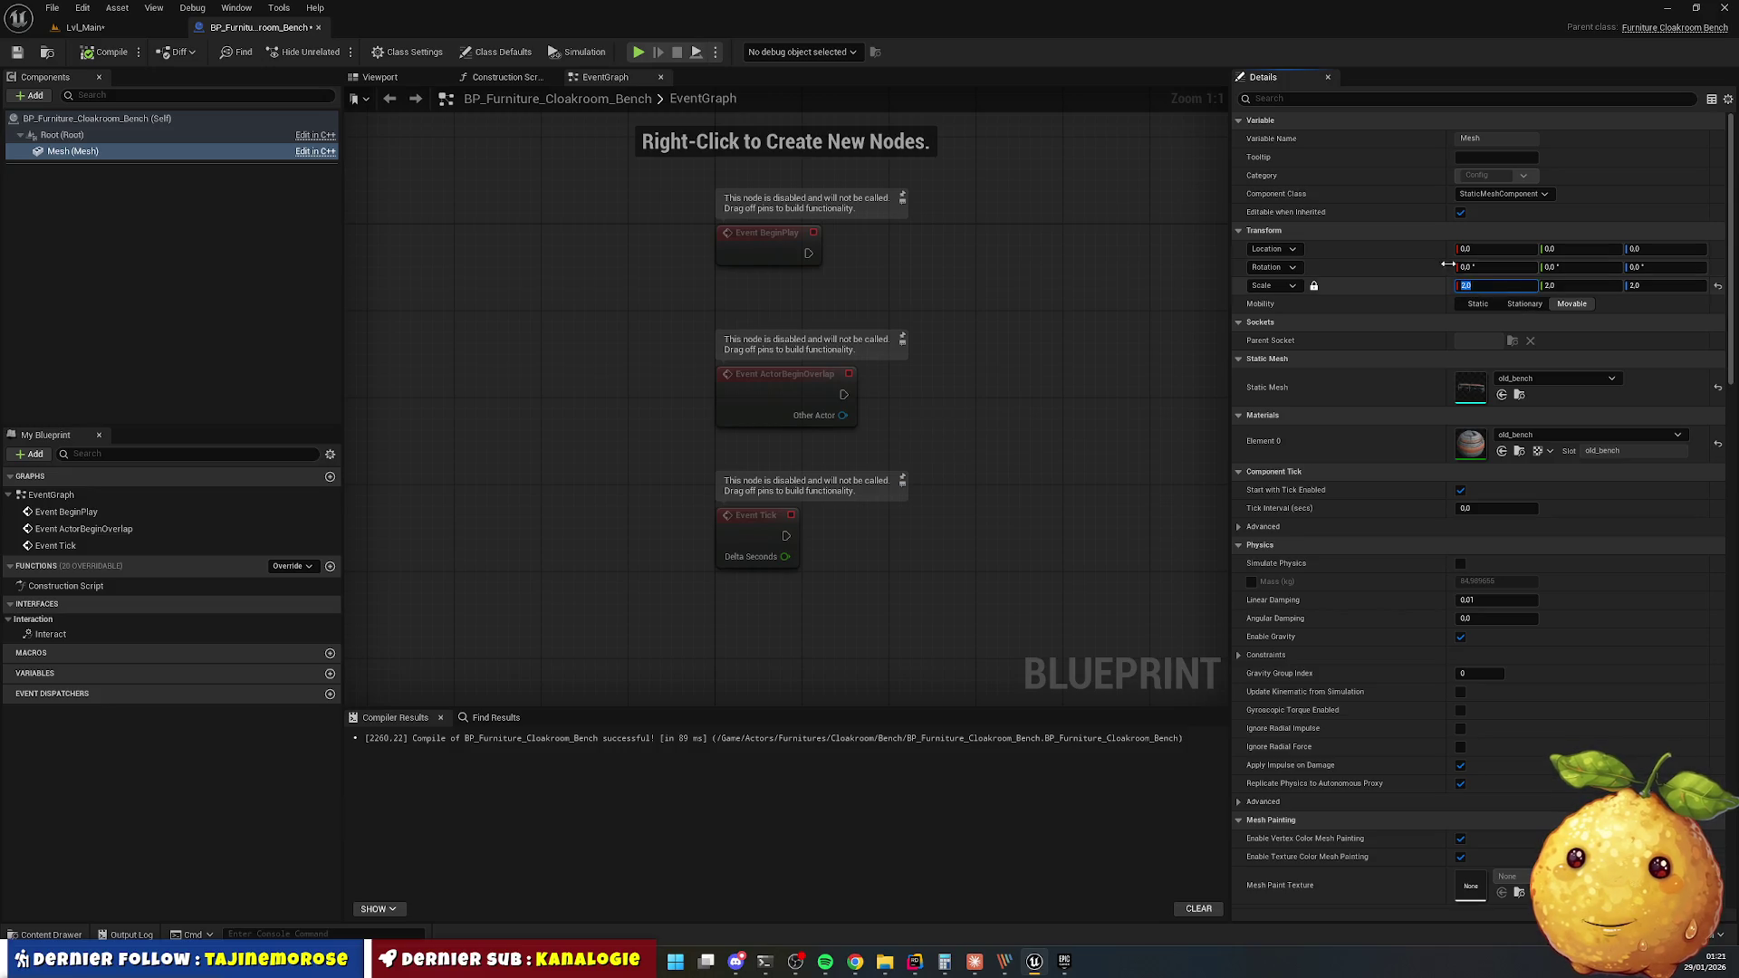
pyautogui.click(20, 55)
pyautogui.click(84, 27)
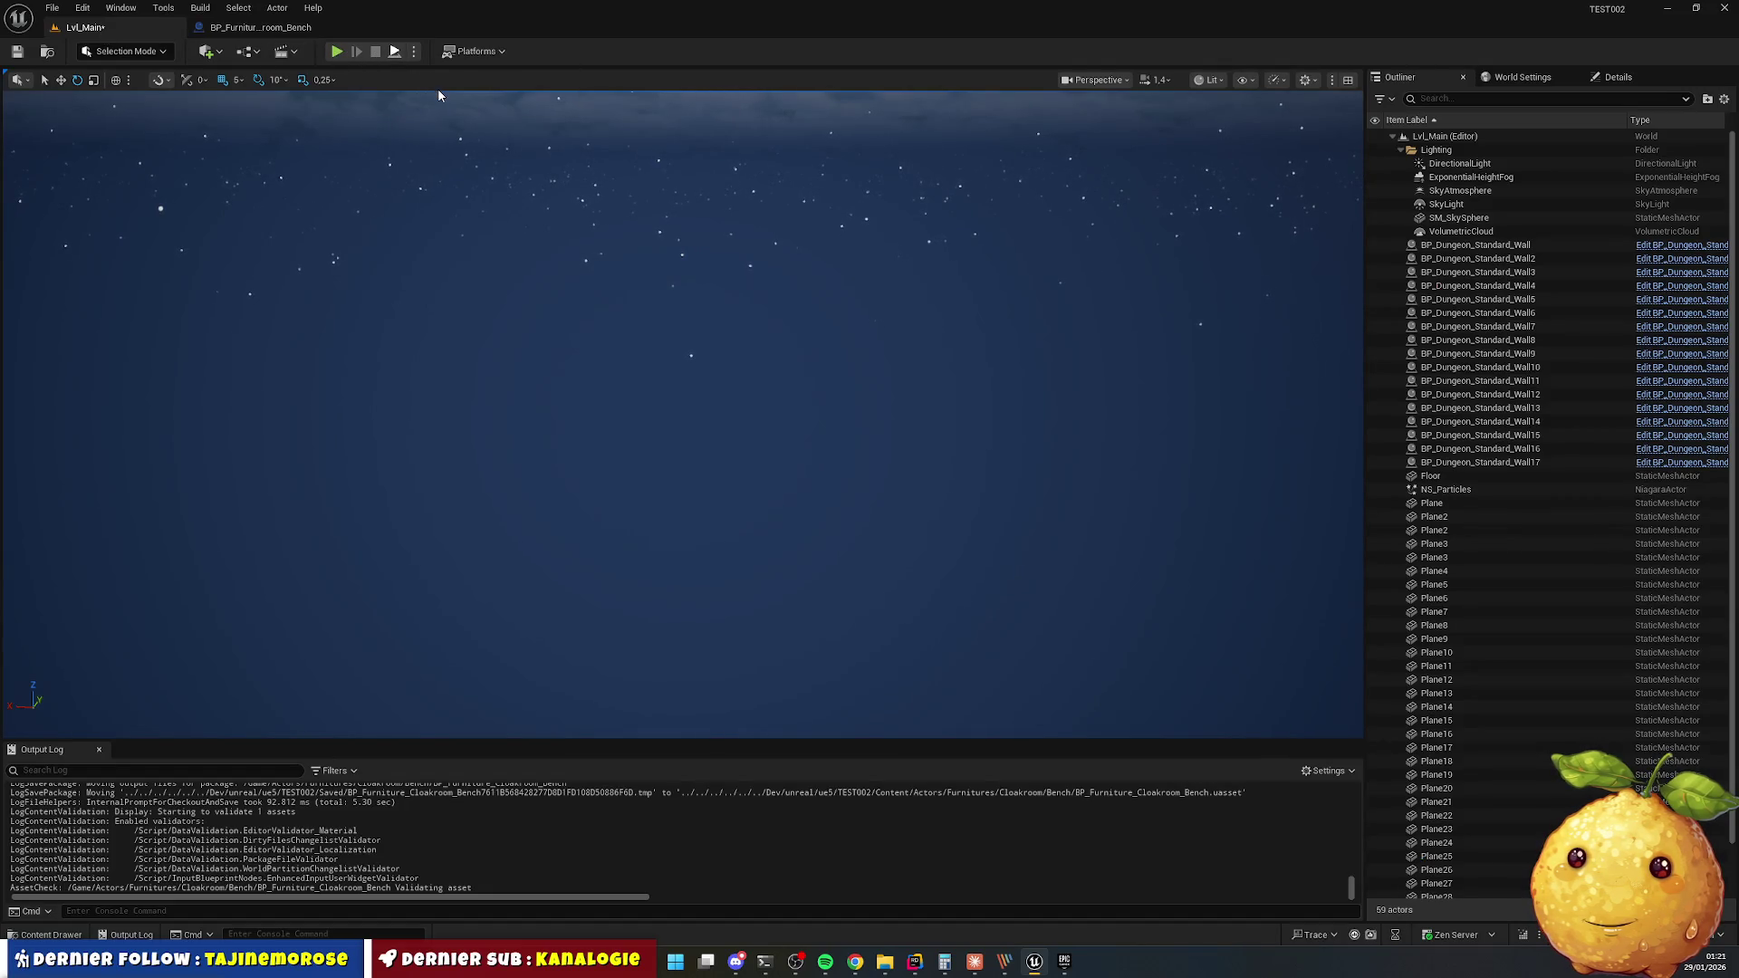
# Play the level again and walk the character forward past the bench rows.
pyautogui.hotkey('alt', 'p')
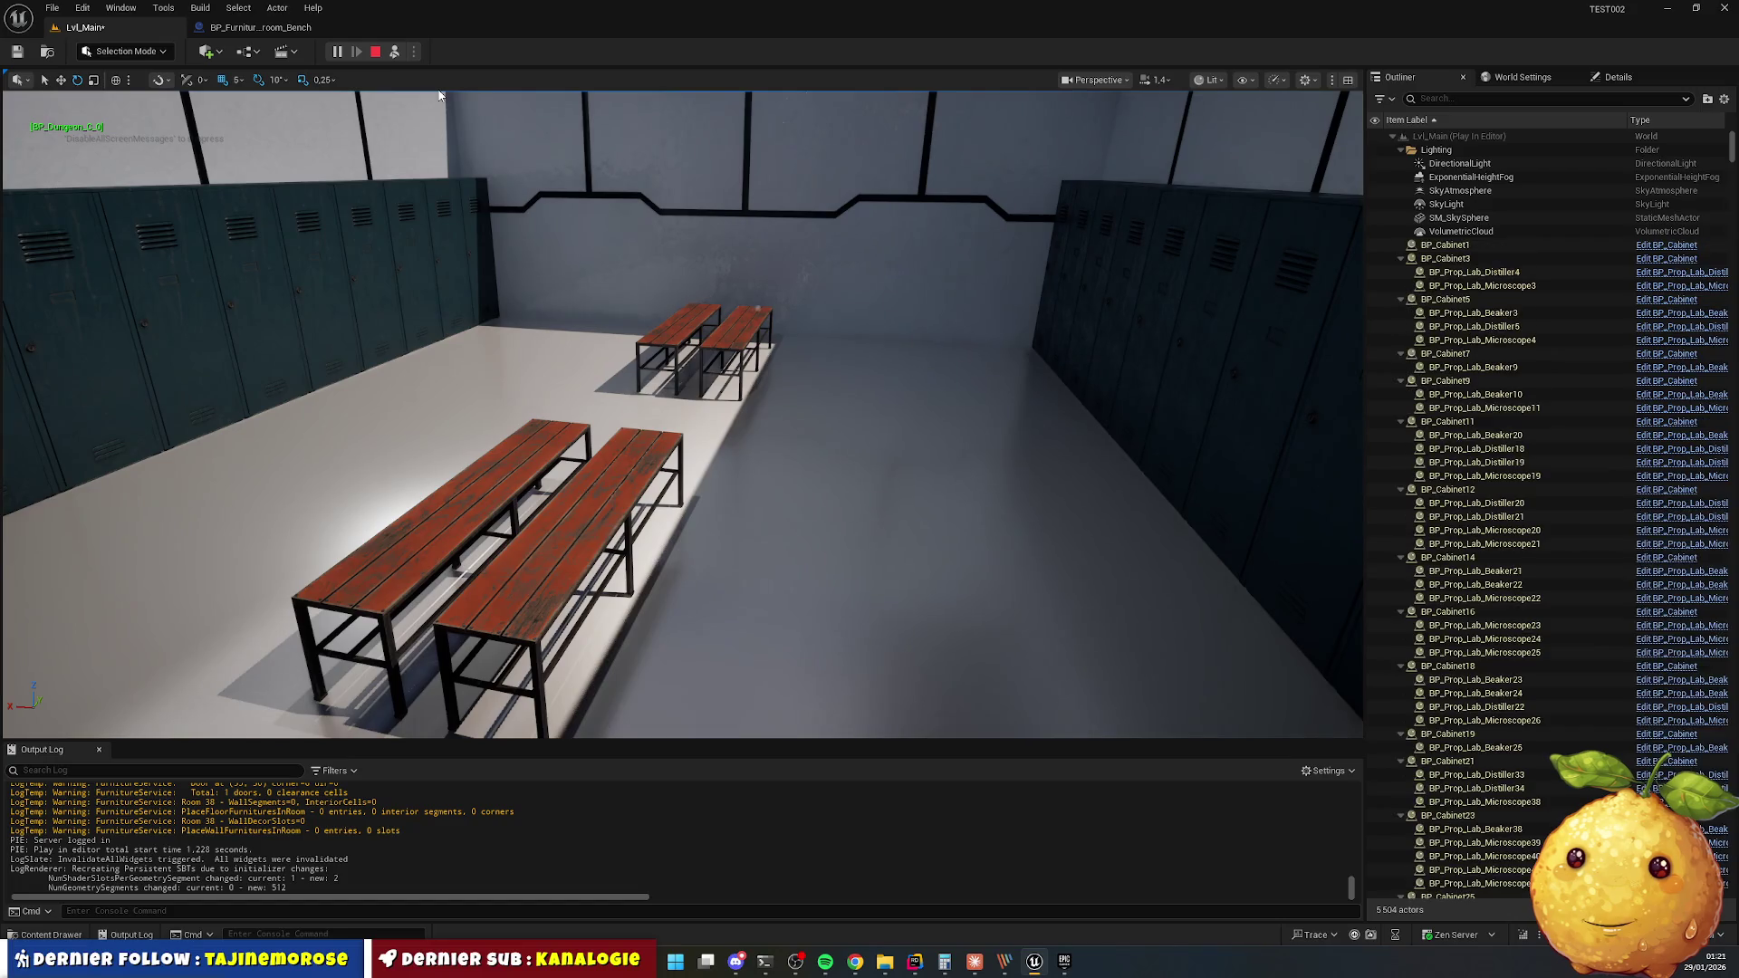
pyautogui.press('Escape')
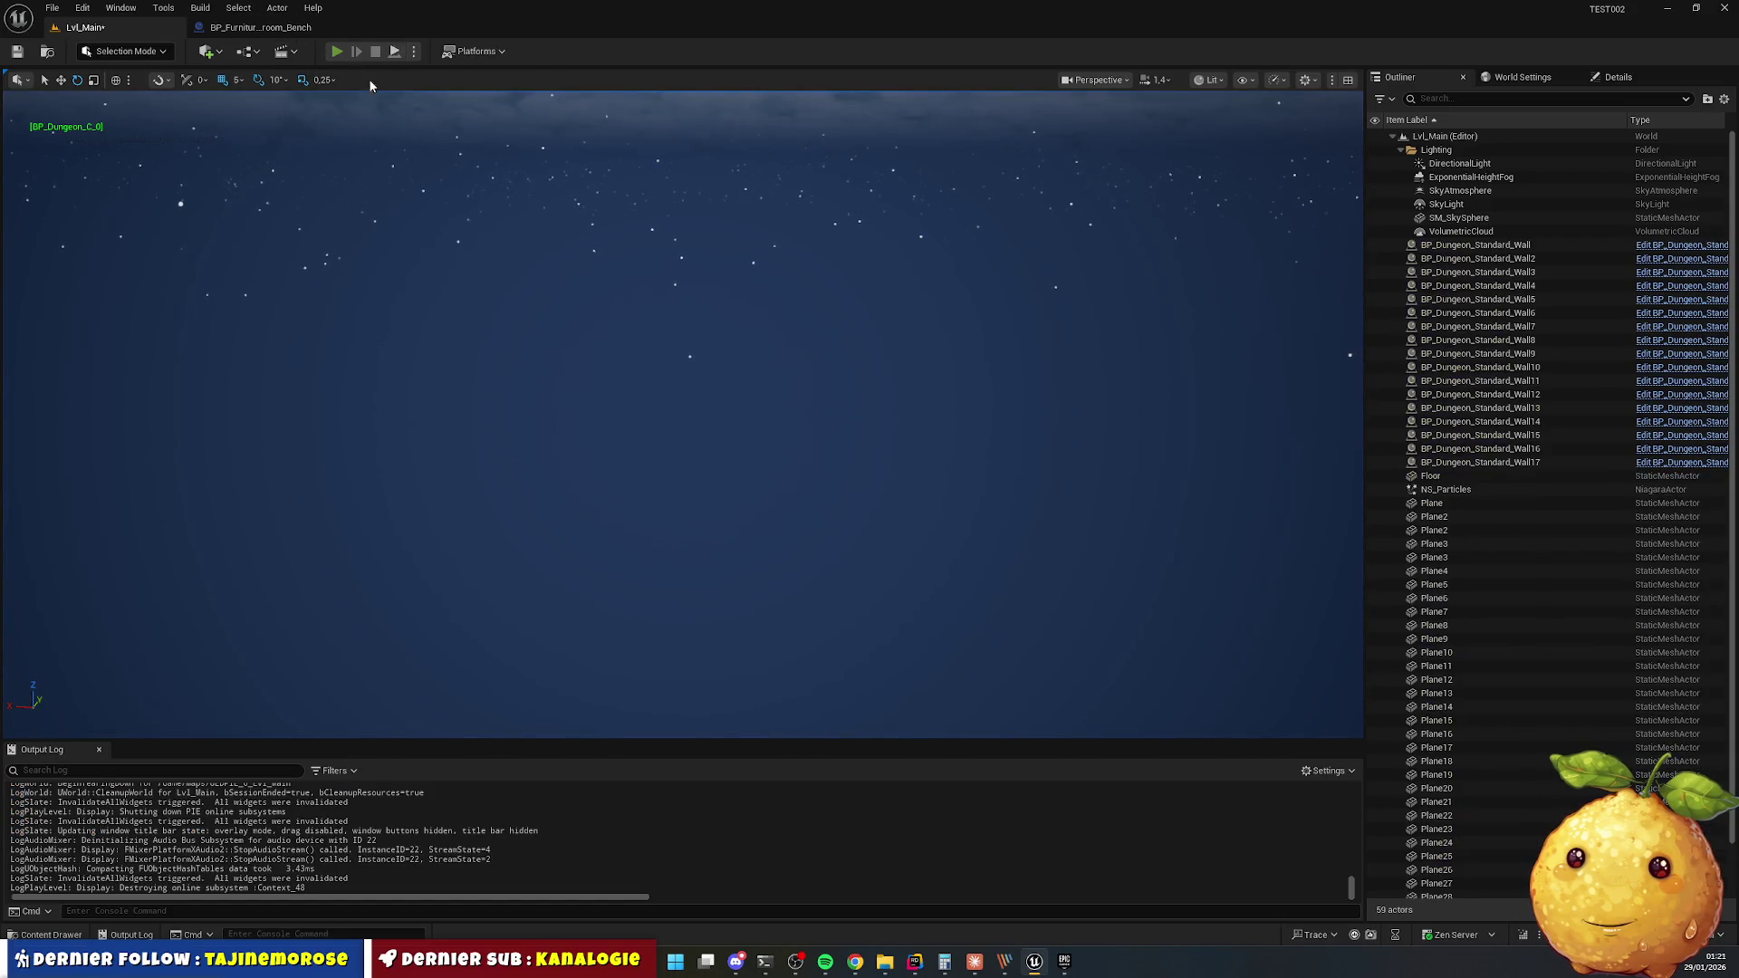
pyautogui.hotkey('alt', 'p')
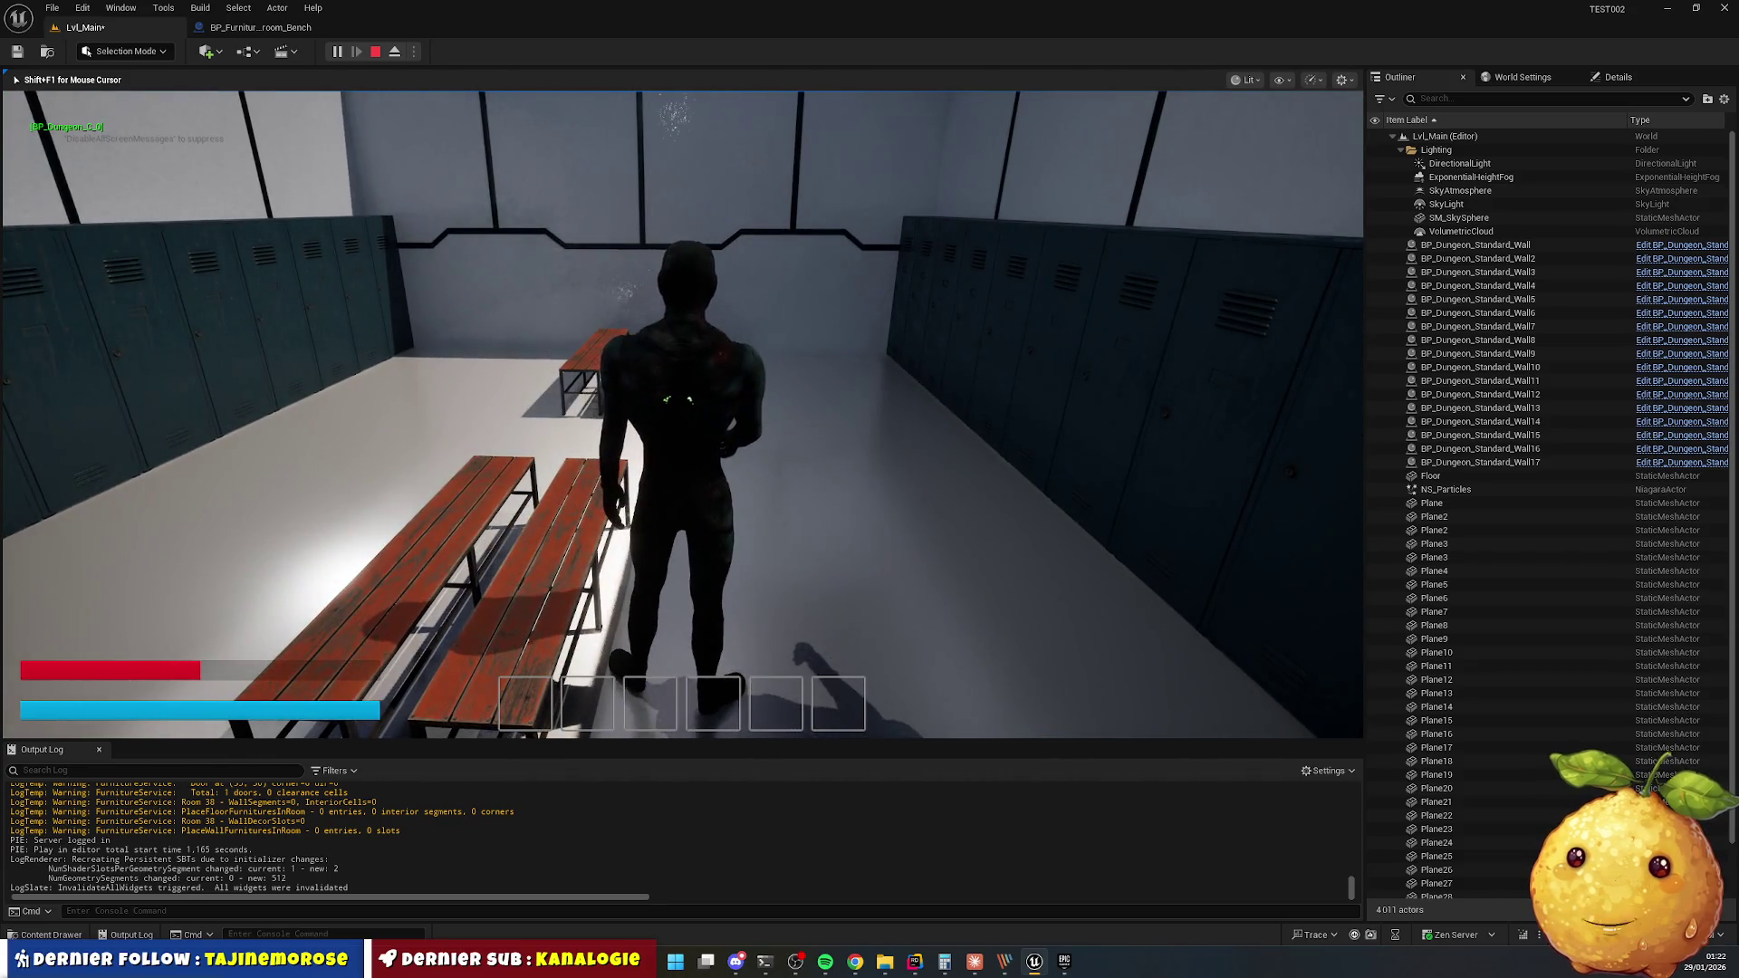
pyautogui.press('w')
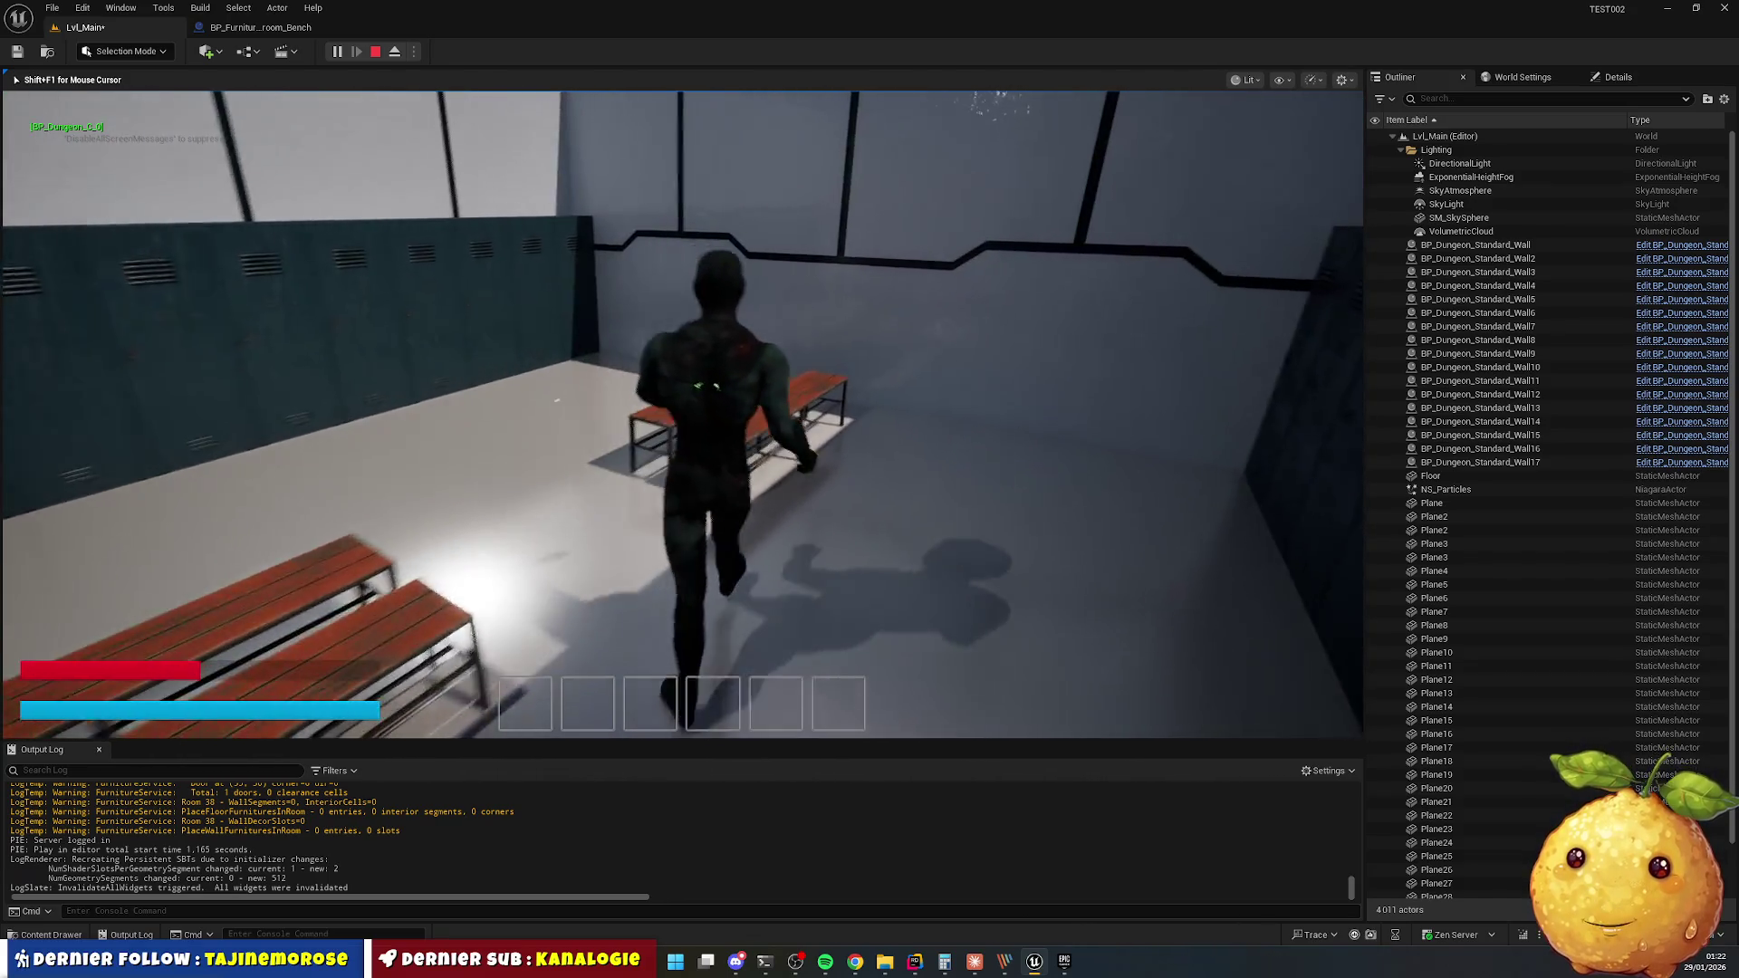
pyautogui.press('Escape')
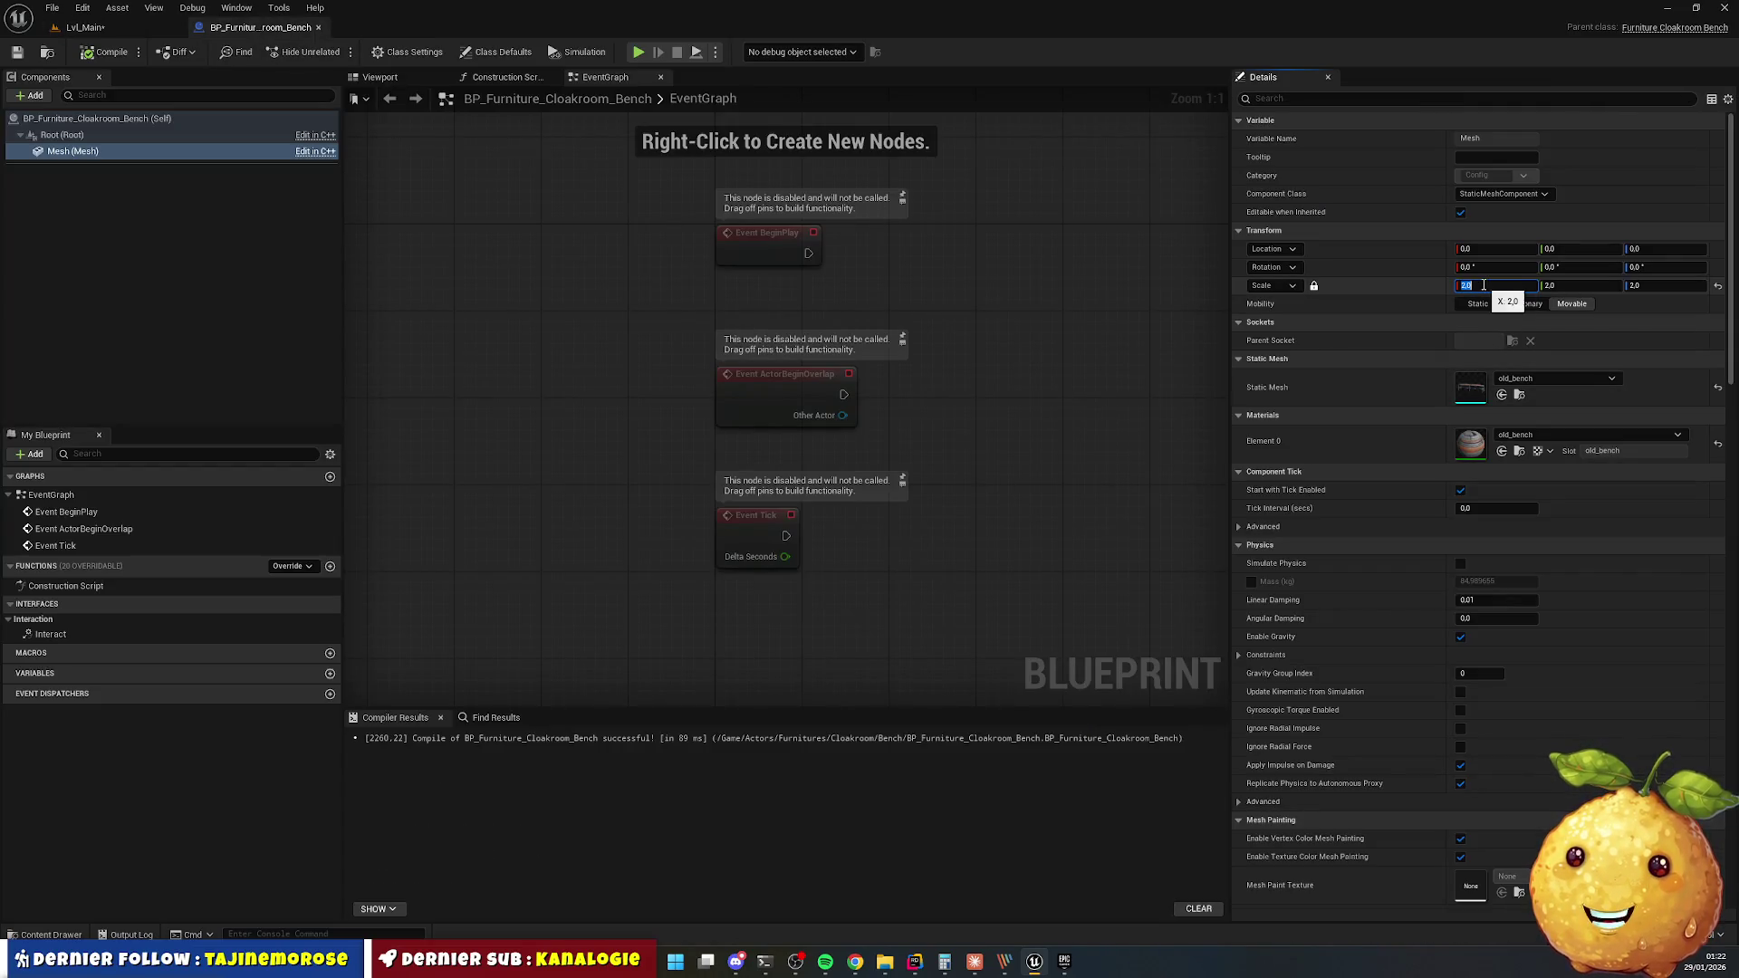
# Set the bench Mesh scale to 2.2 on all axes, save, and return to Lvl_Main.
pyautogui.click(1483, 285)
pyautogui.write('2.')
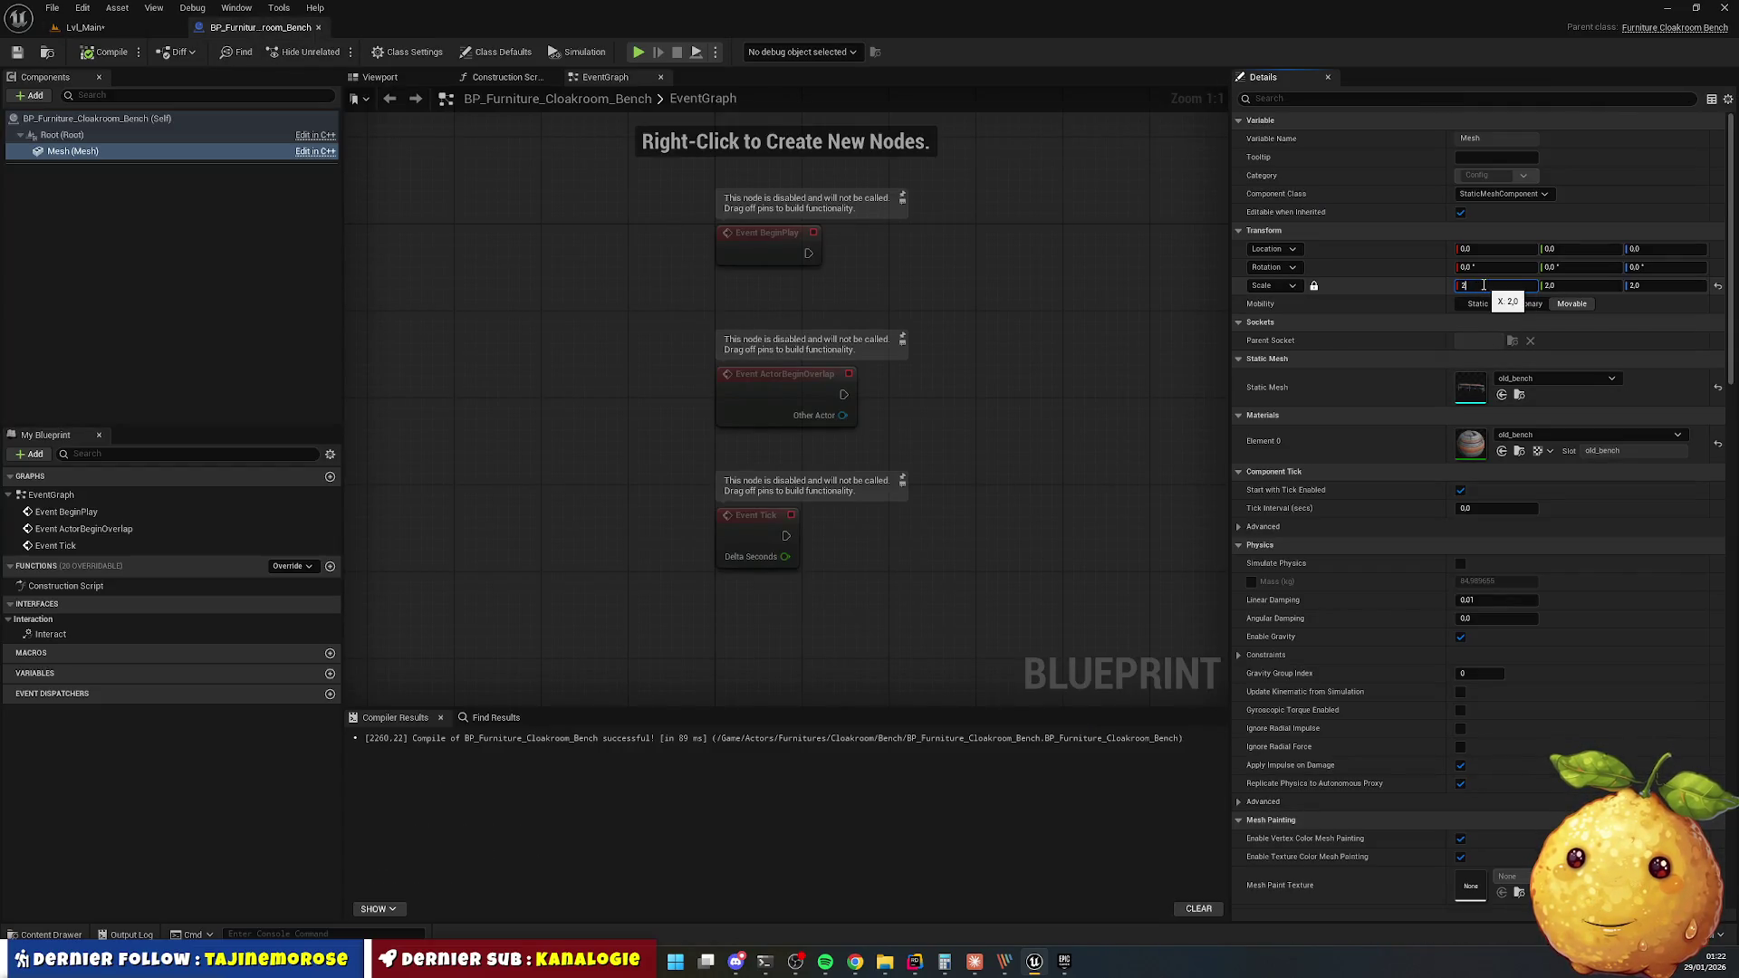
pyautogui.write('2')
pyautogui.press('Tab')
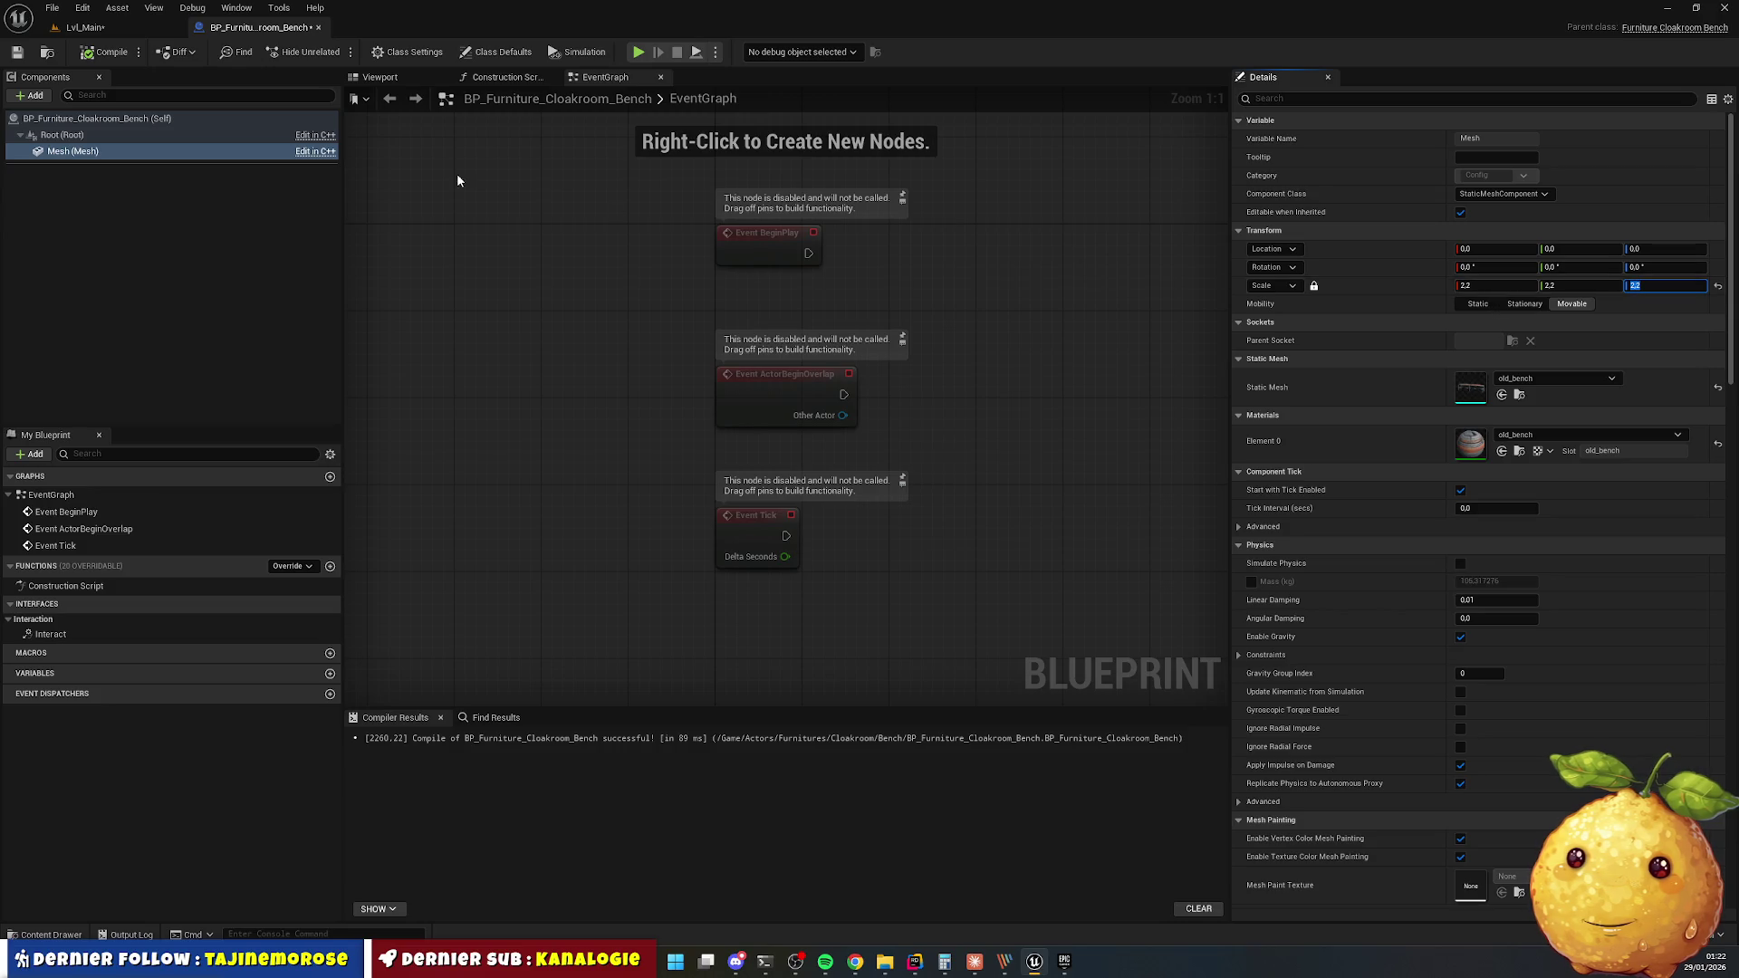
pyautogui.click(18, 51)
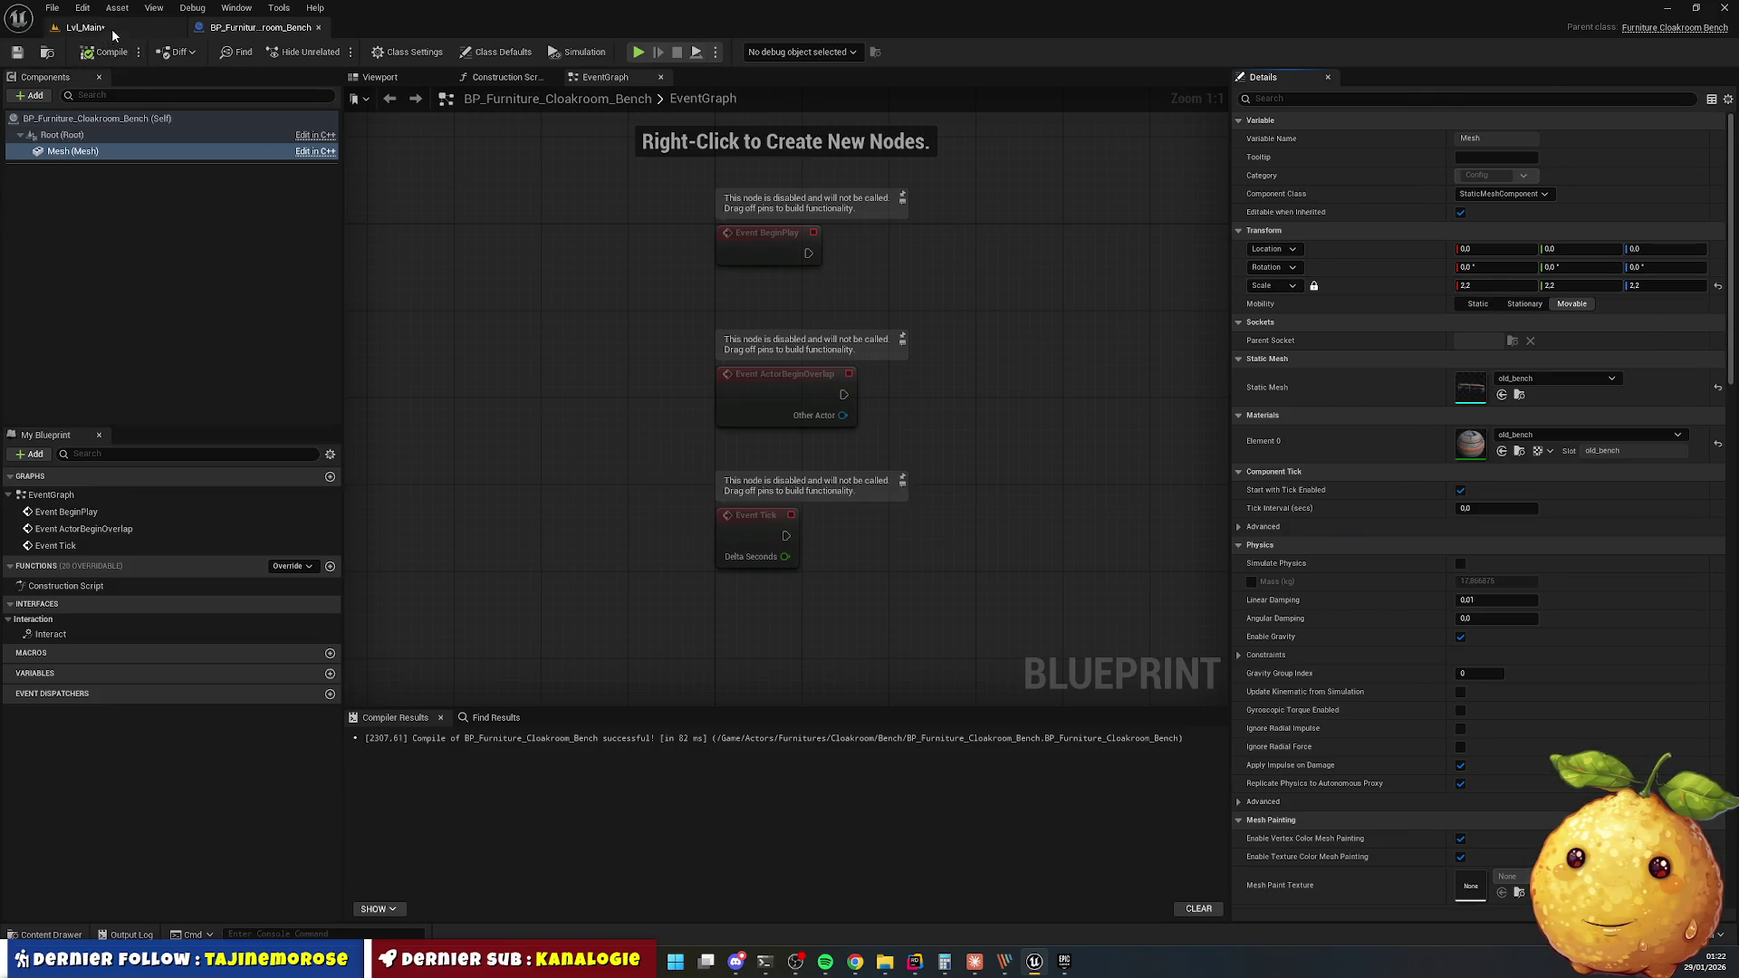
pyautogui.click(111, 27)
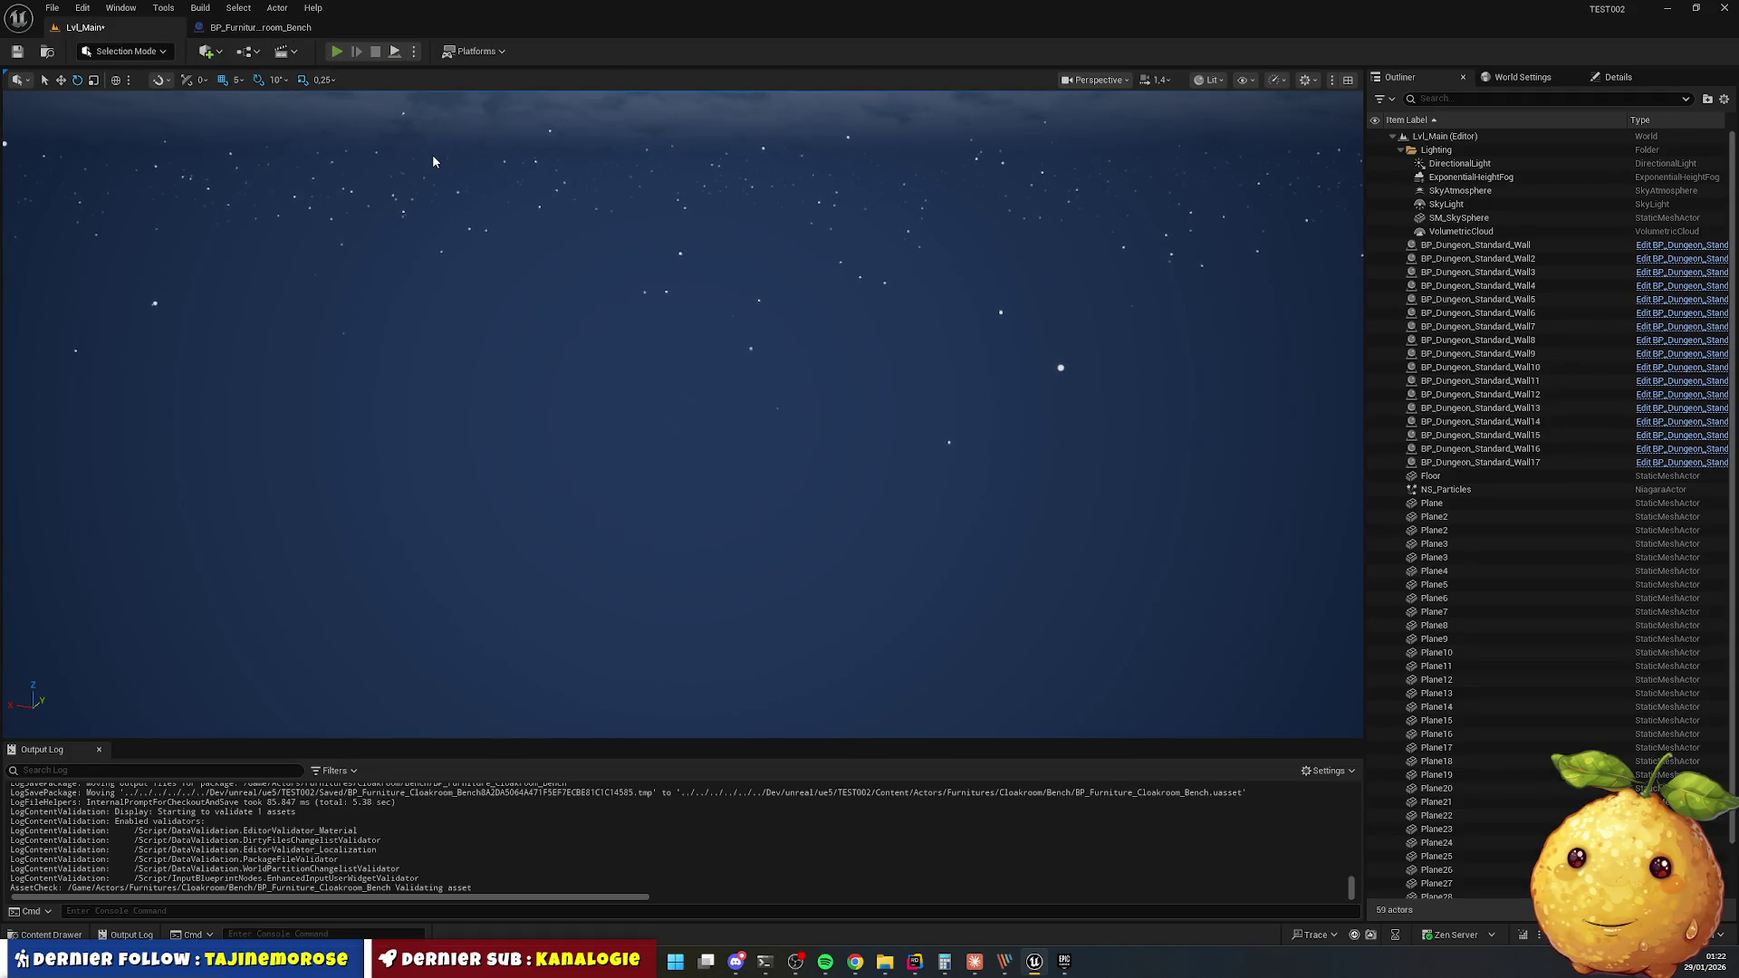
# In a play session, run the character past the enlarged benches and along the lockers.
pyautogui.hotkey('alt', 'p')
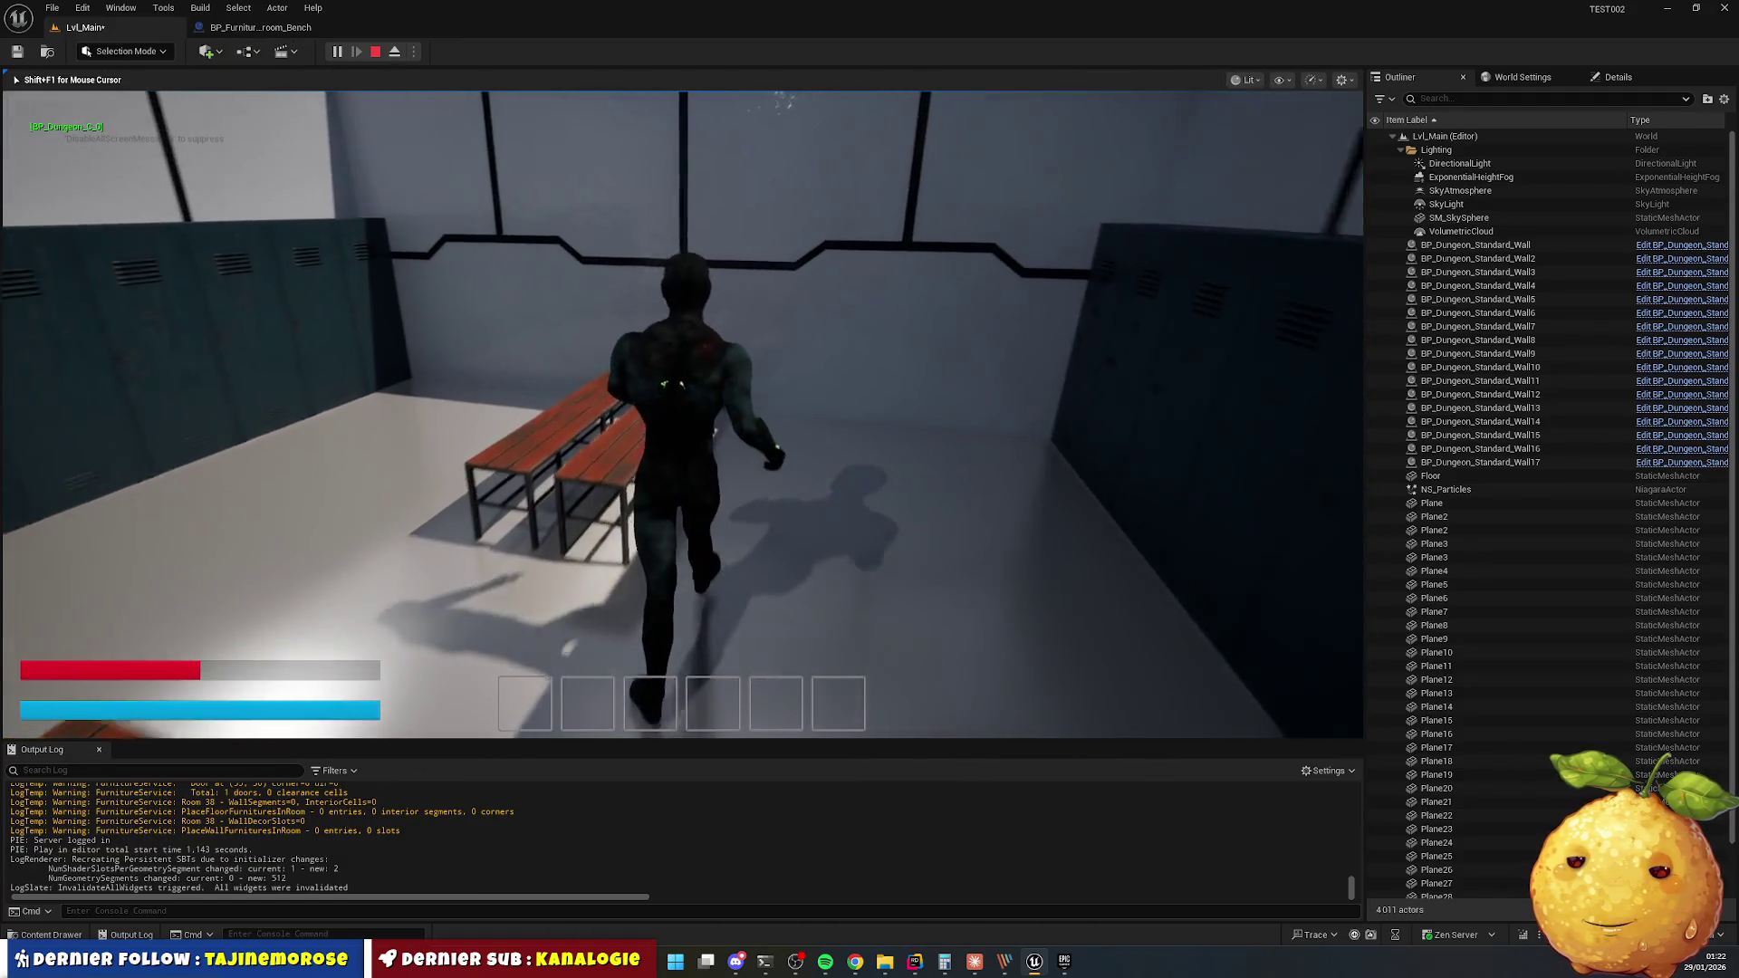
pyautogui.press('w')
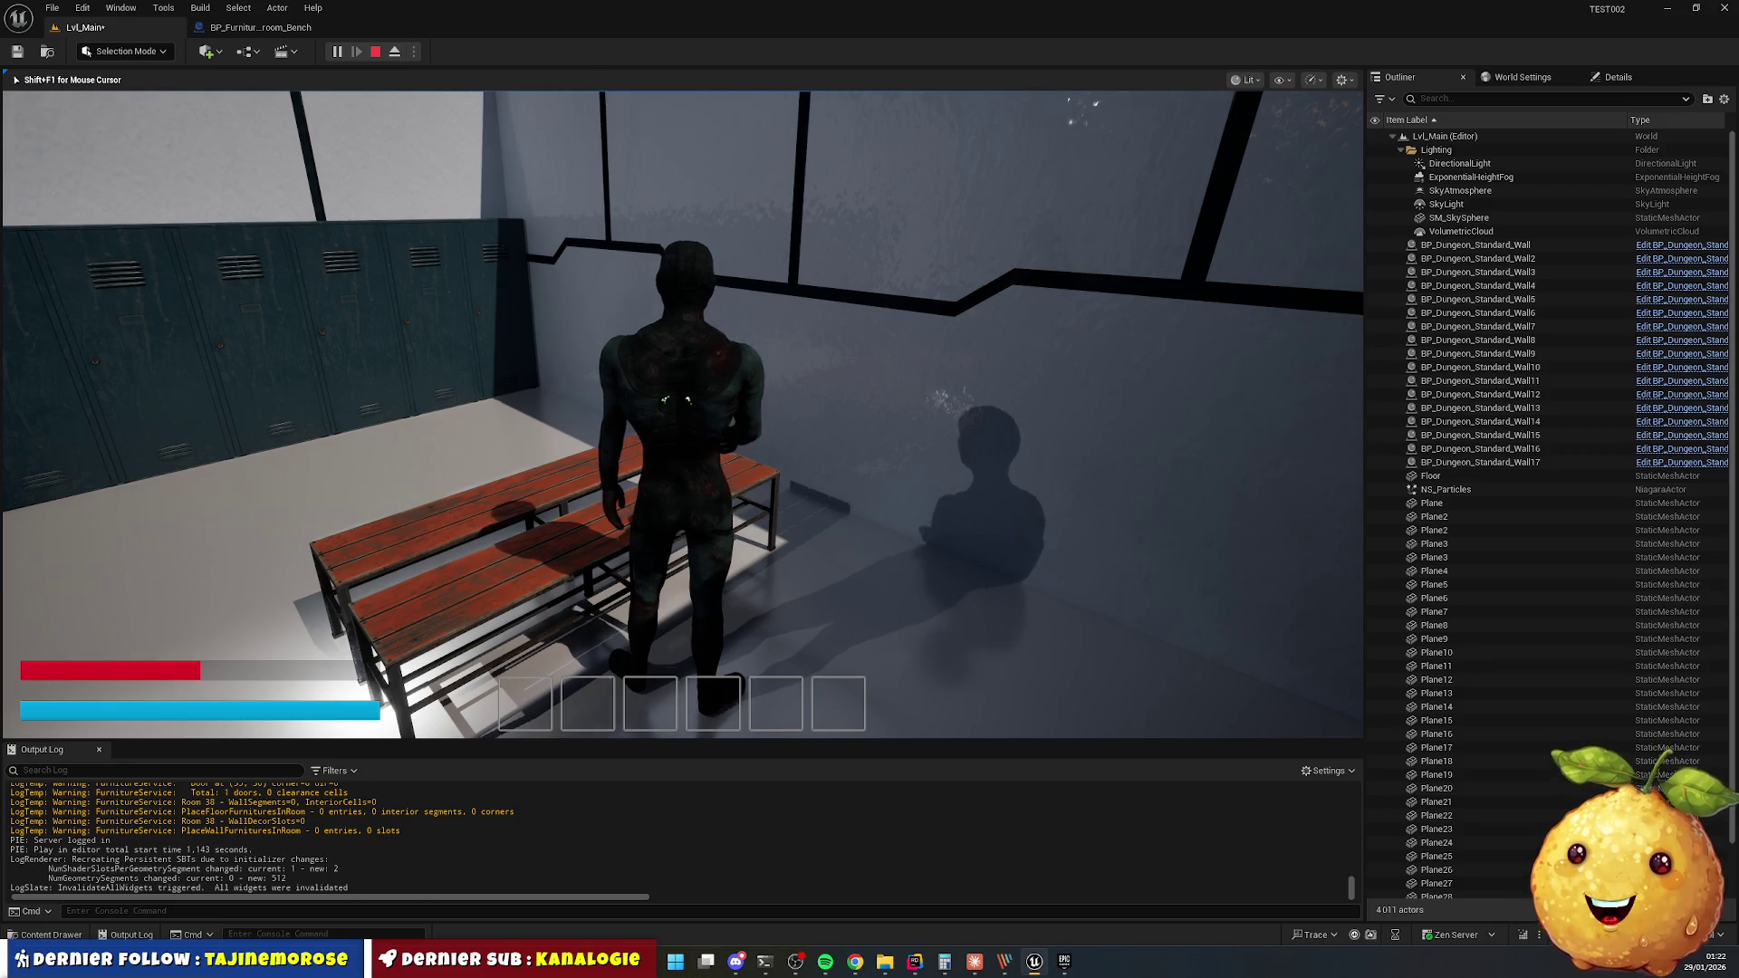
pyautogui.moveTo(683, 414)
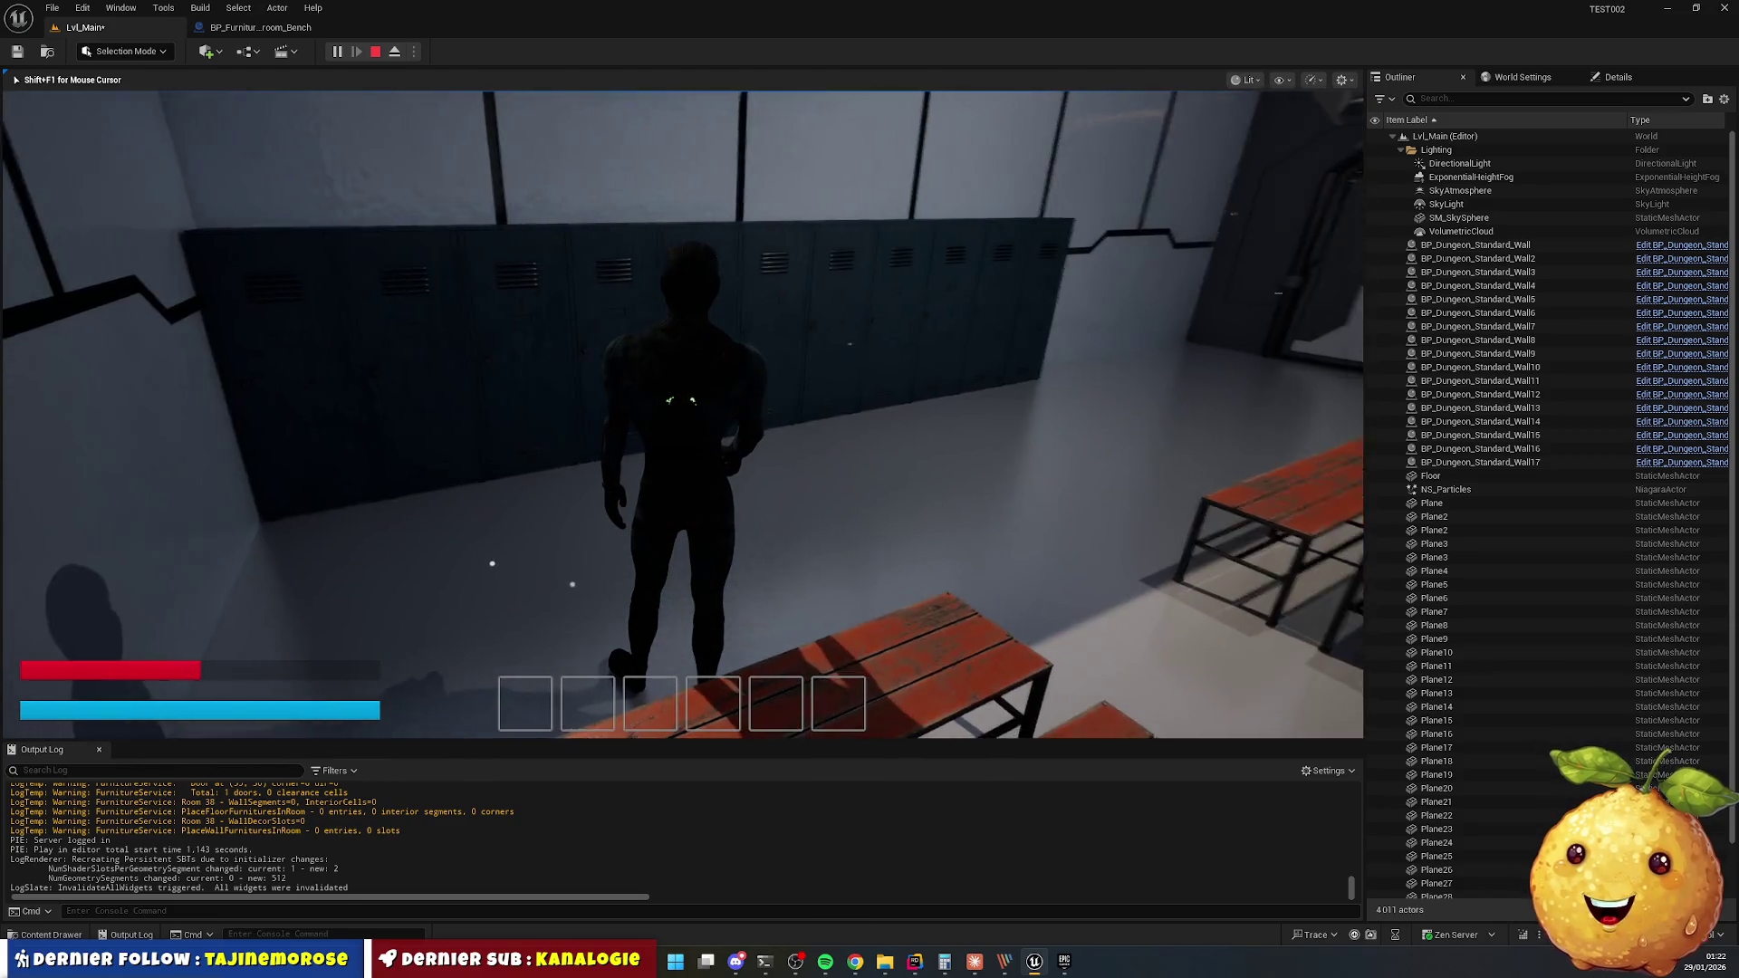
pyautogui.press('w')
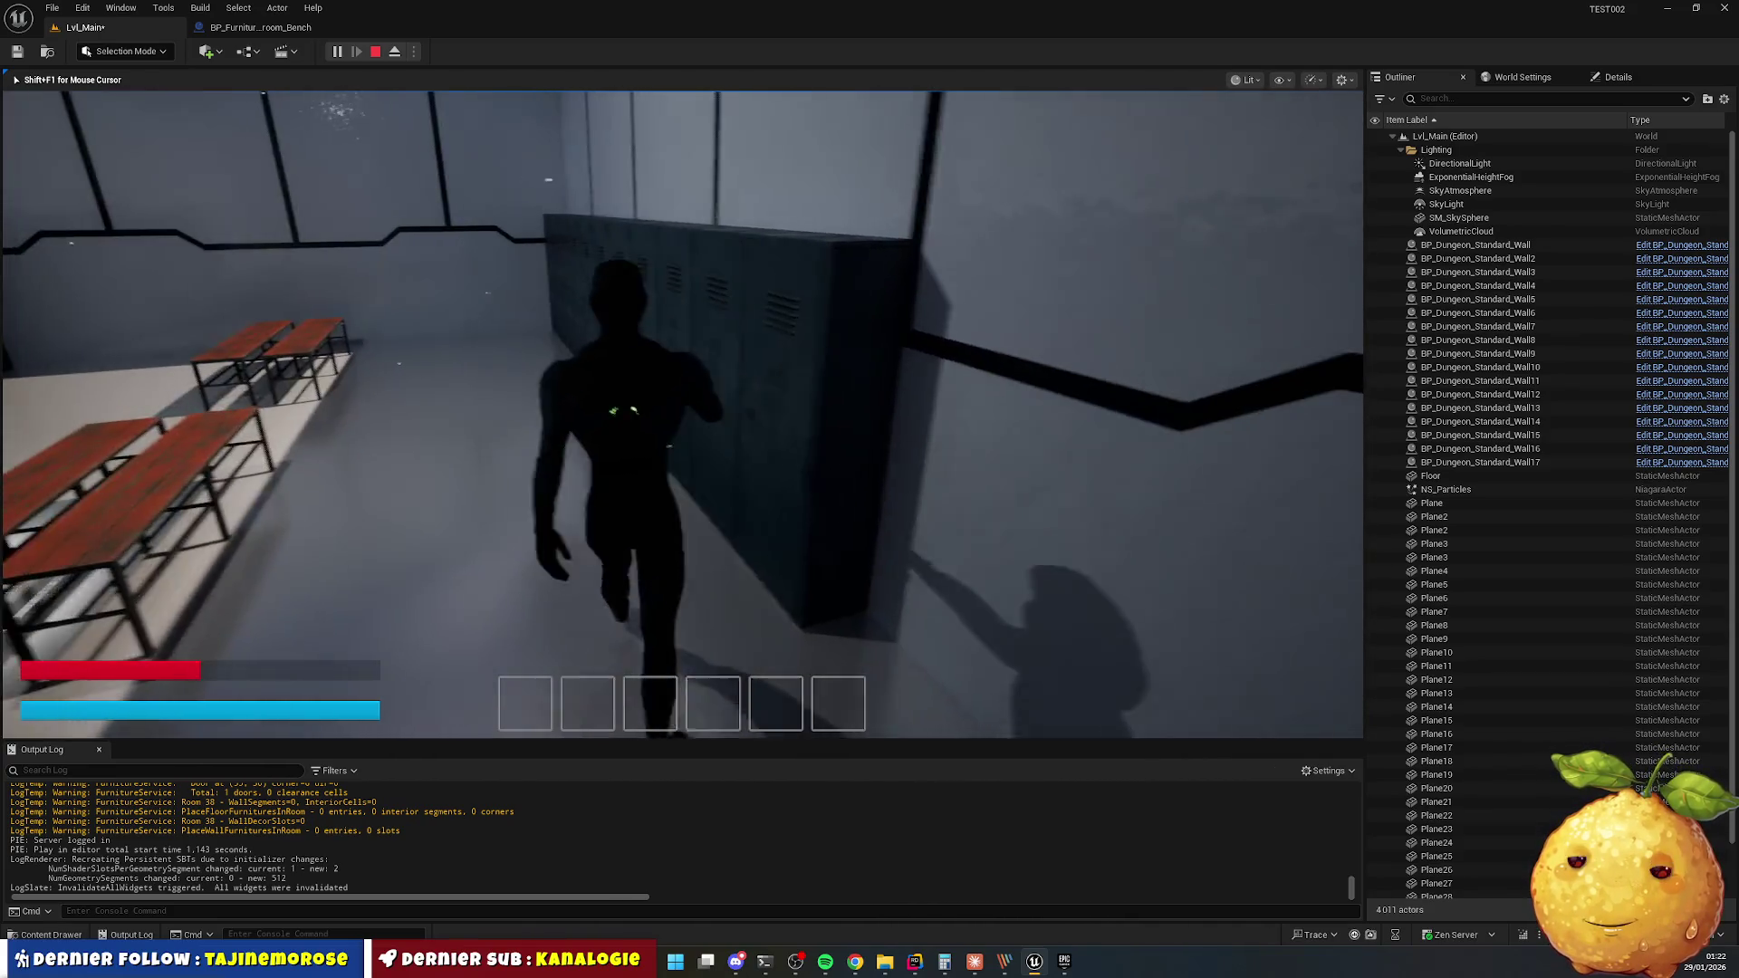
pyautogui.press('super')
pyautogui.press('super')
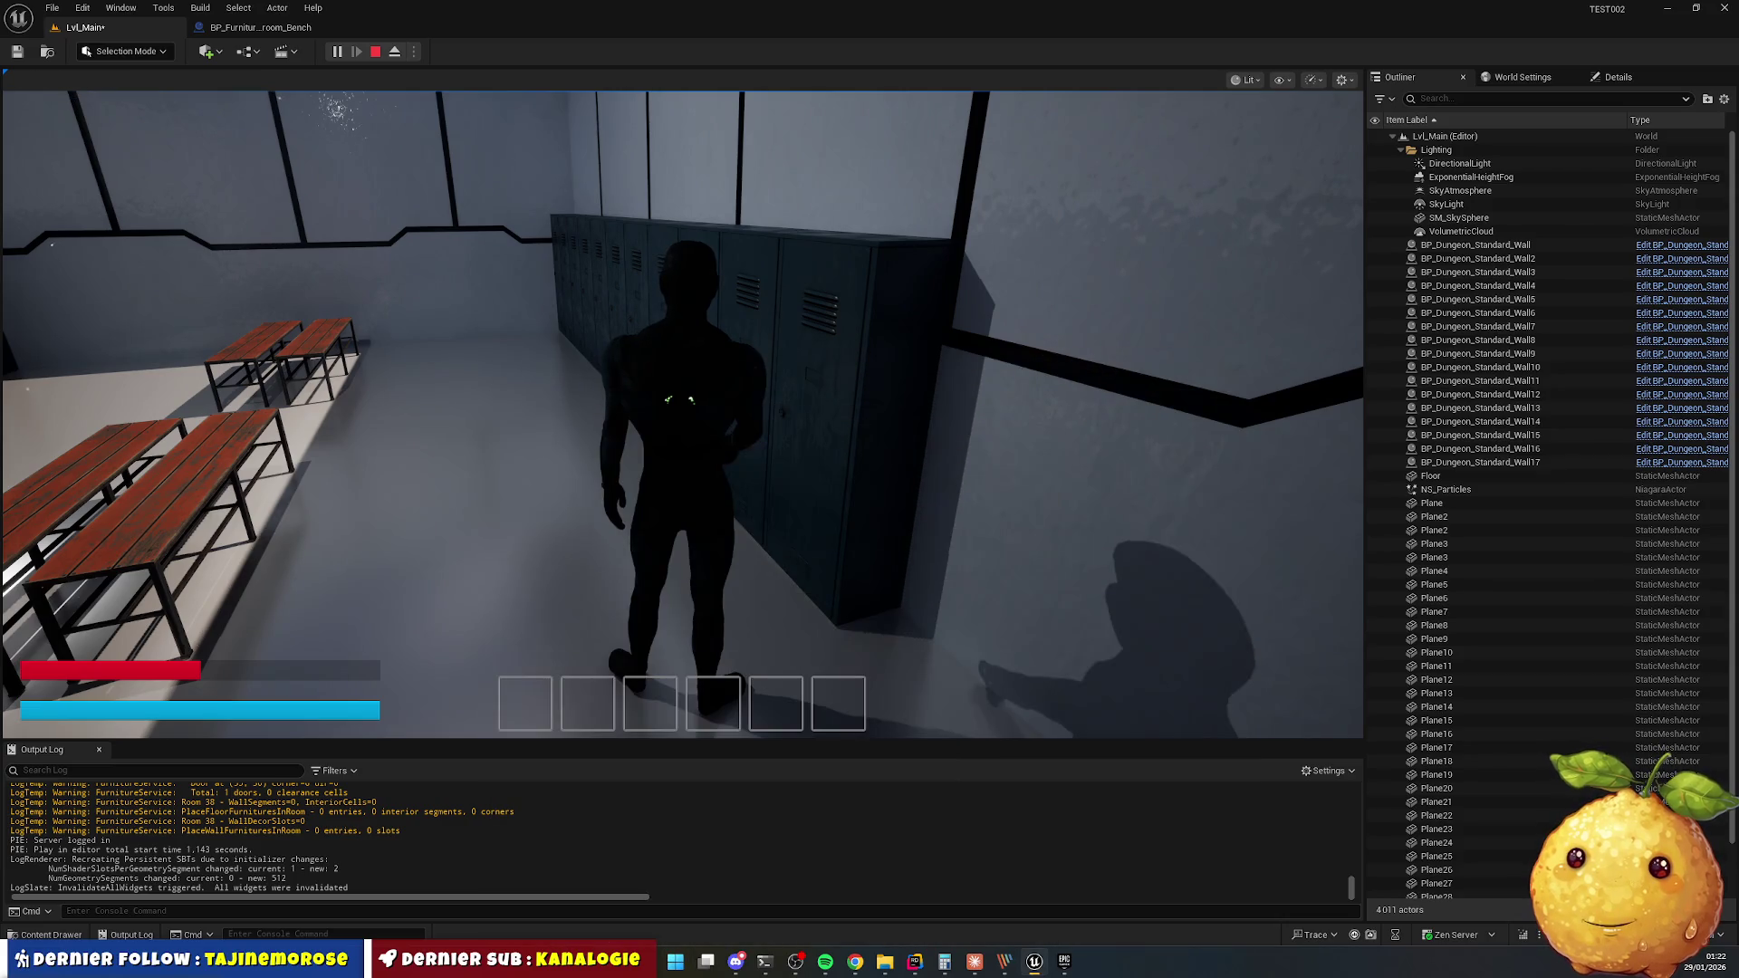
# Stop playing and show the bench blueprint's class defaults.
pyautogui.press('Escape')
pyautogui.click(272, 27)
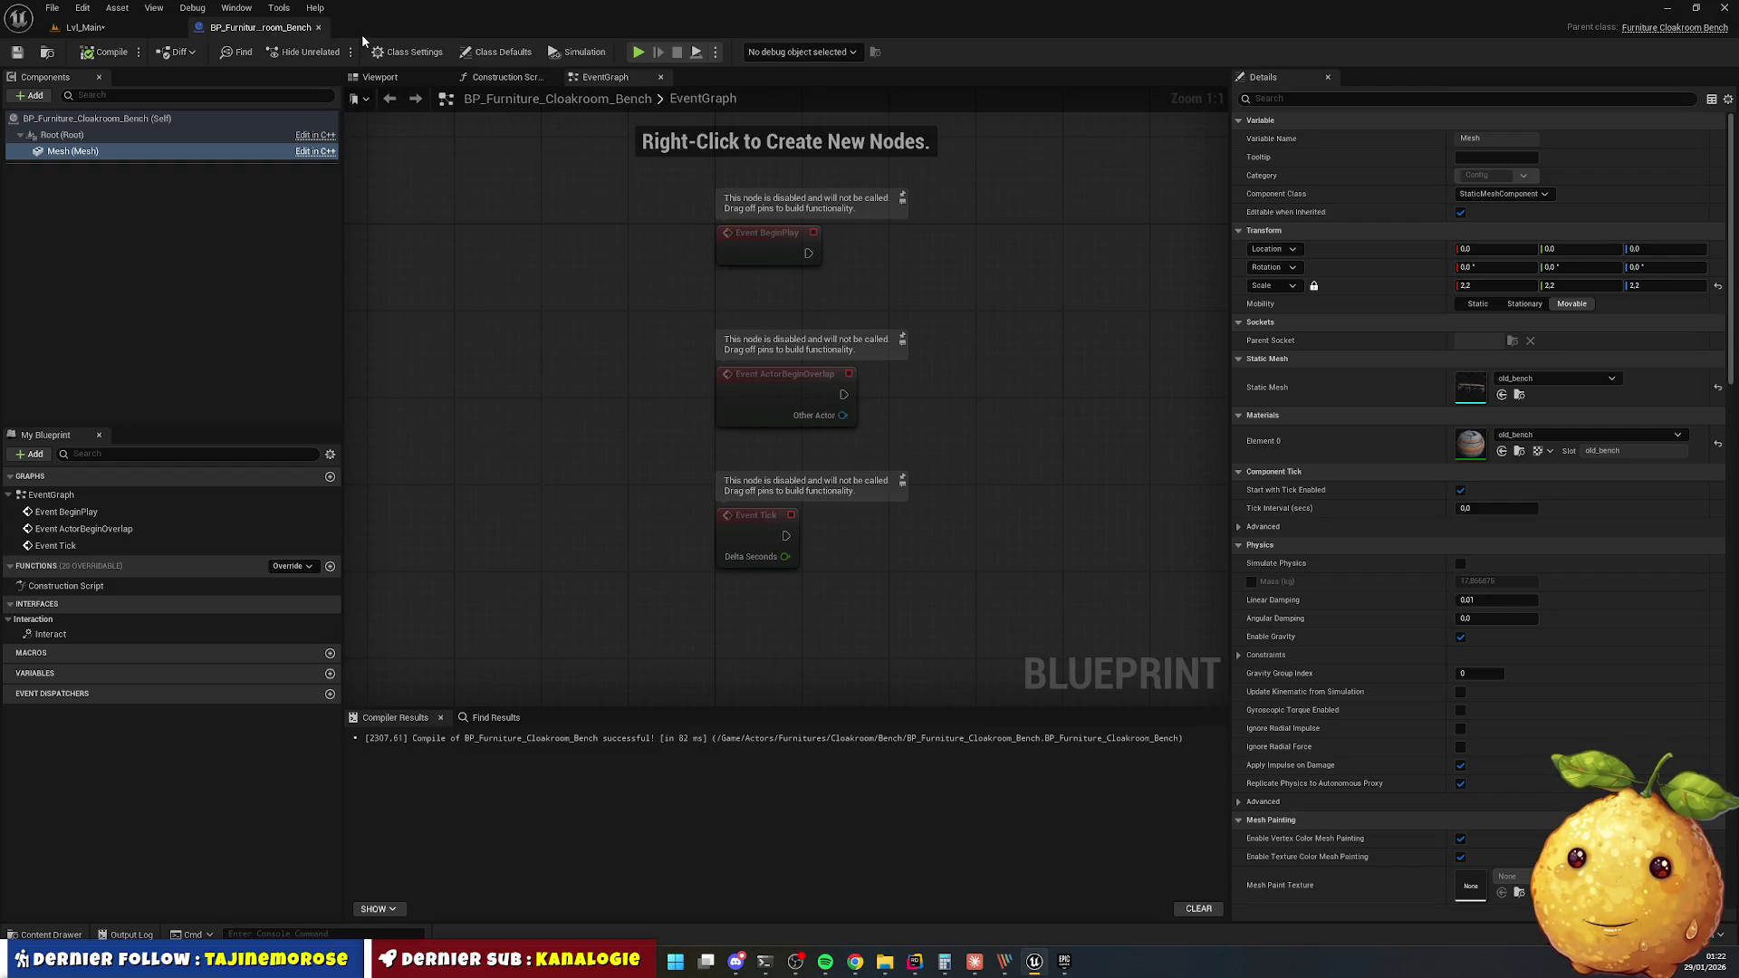
pyautogui.click(97, 118)
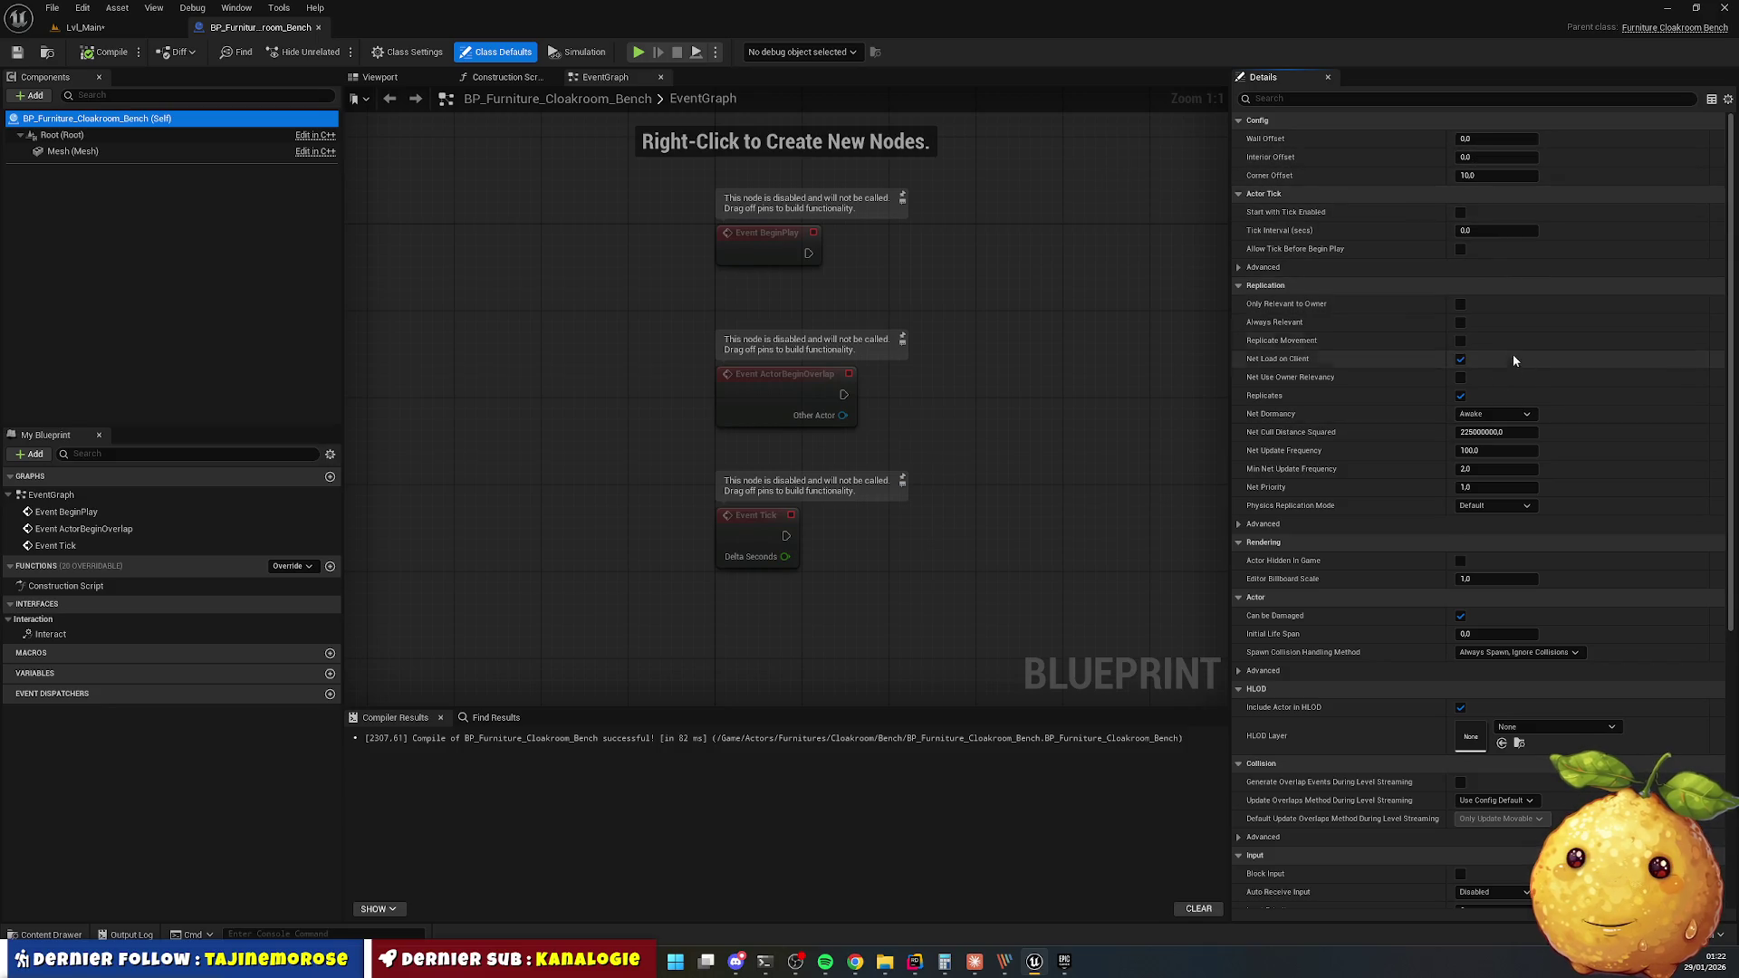
# Set the bench's Wall Offset to -10 and play Lvl_Main to check bench spacing from the walls.
pyautogui.click(1472, 174)
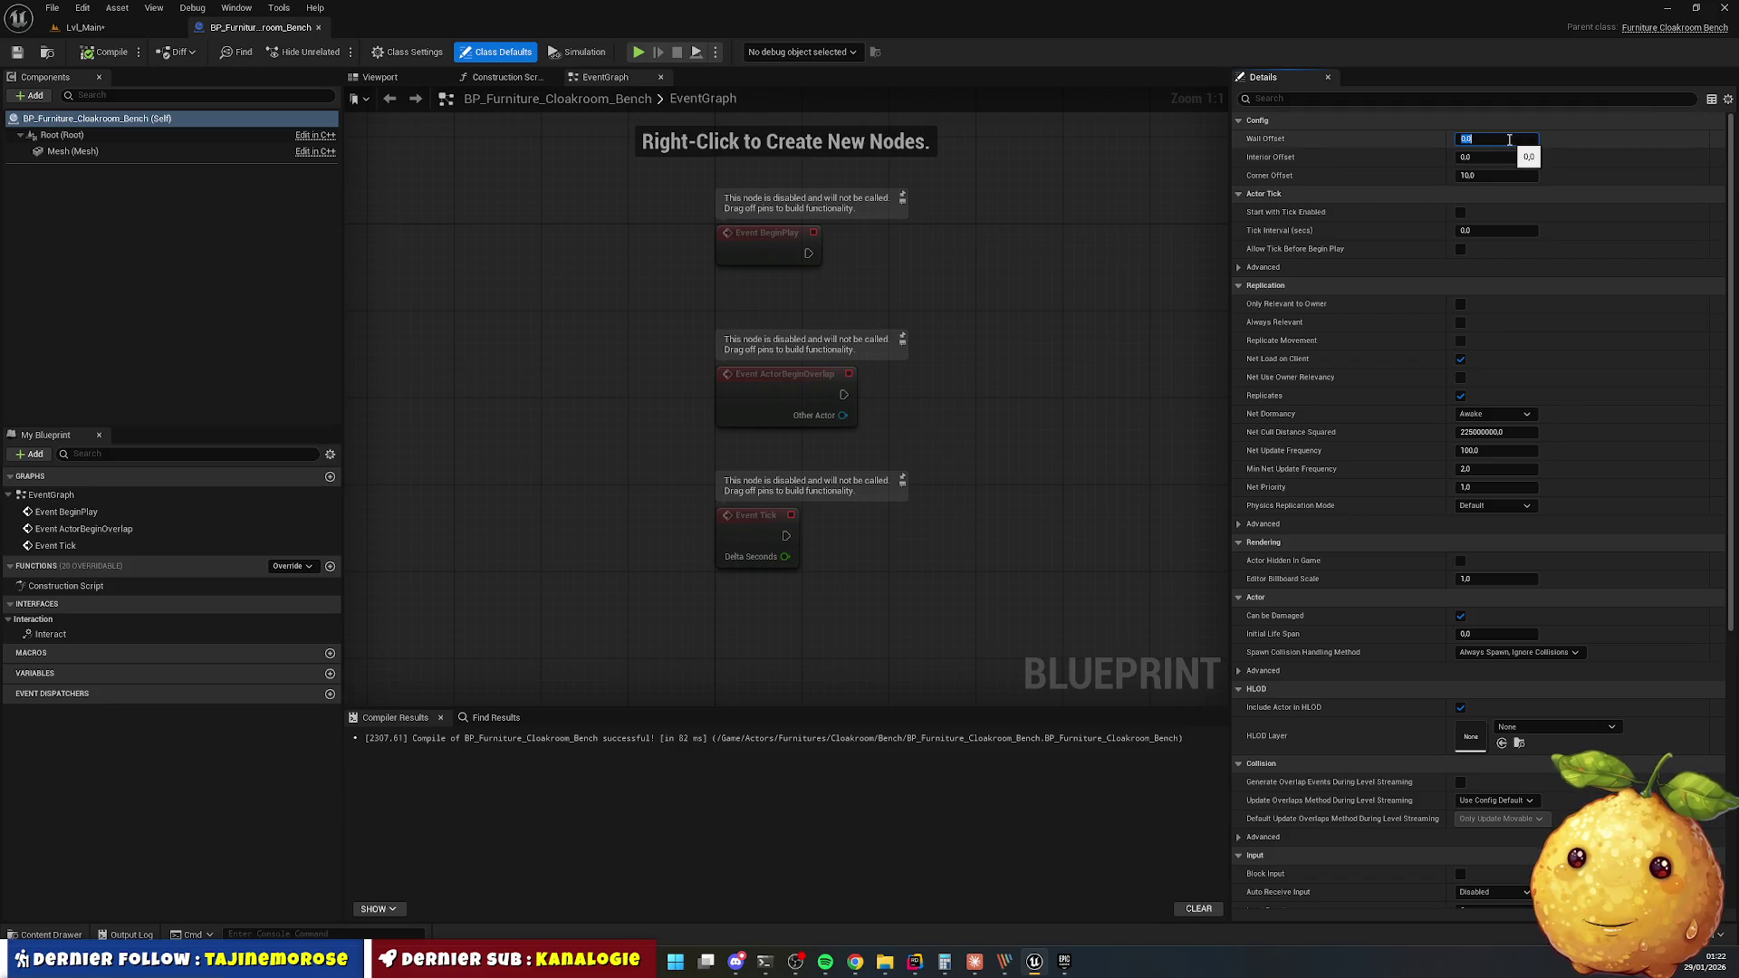
pyautogui.write('-10')
pyautogui.press('Return')
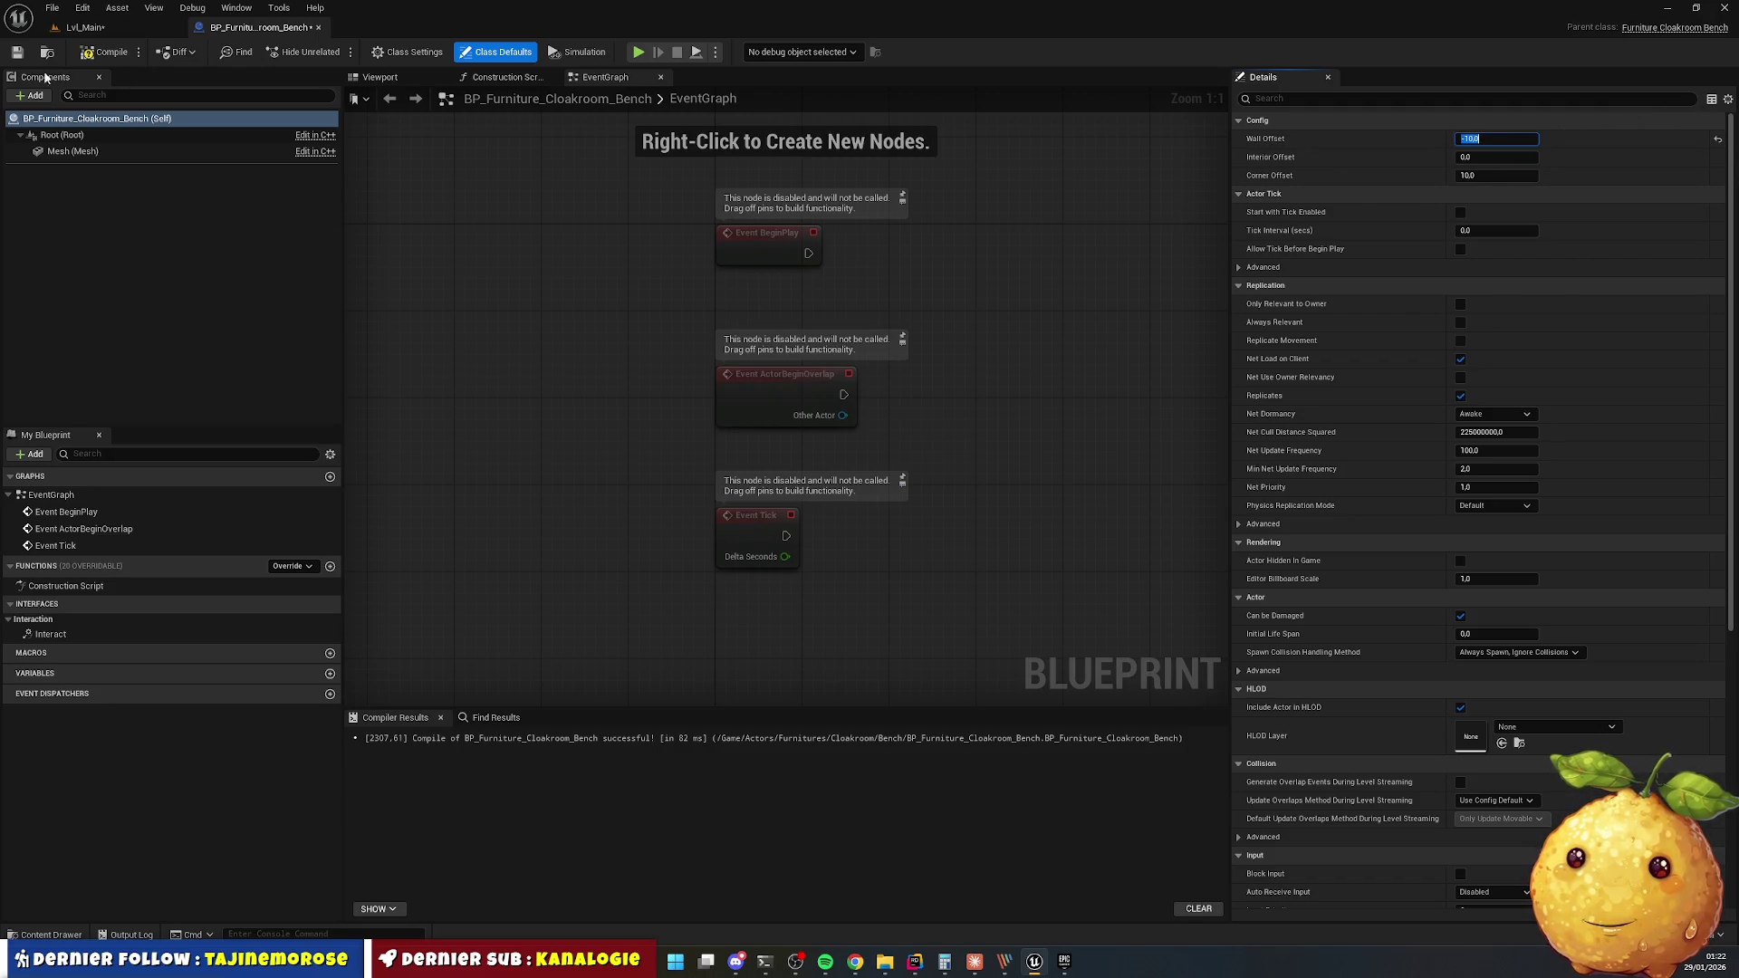
pyautogui.click(84, 27)
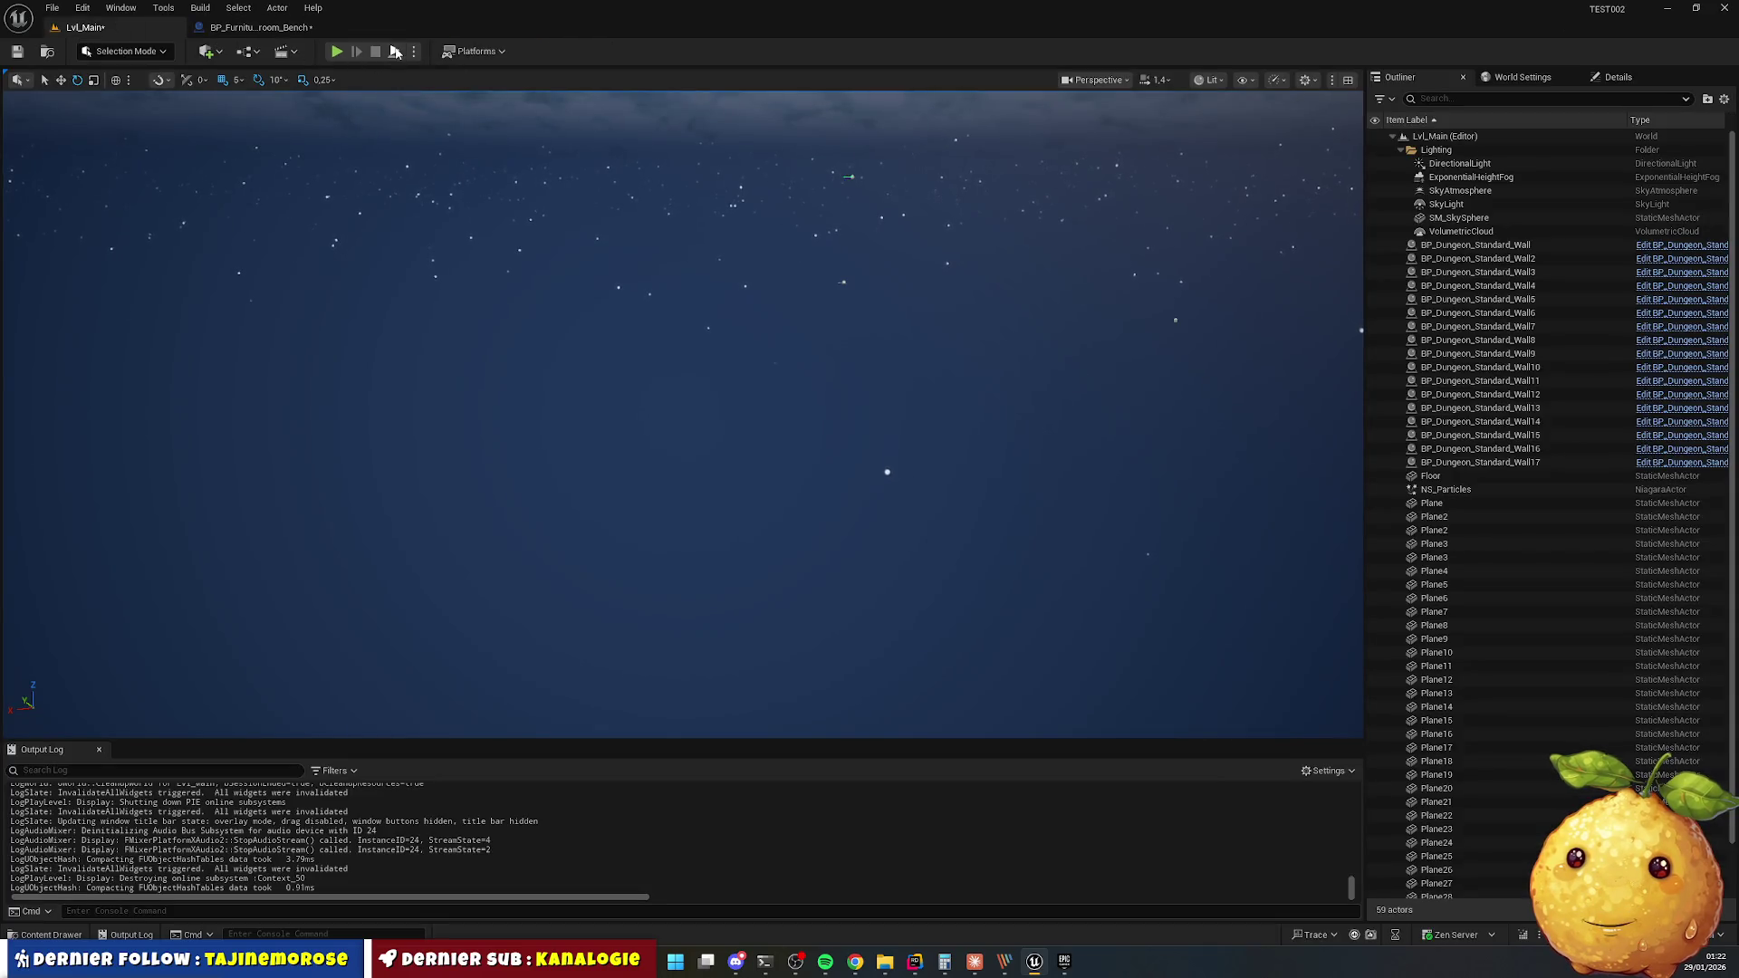
pyautogui.click(398, 55)
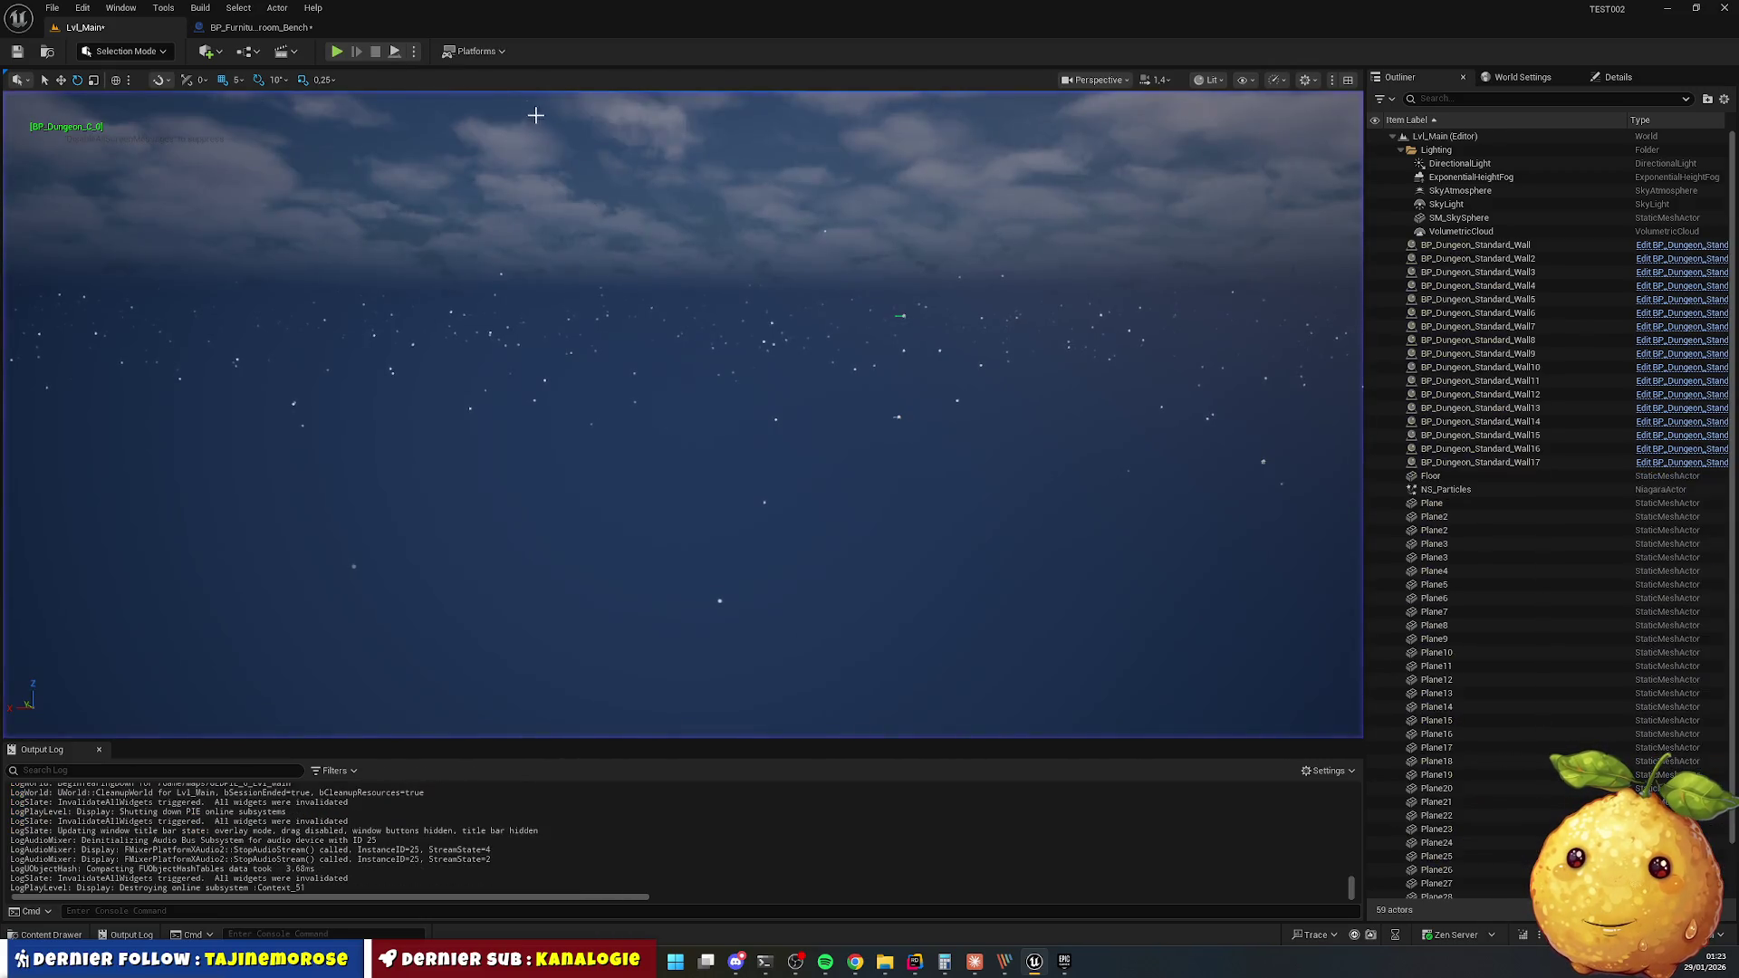
# Change the bench Wall Offset to 20 and play-test again, flying up to the lockers.
pyautogui.click(261, 27)
pyautogui.click(1510, 139)
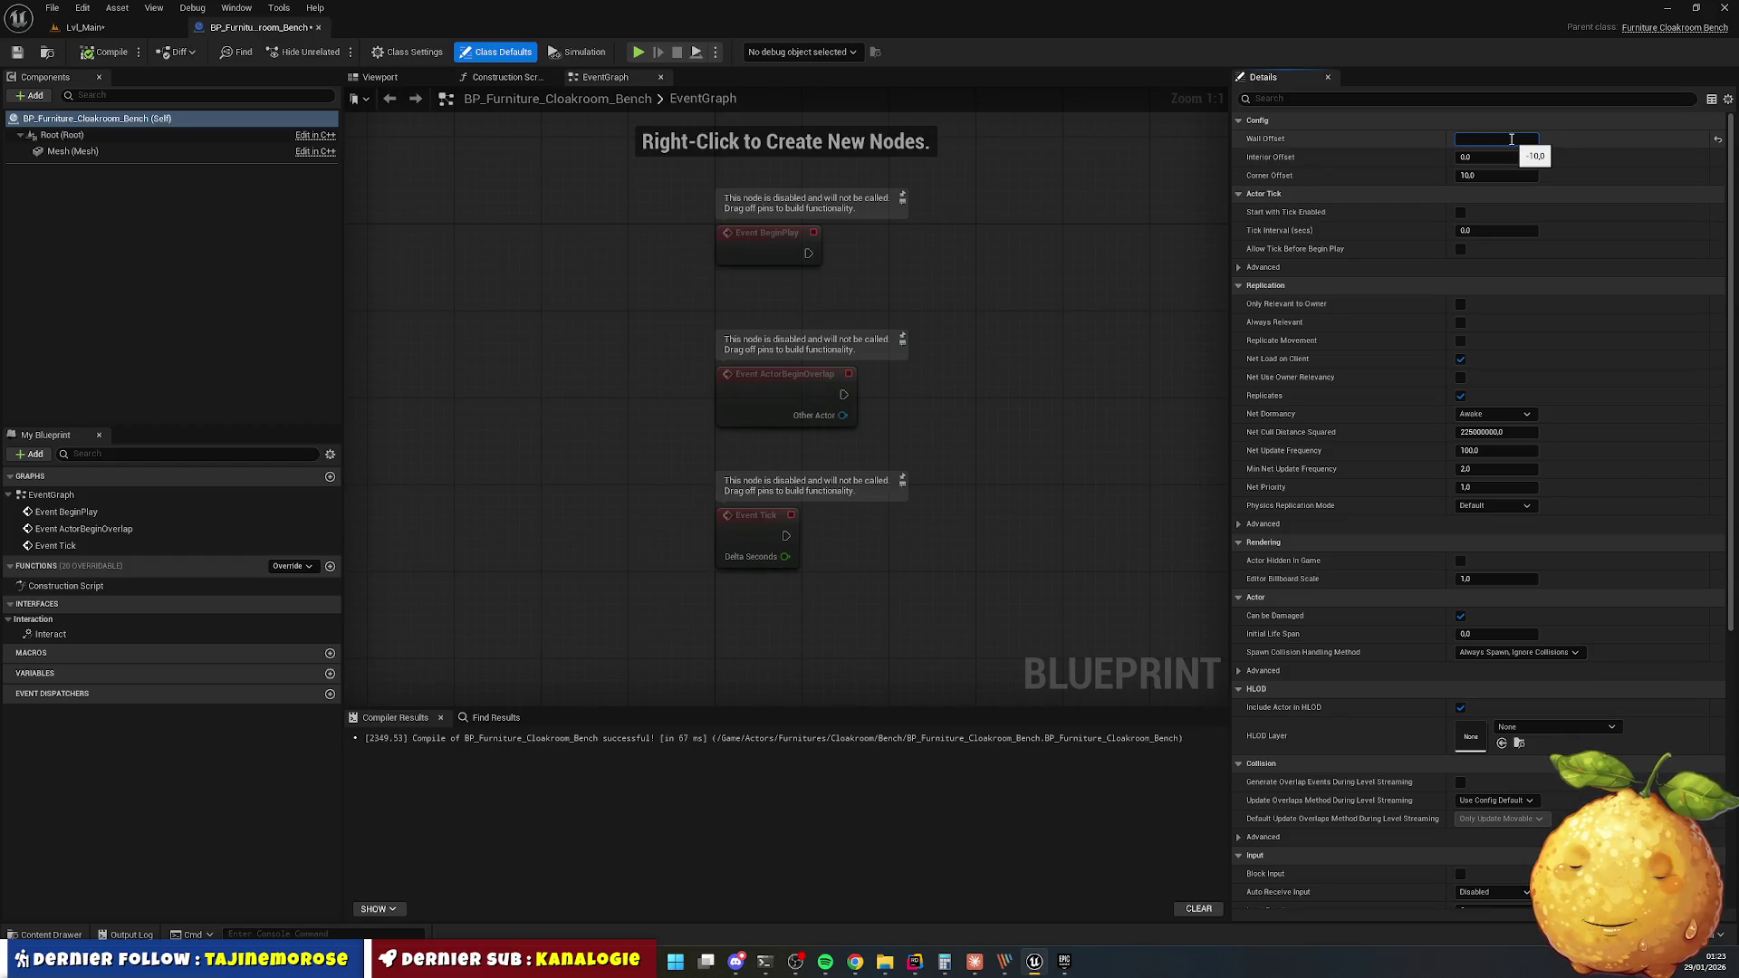
pyautogui.click(84, 28)
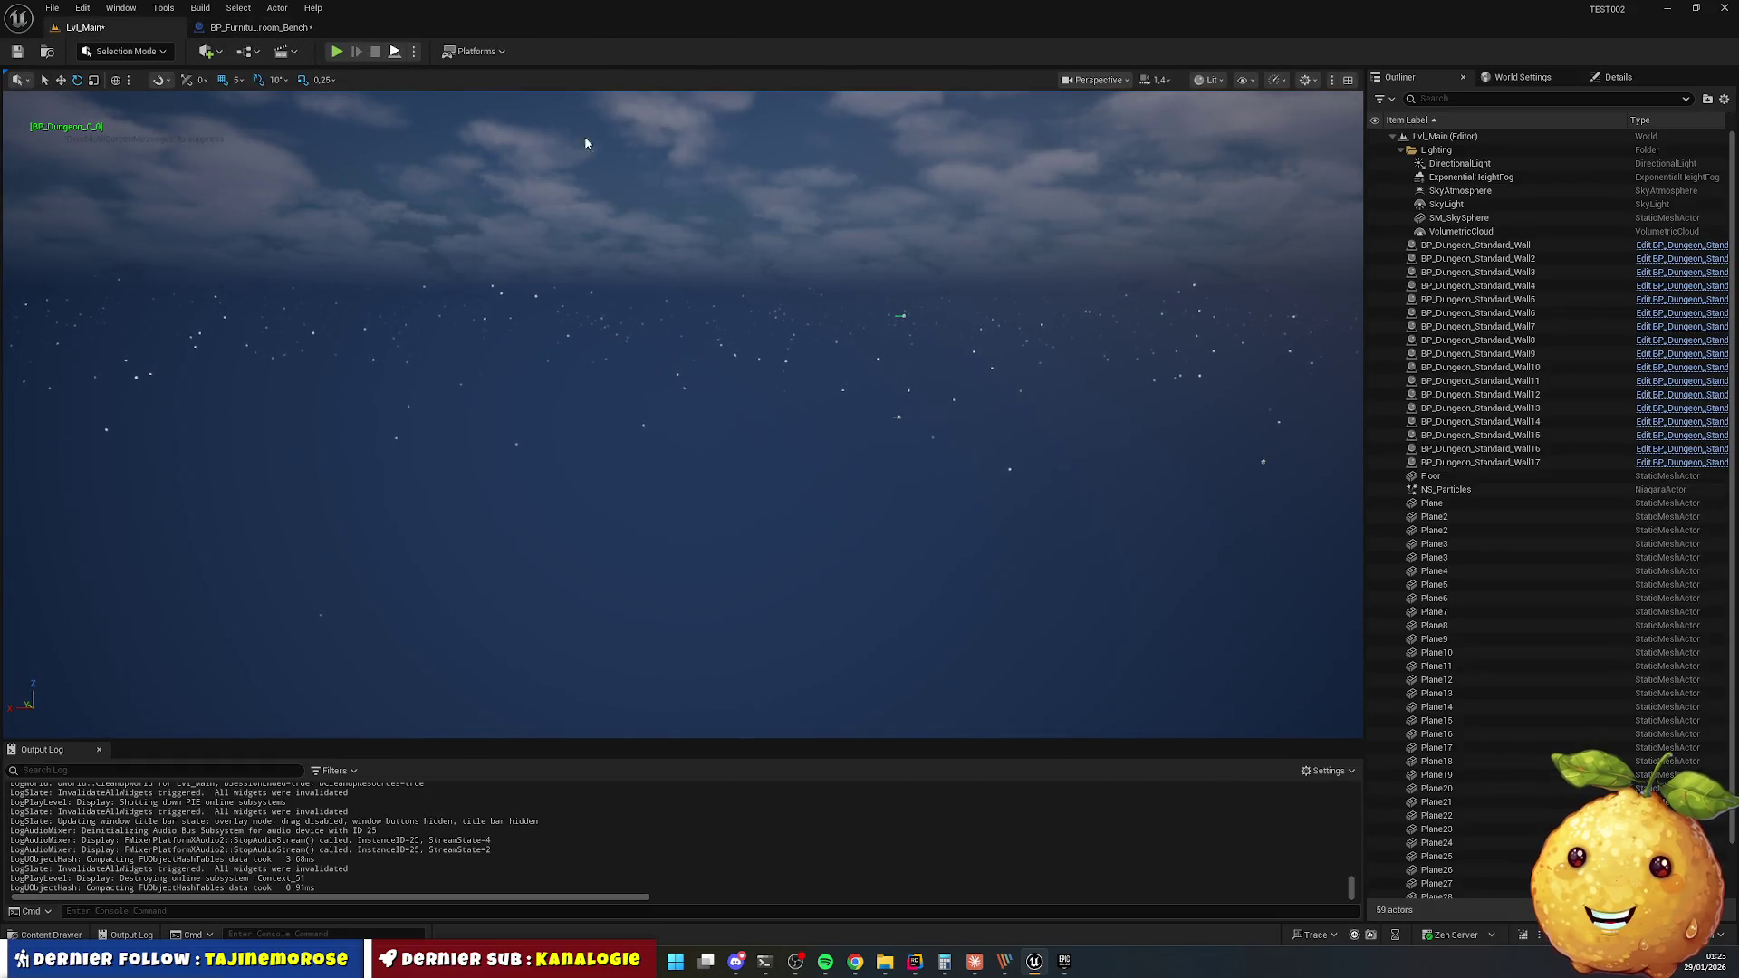
pyautogui.hotkey('alt', 'p')
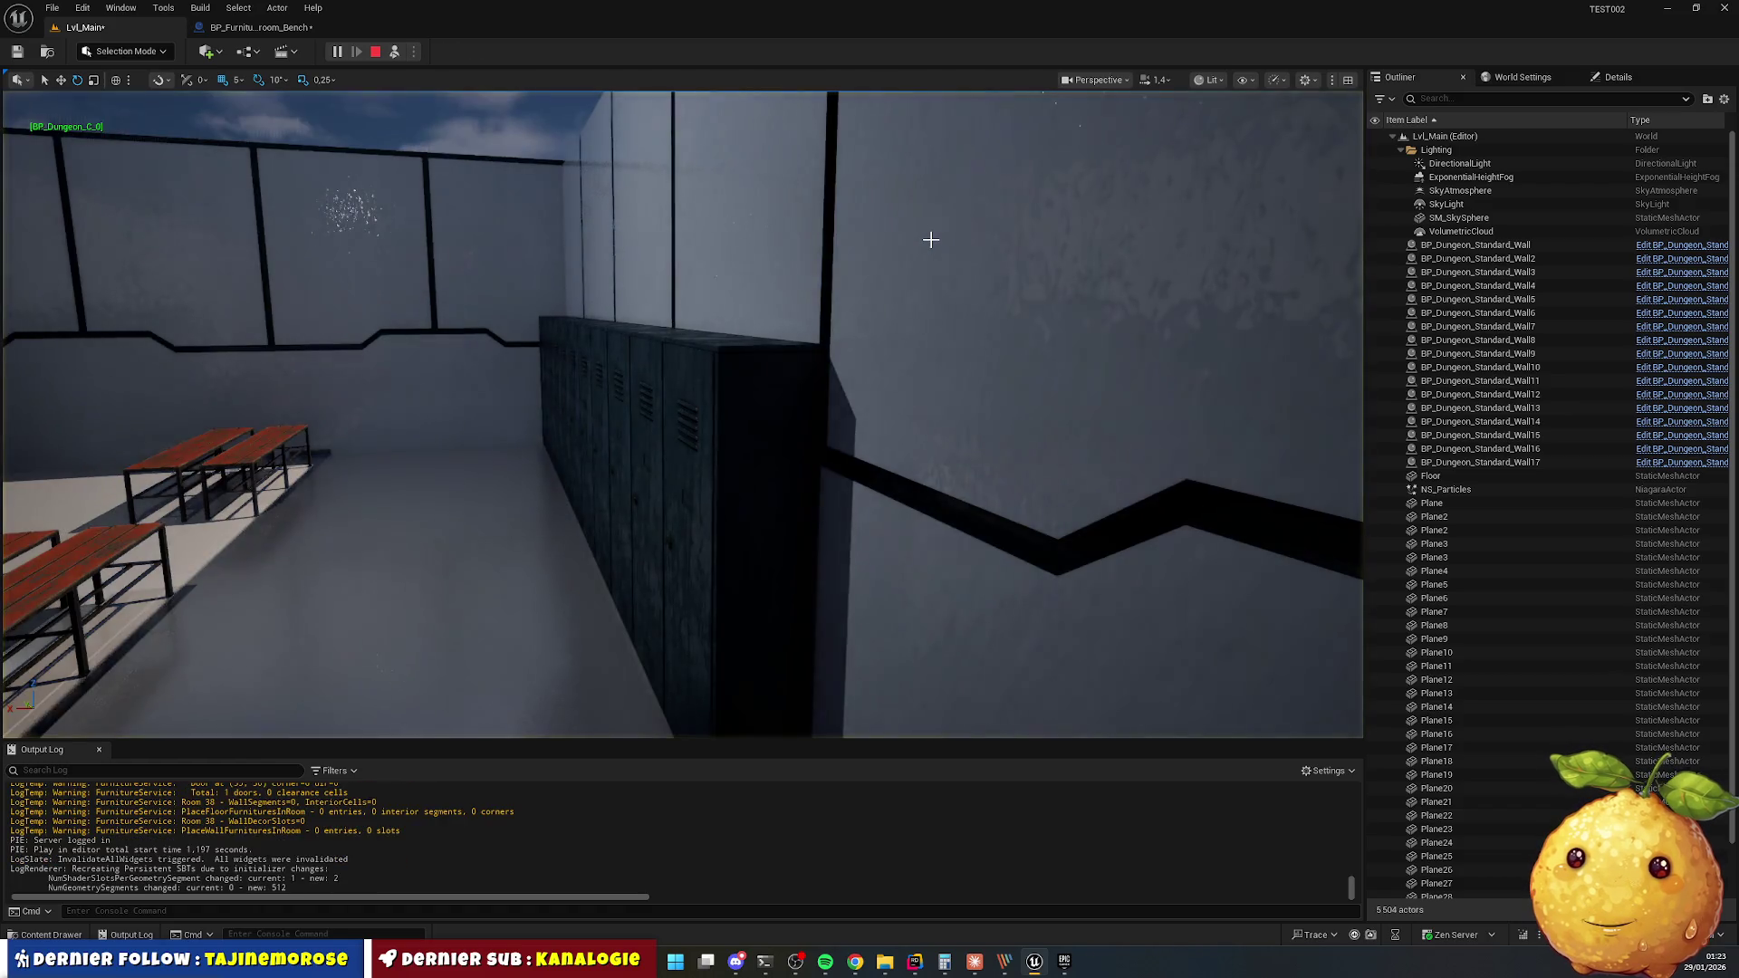
pyautogui.click(662, 271)
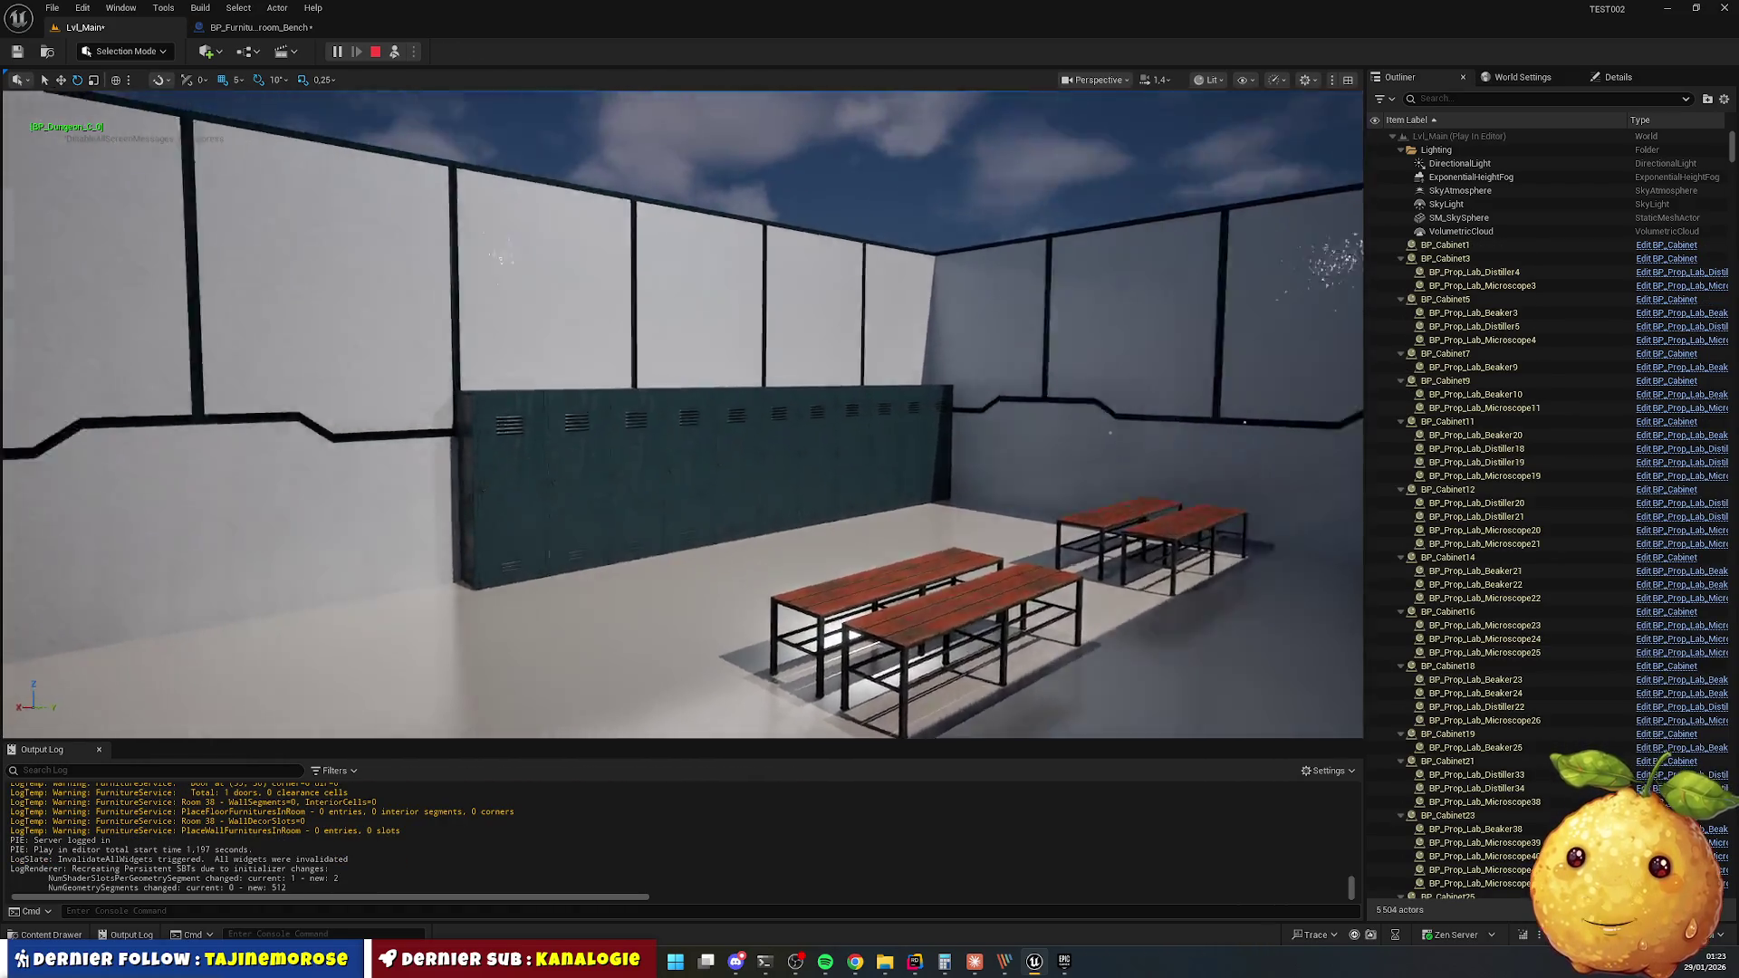
pyautogui.press('w')
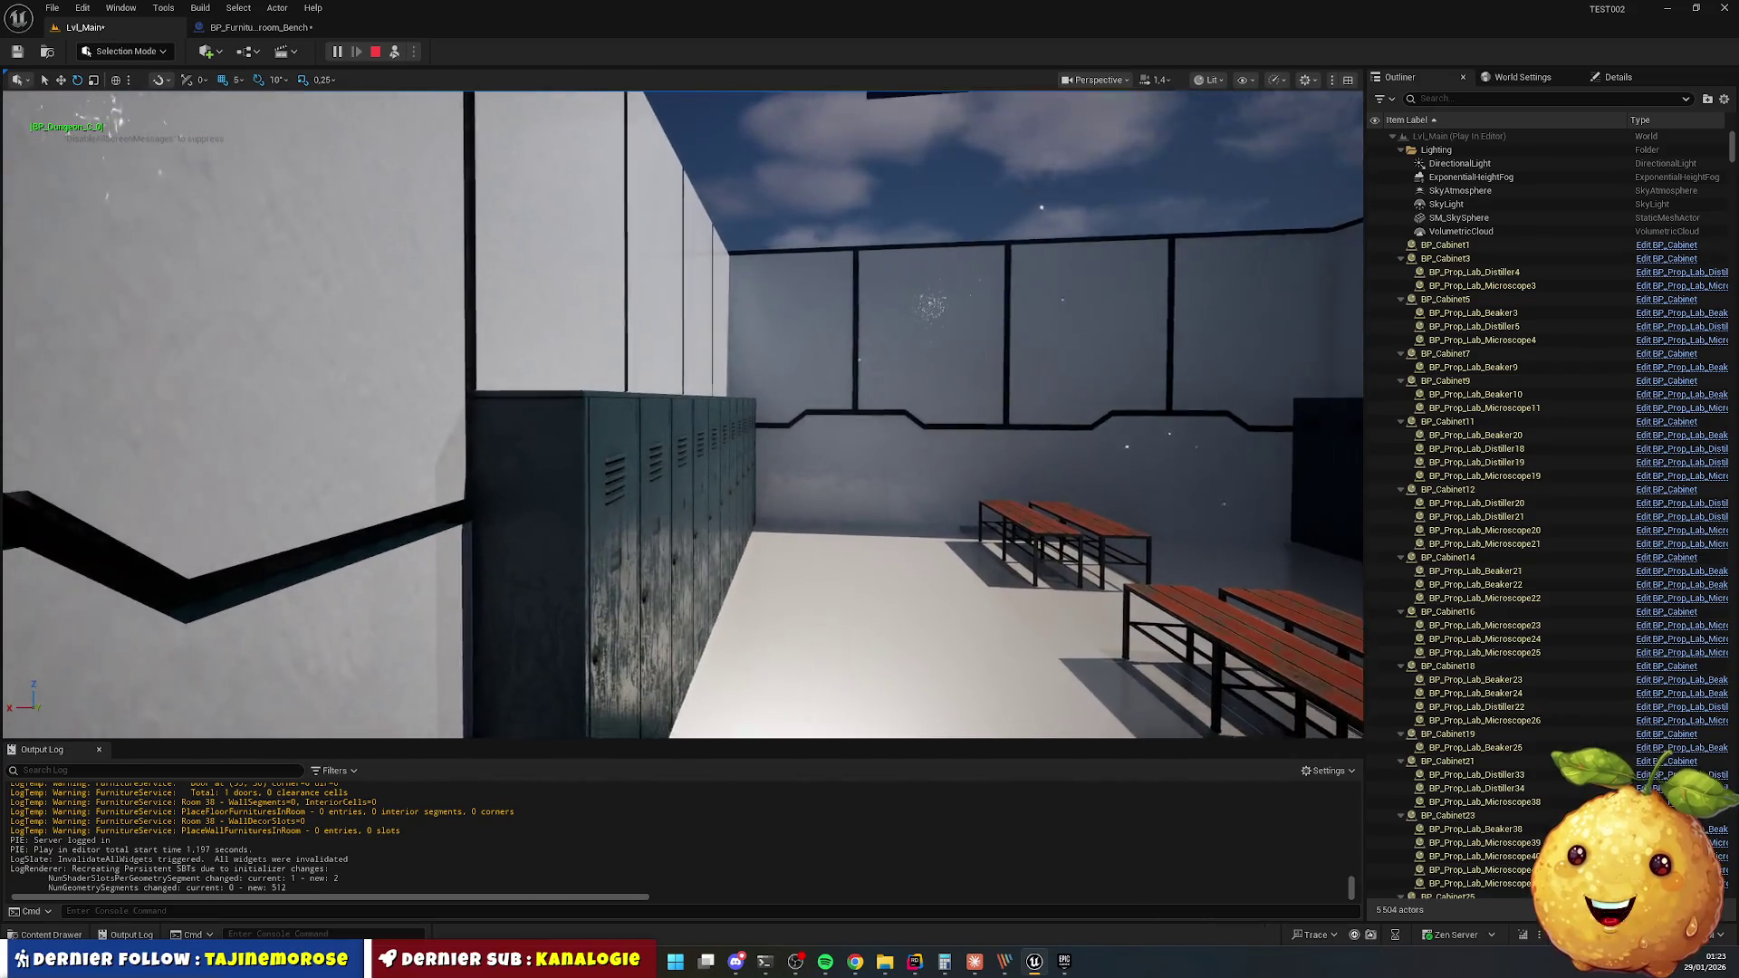
pyautogui.press('w')
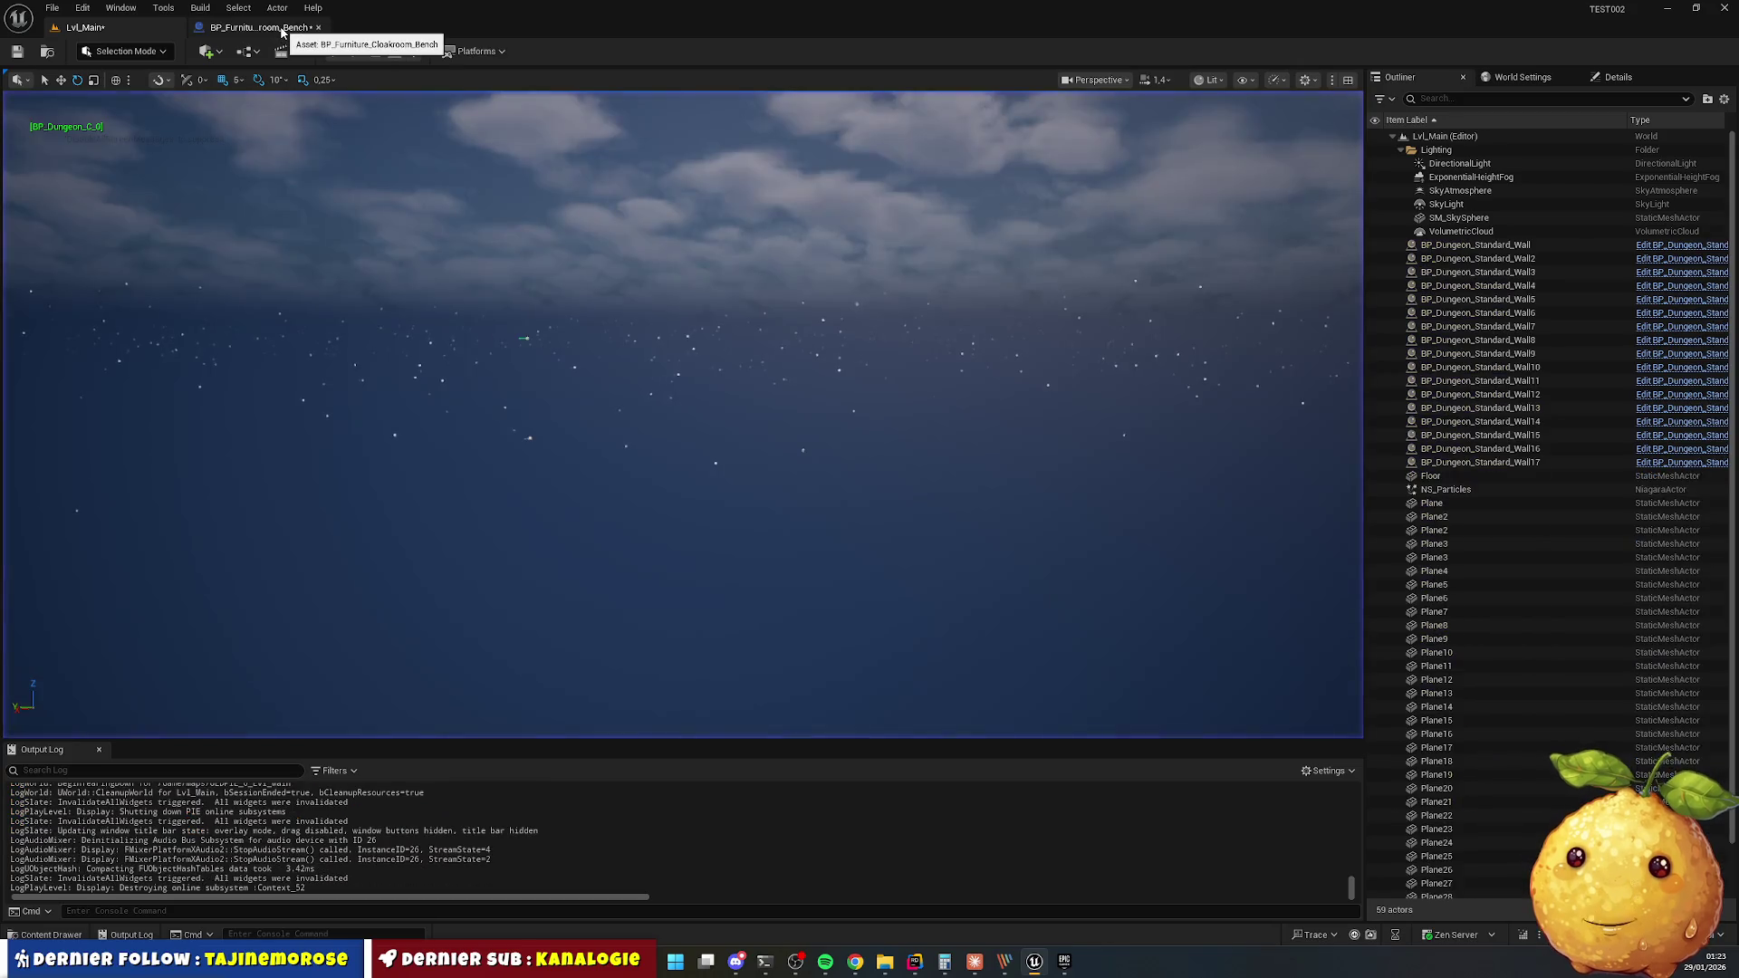
pyautogui.click(271, 27)
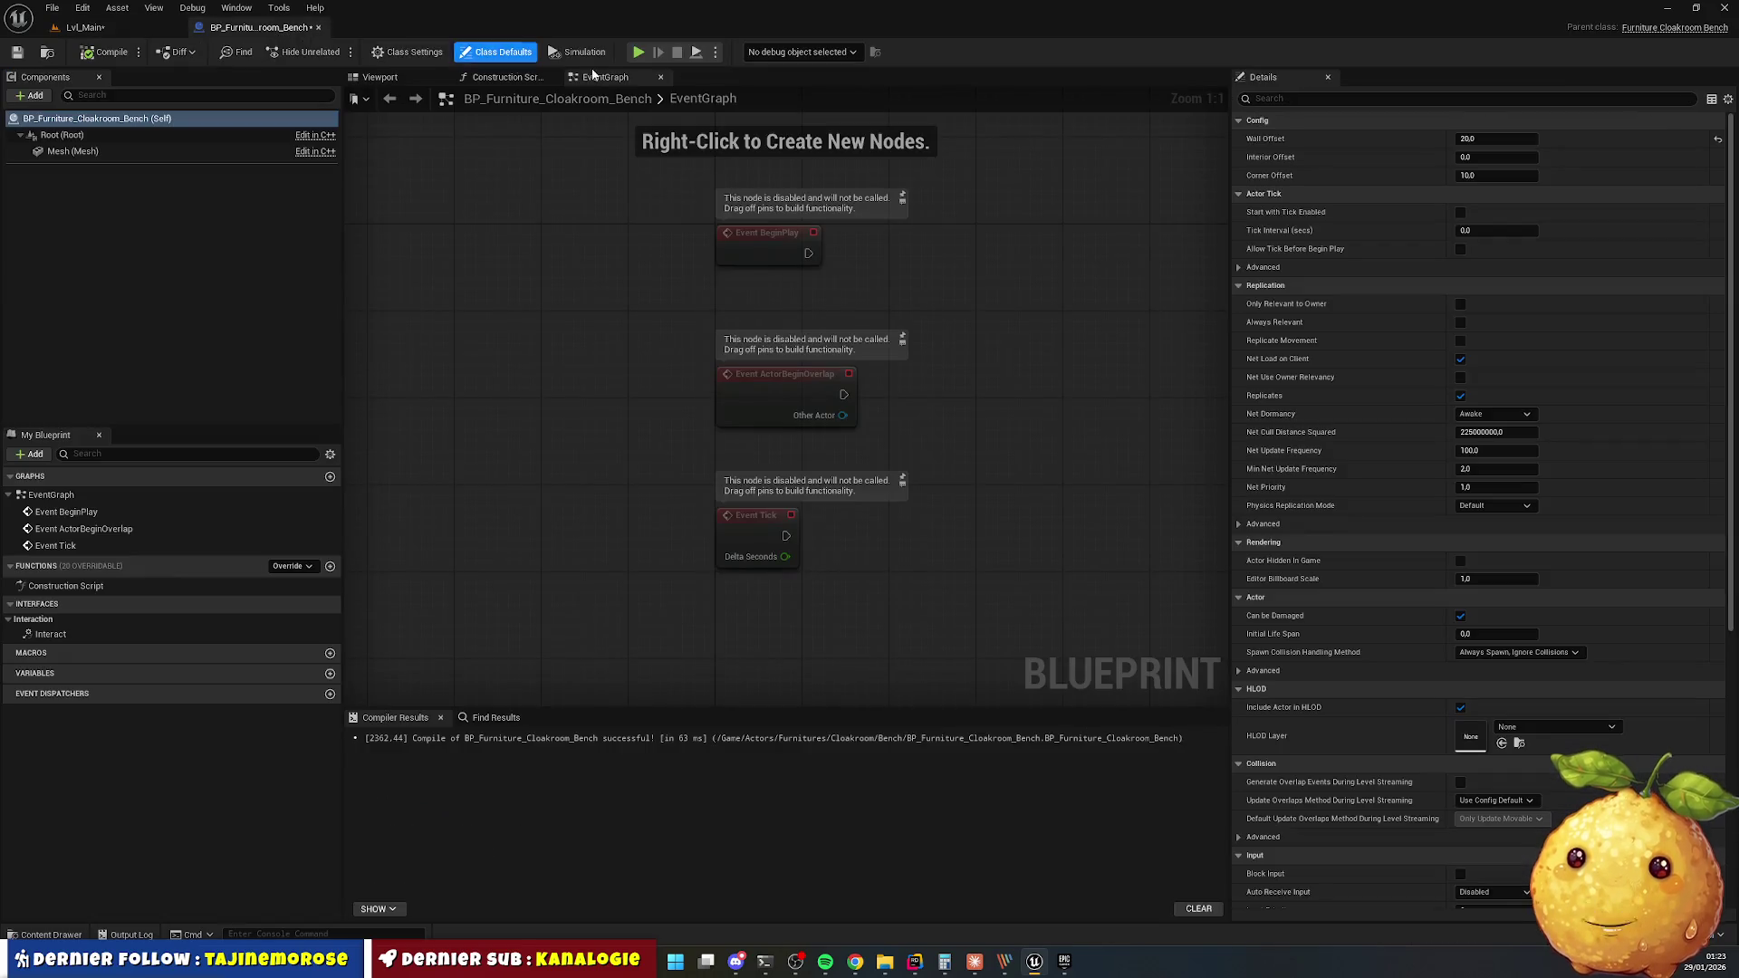
# Reset the bench's Wall Offset to 0 and compile the bench blueprint.
pyautogui.click(1495, 124)
pyautogui.click(1241, 121)
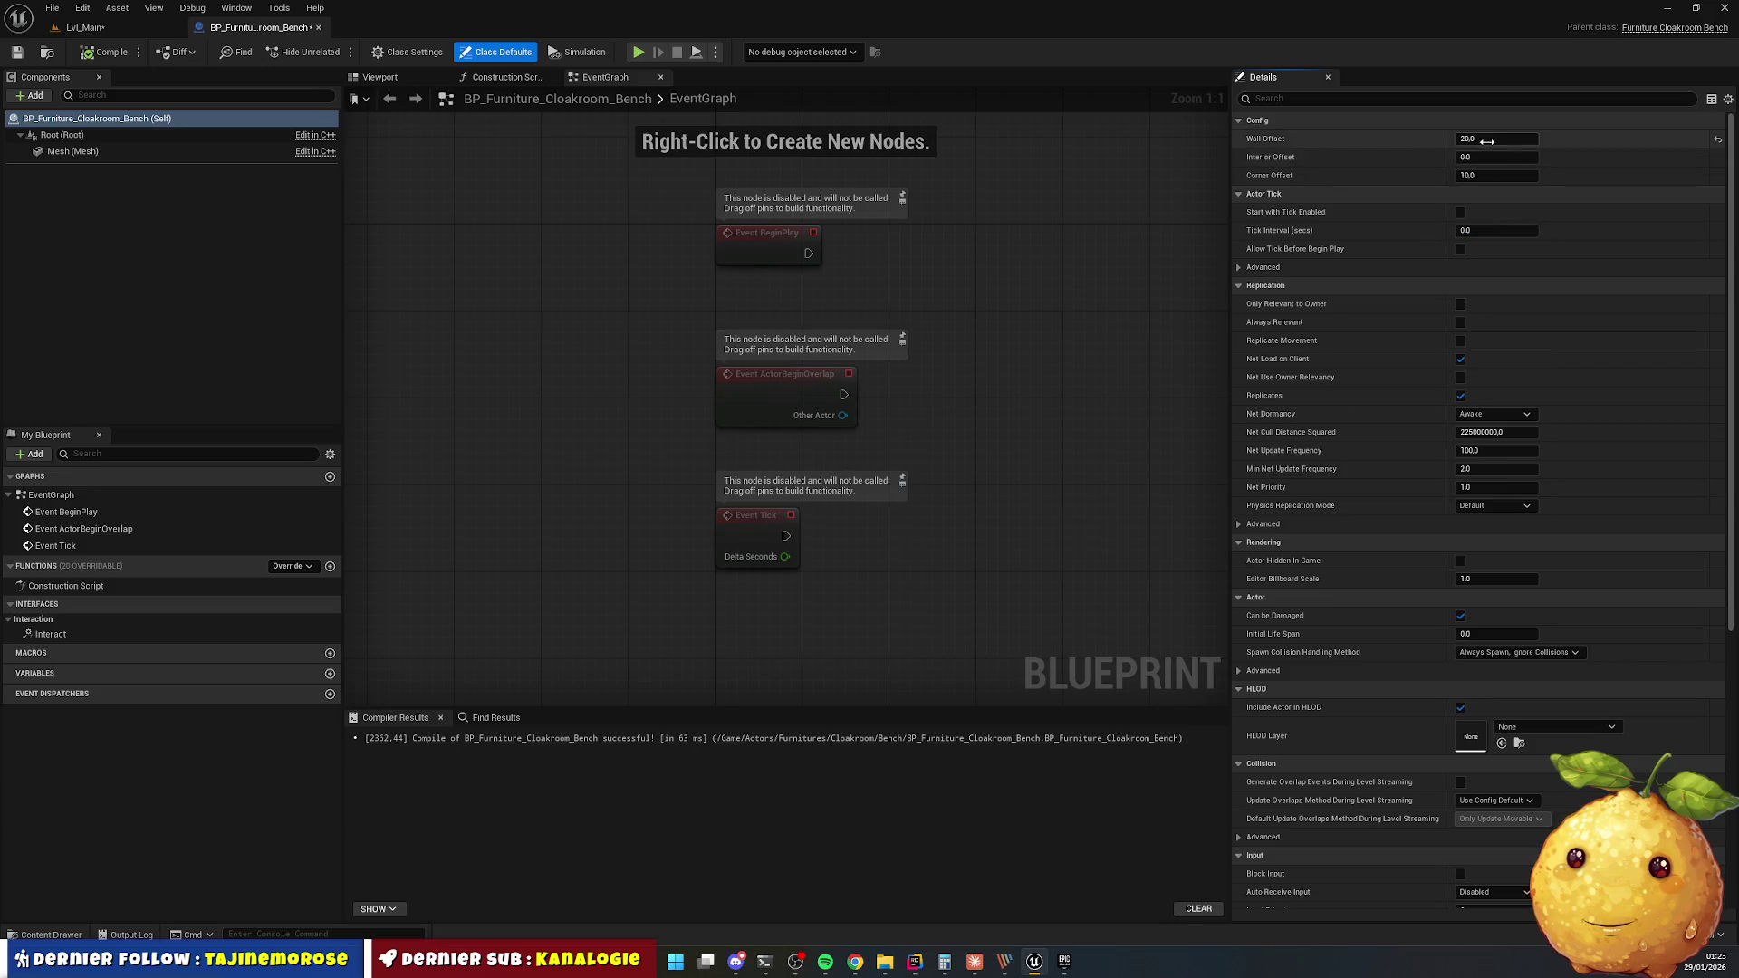
pyautogui.write('0')
pyautogui.press('Return')
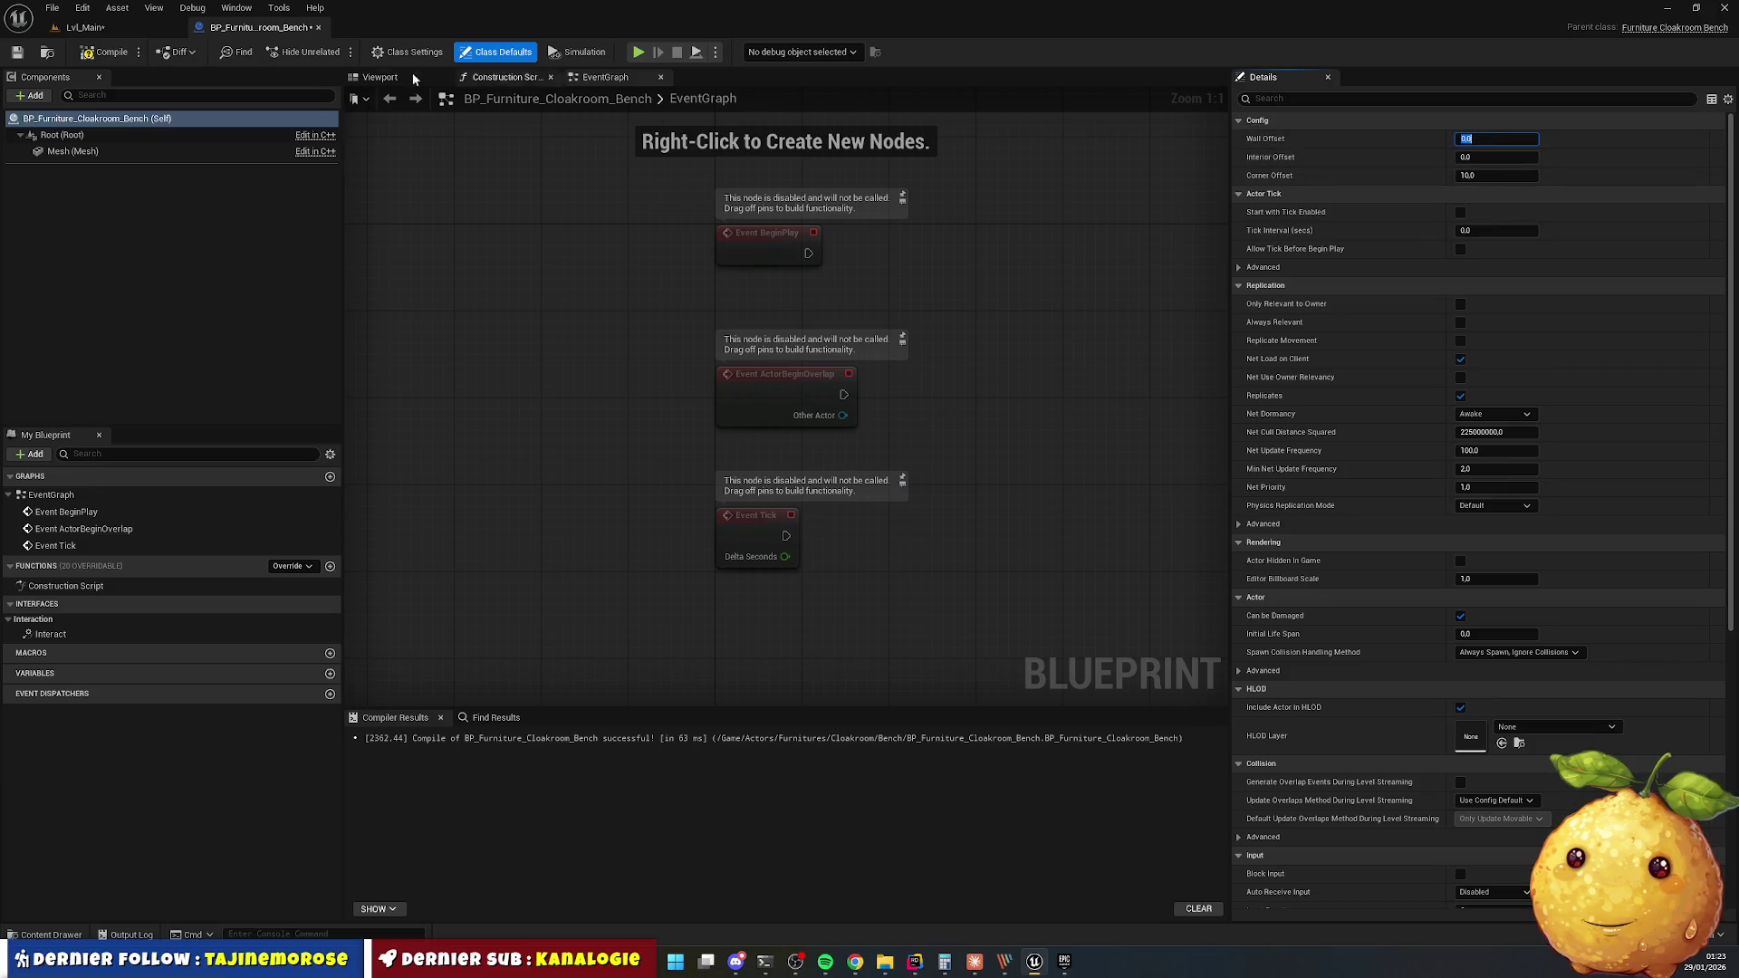
pyautogui.click(110, 52)
# Open BP_Furniture_Cloakroom_Locker from the Locker folder in the full Blueprint Editor.
pyautogui.click(51, 934)
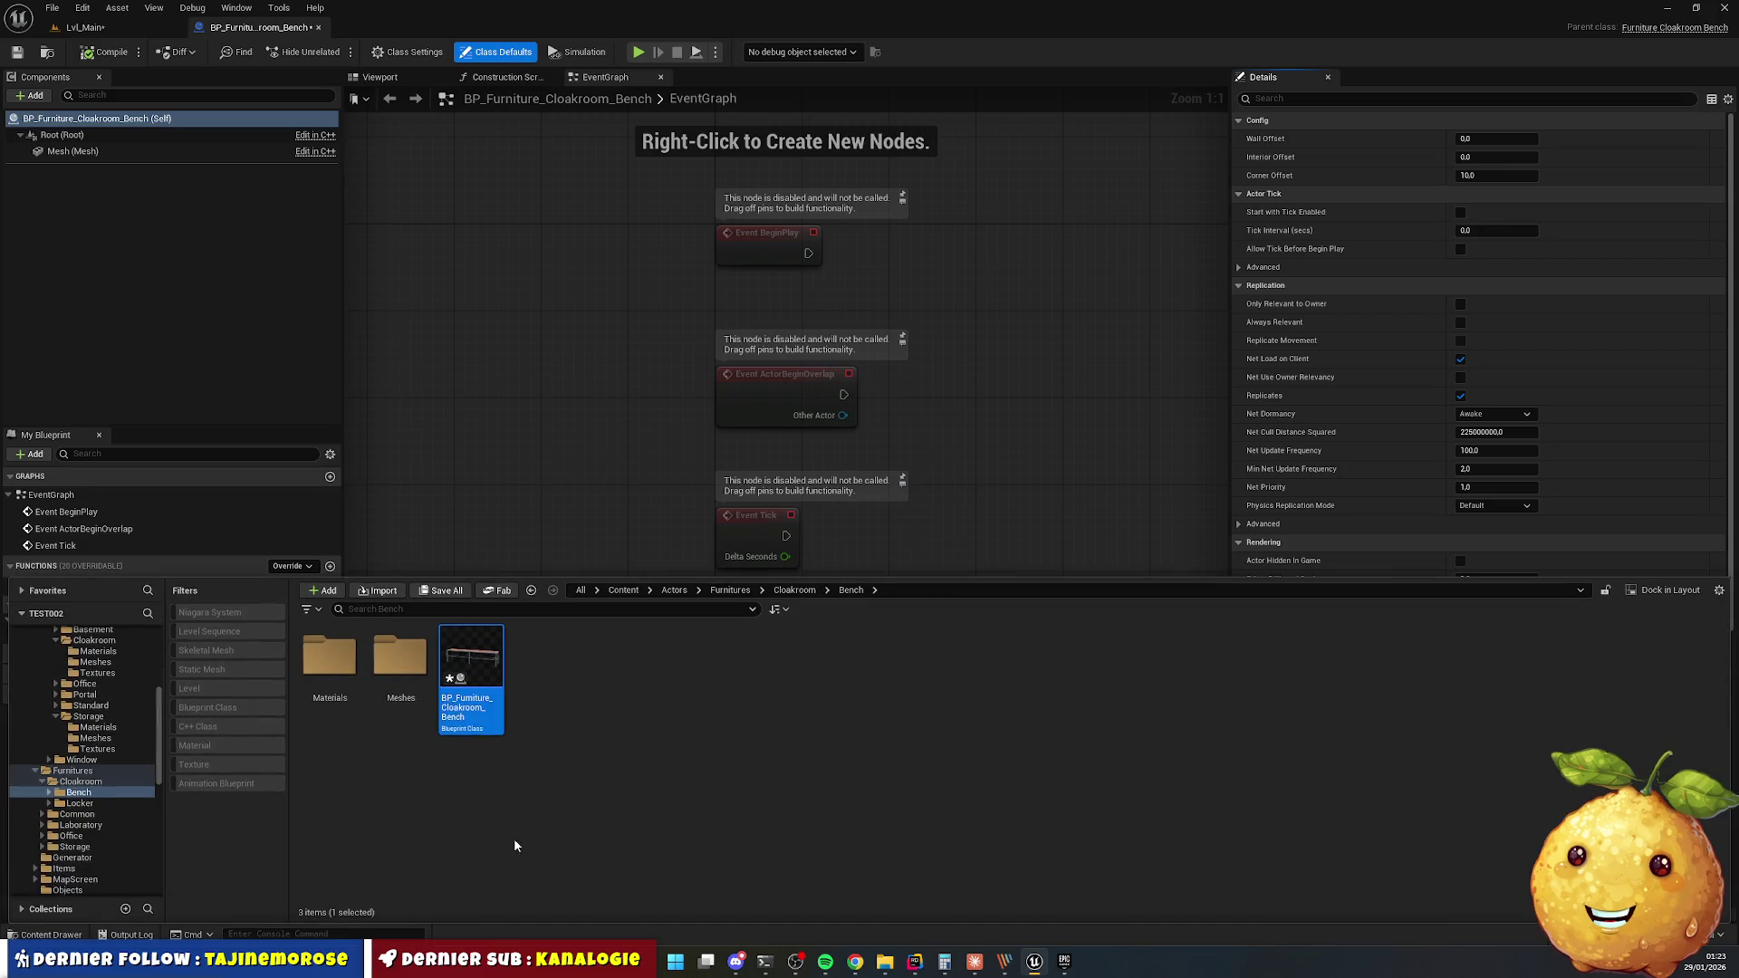
pyautogui.doubleClick(401, 670)
pyautogui.doubleClick(471, 666)
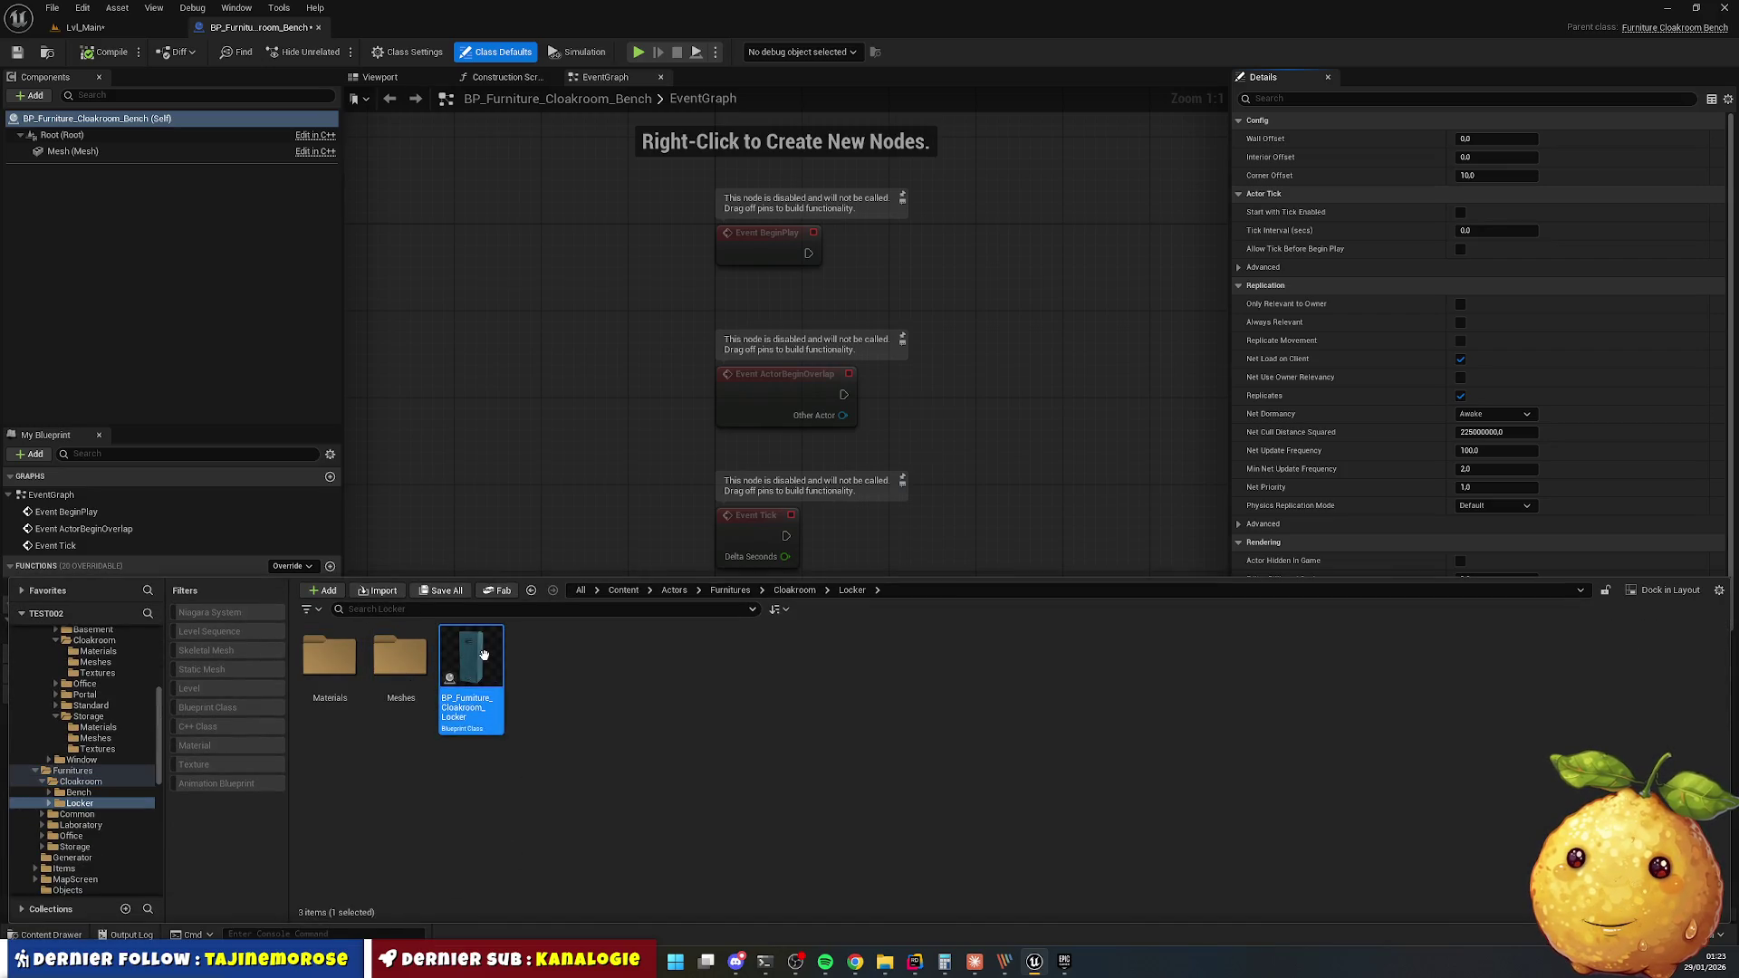
pyautogui.click(613, 78)
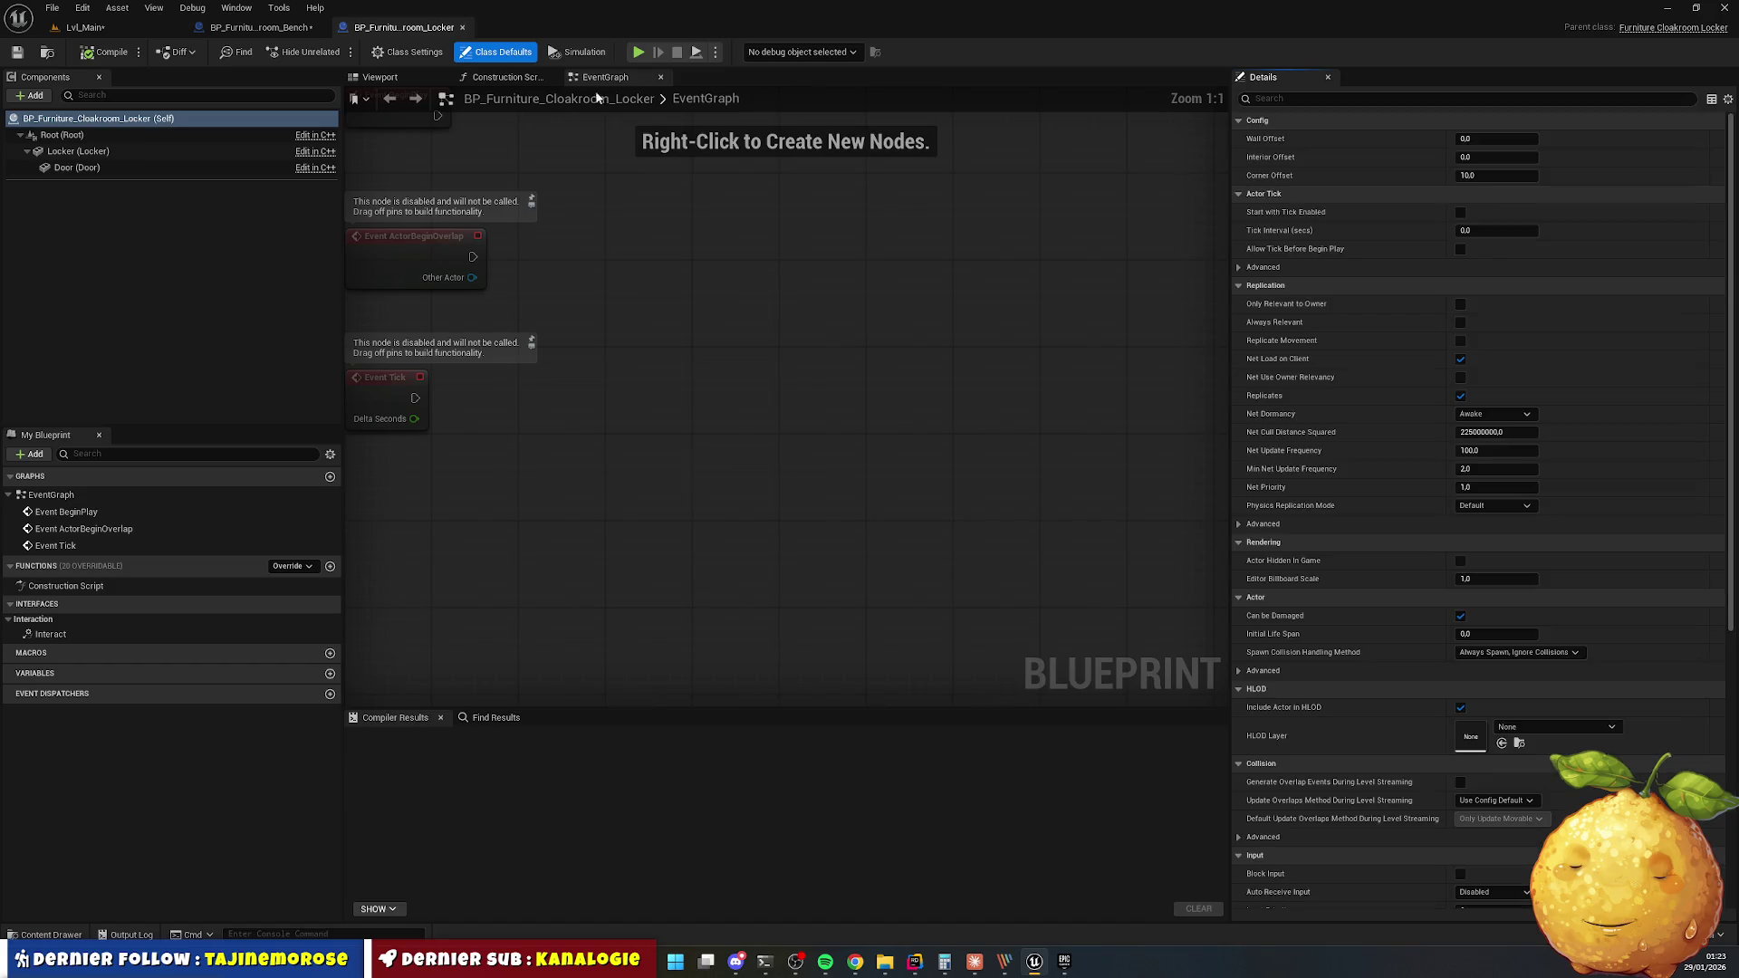
# Set the locker's Wall Offset to -10, compile, and return to Lvl_Main.
pyautogui.click(1494, 139)
pyautogui.write('0')
pyautogui.press('Return')
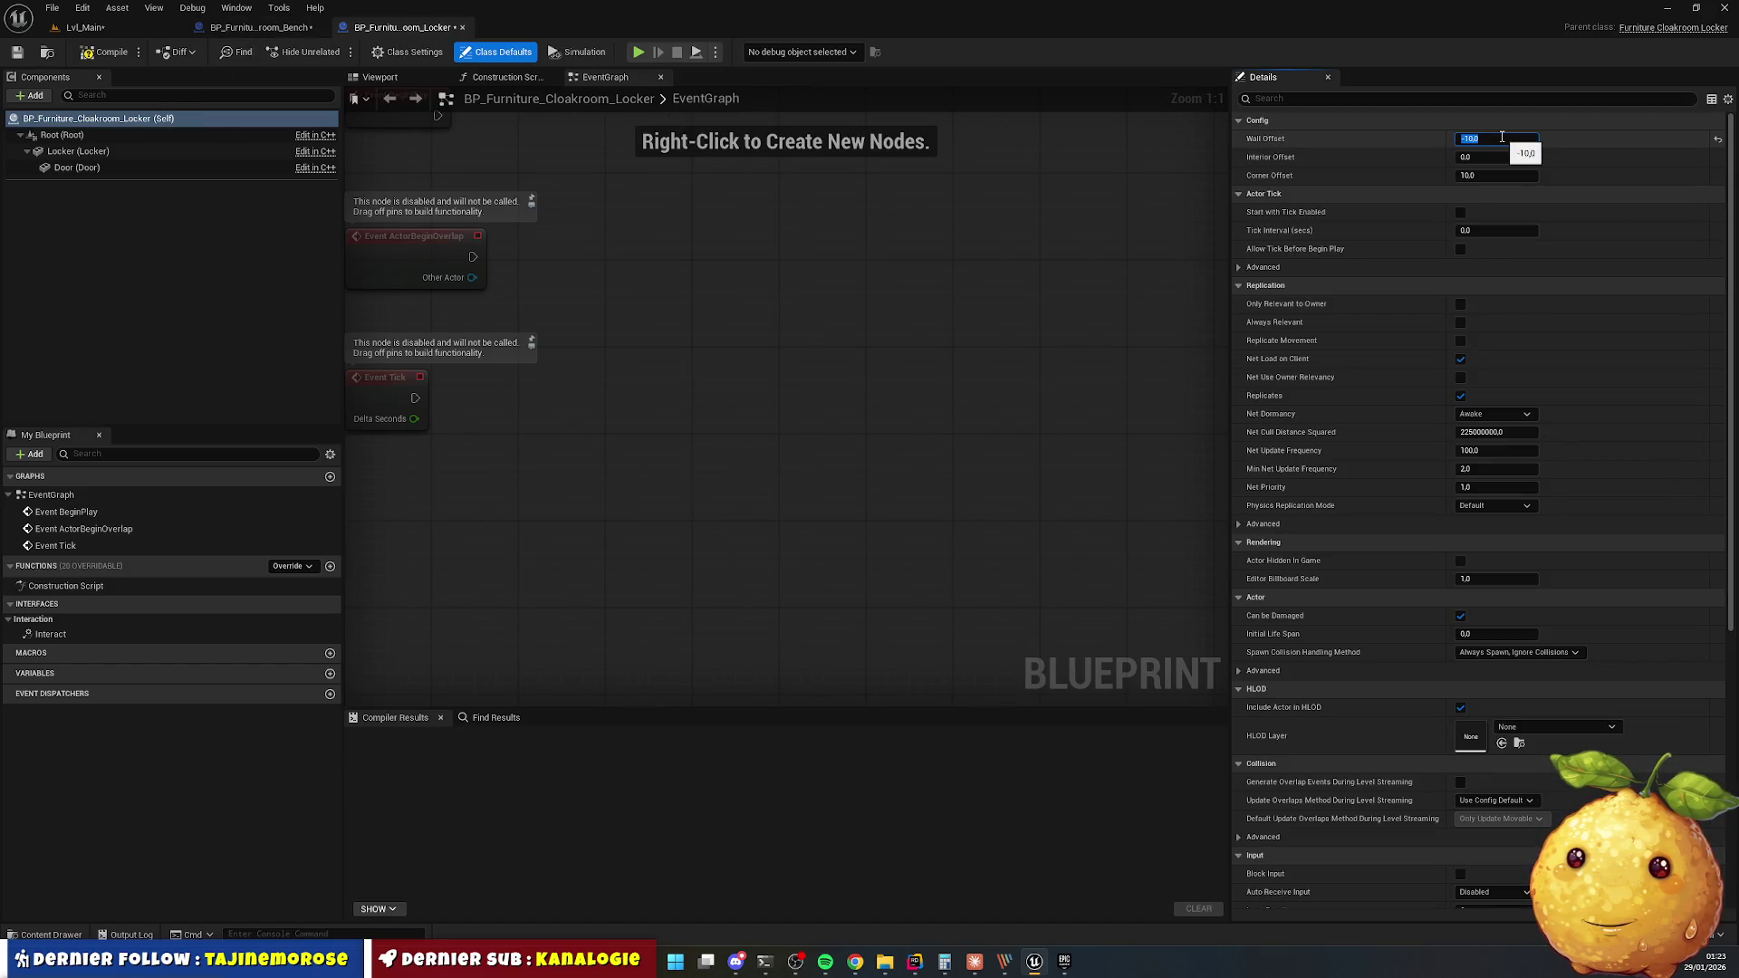
pyautogui.click(107, 52)
pyautogui.click(259, 27)
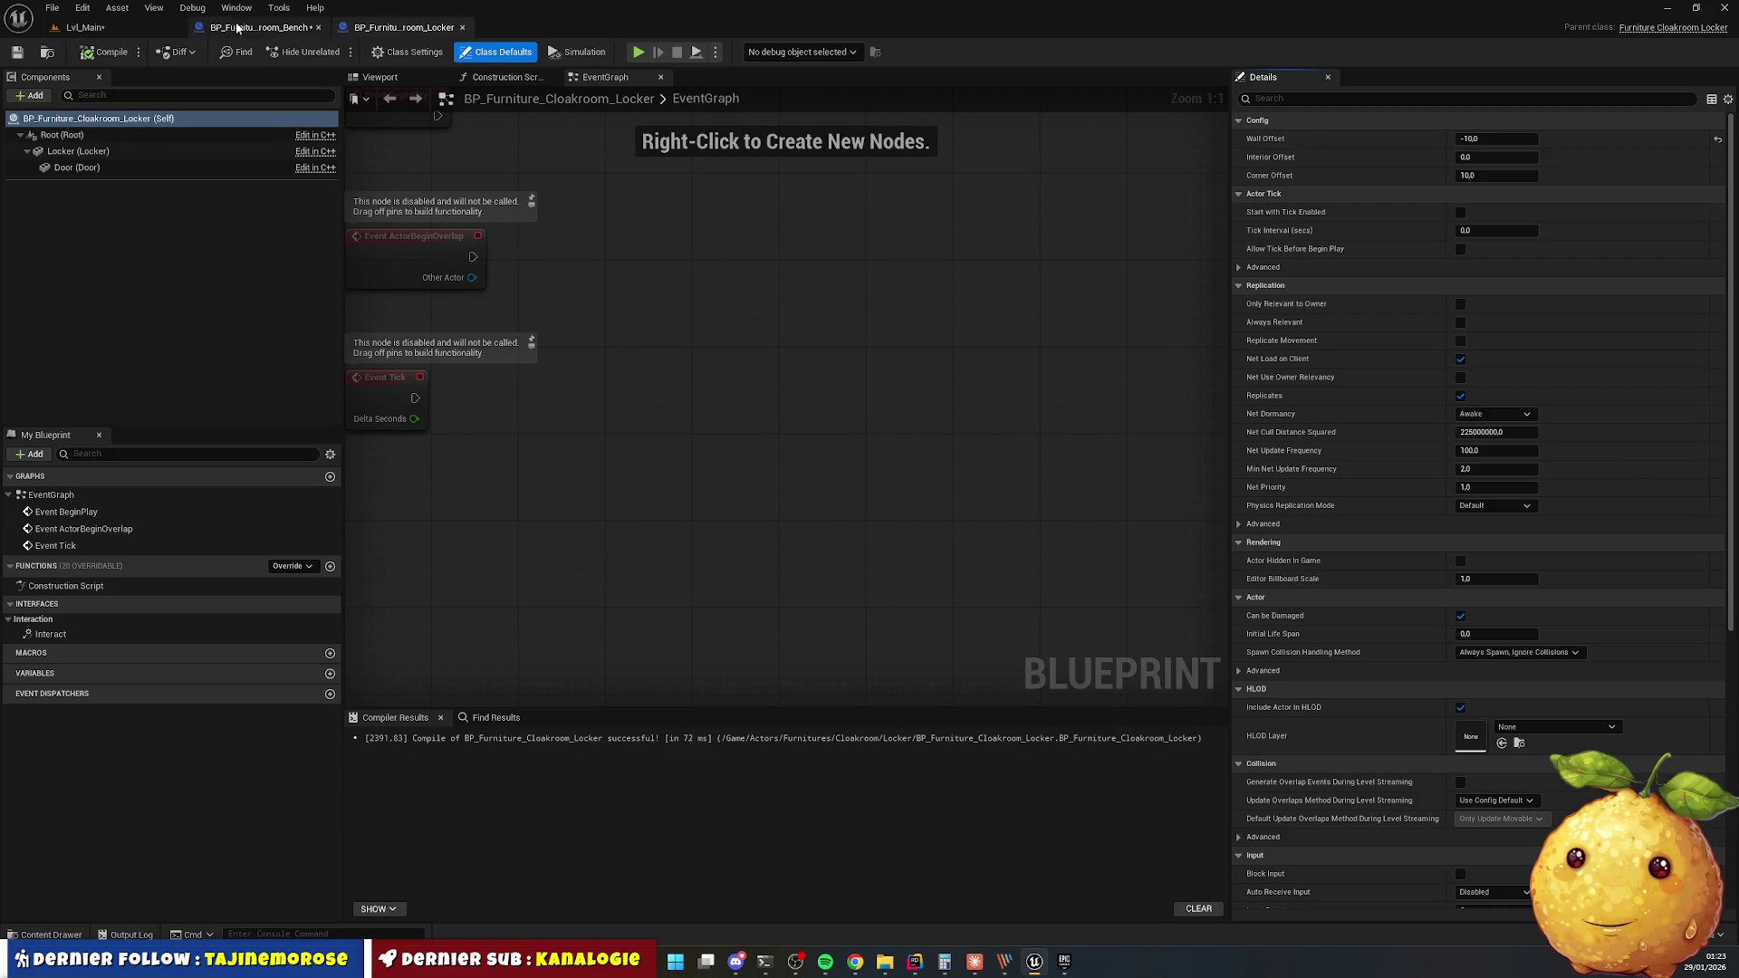
pyautogui.click(85, 27)
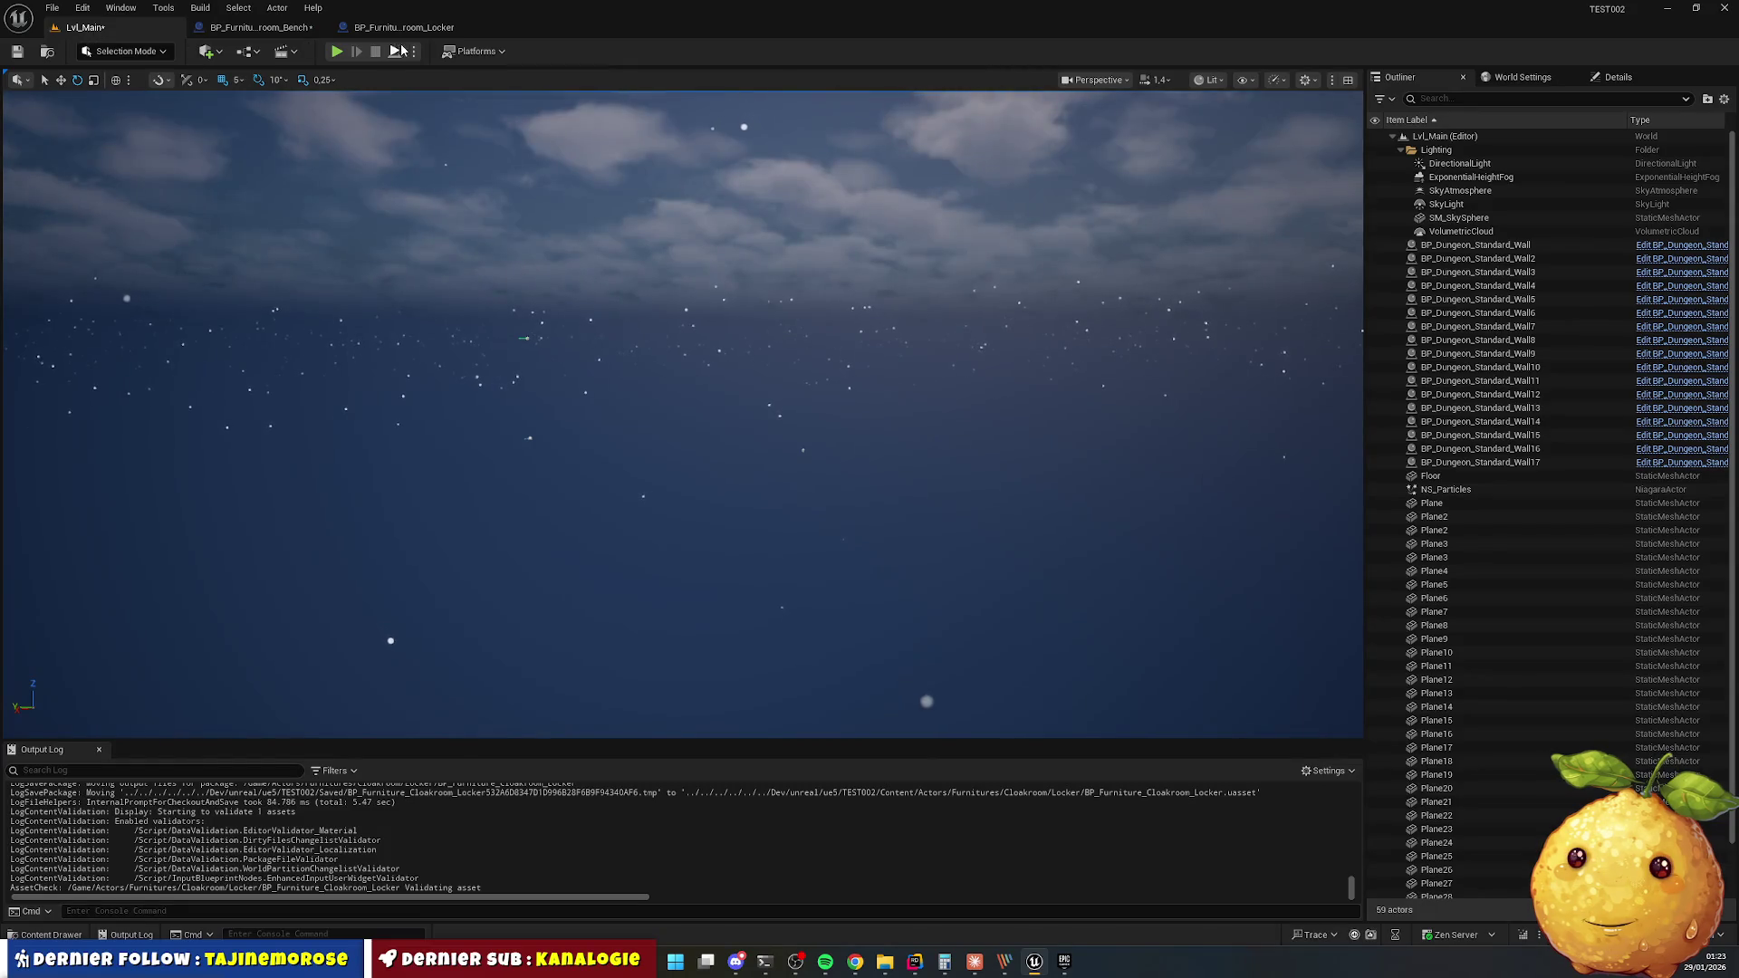
# Play-test the level, deleting the blocking cloakroom wall to view the lockers, then stop.
pyautogui.hotkey('alt', 'p')
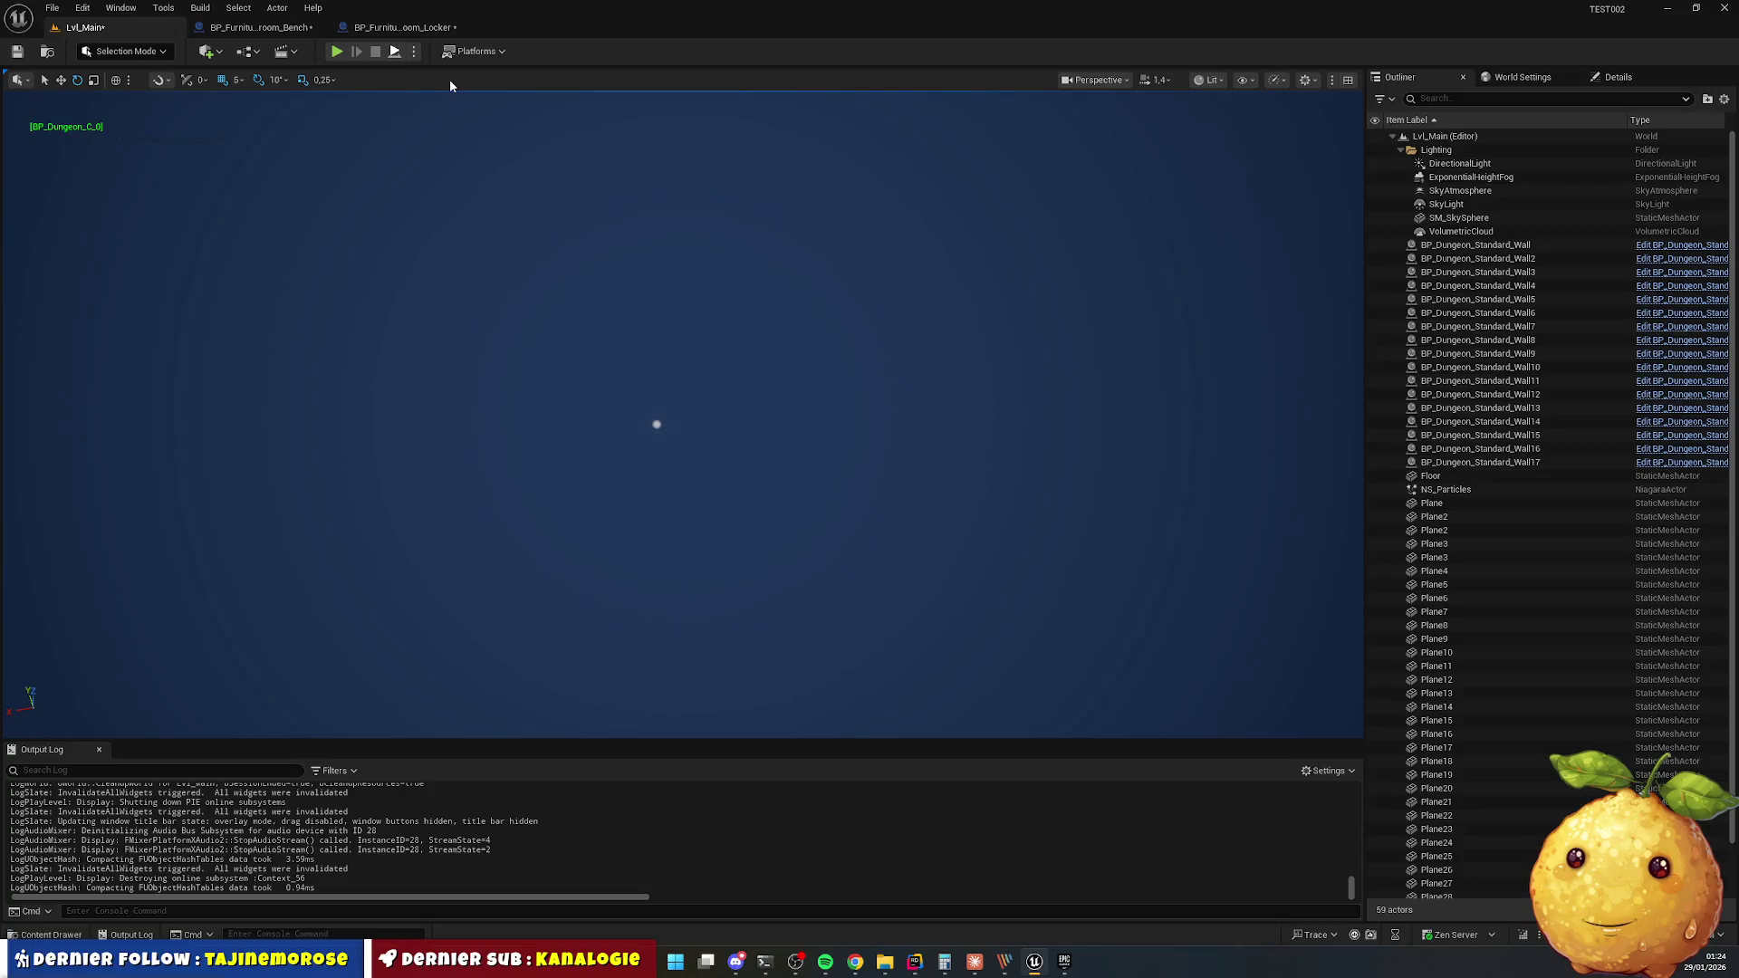
pyautogui.click(559, 119)
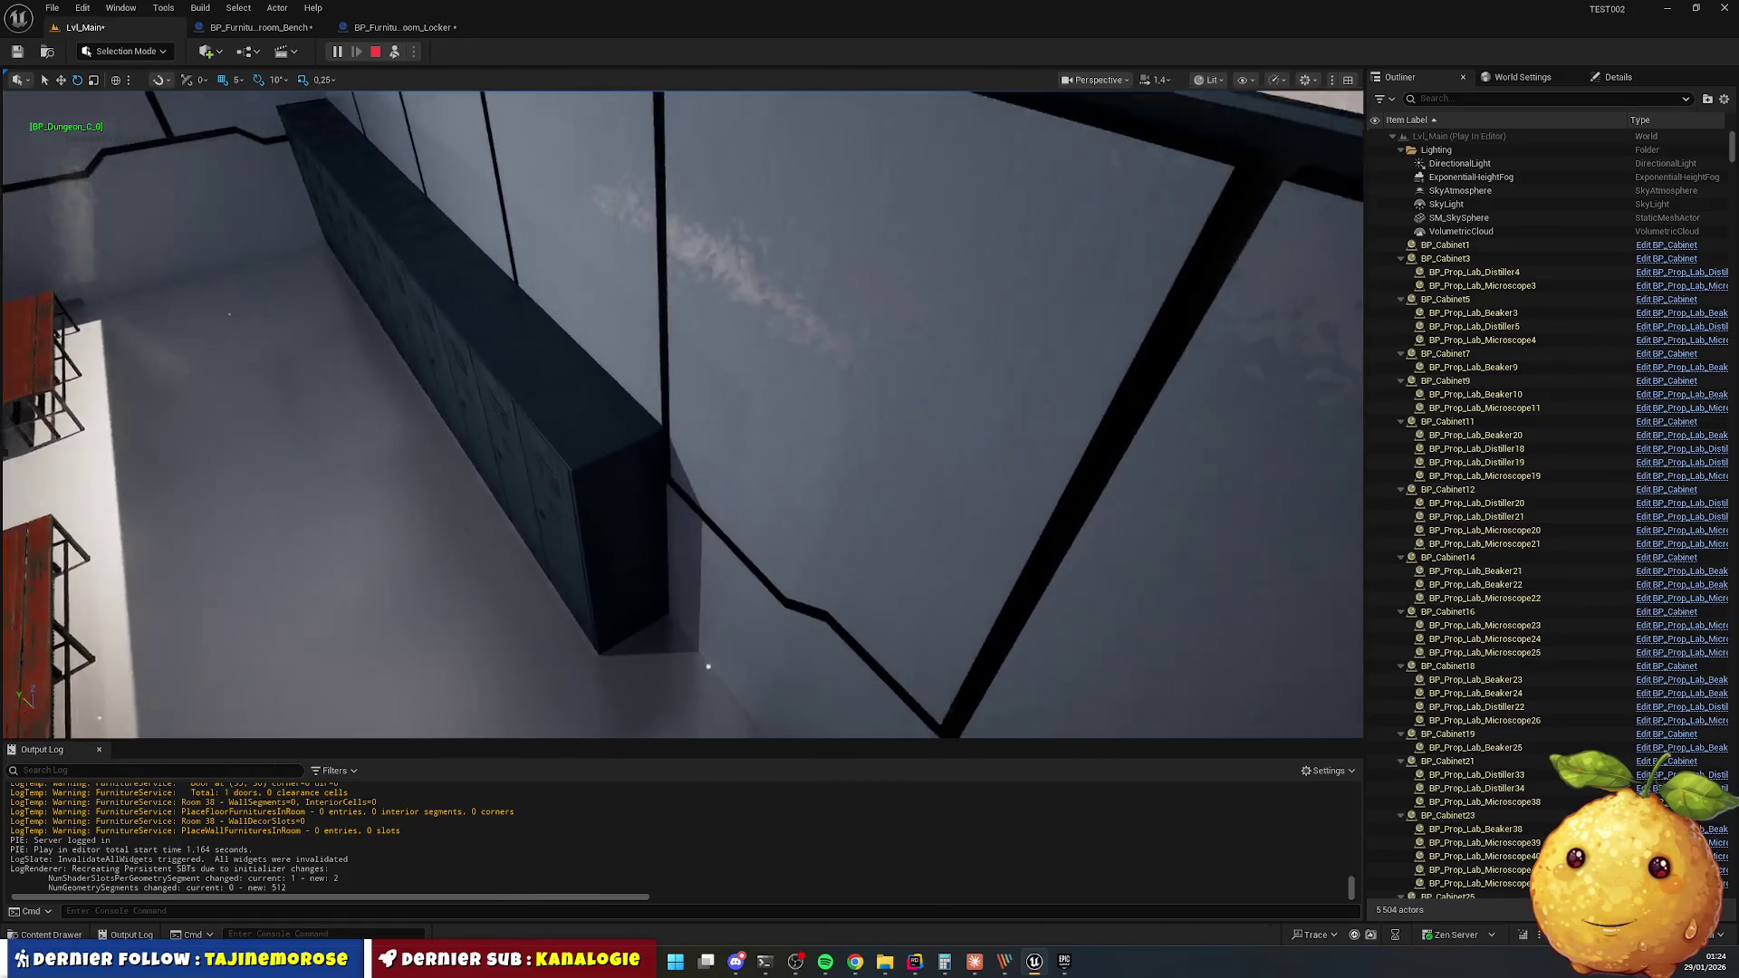
pyautogui.click(613, 264)
pyautogui.press('Delete')
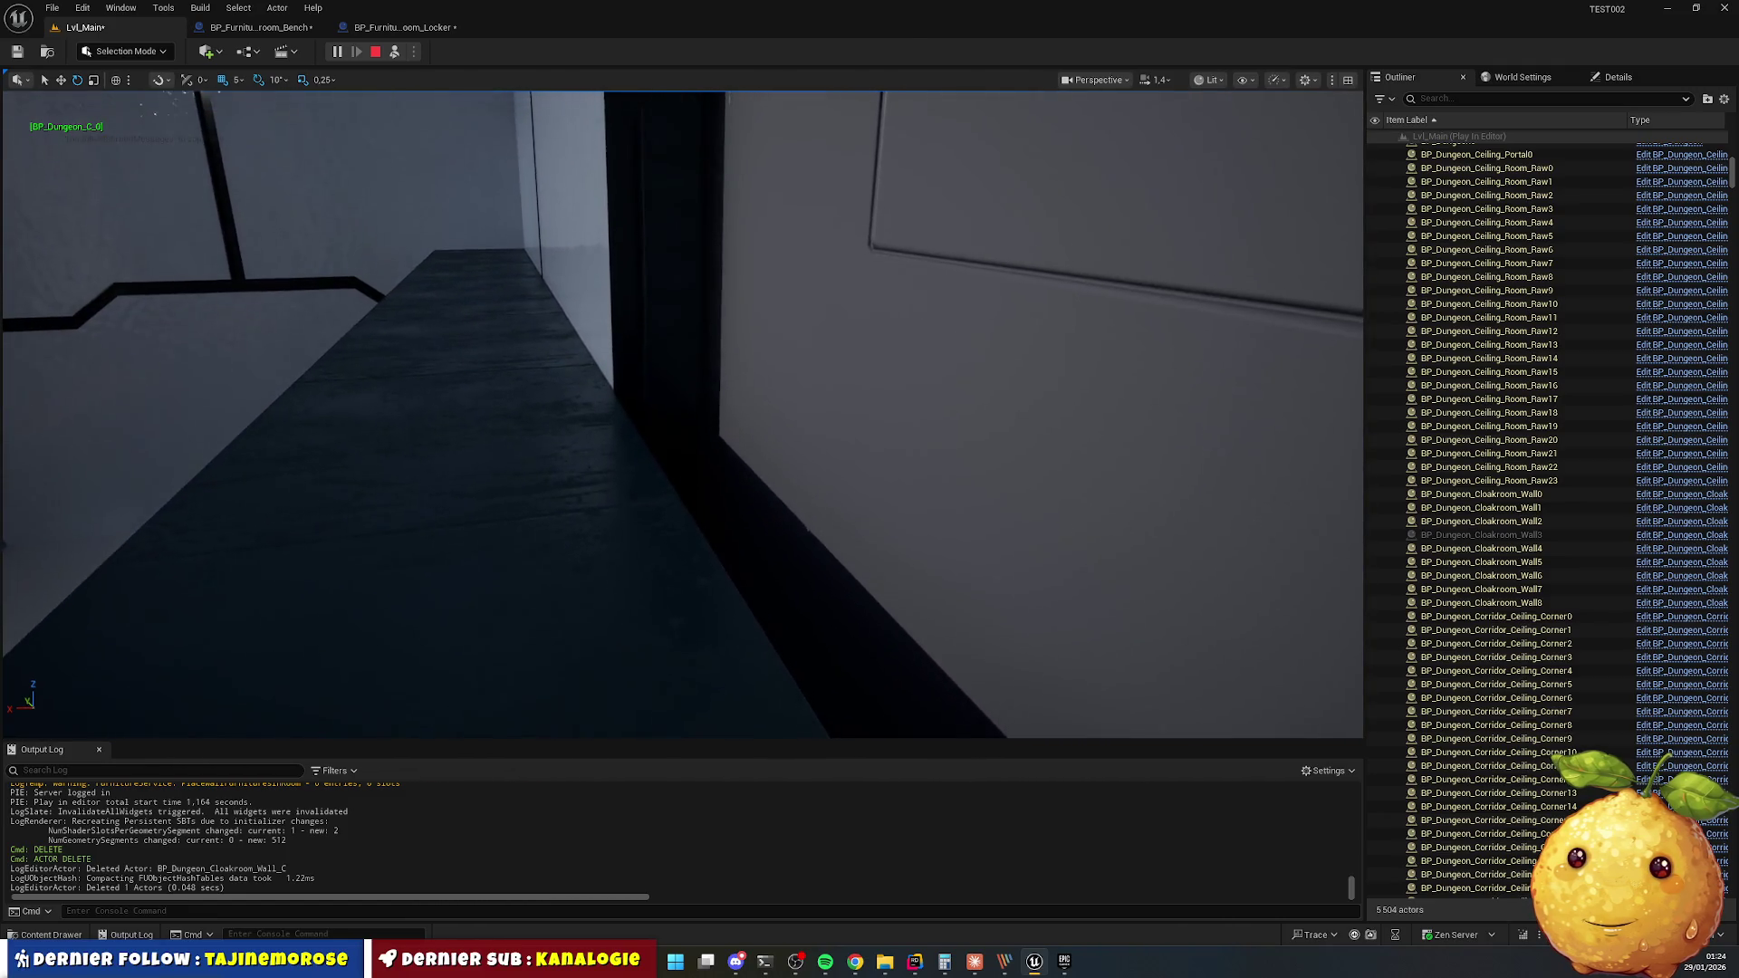
pyautogui.press('s')
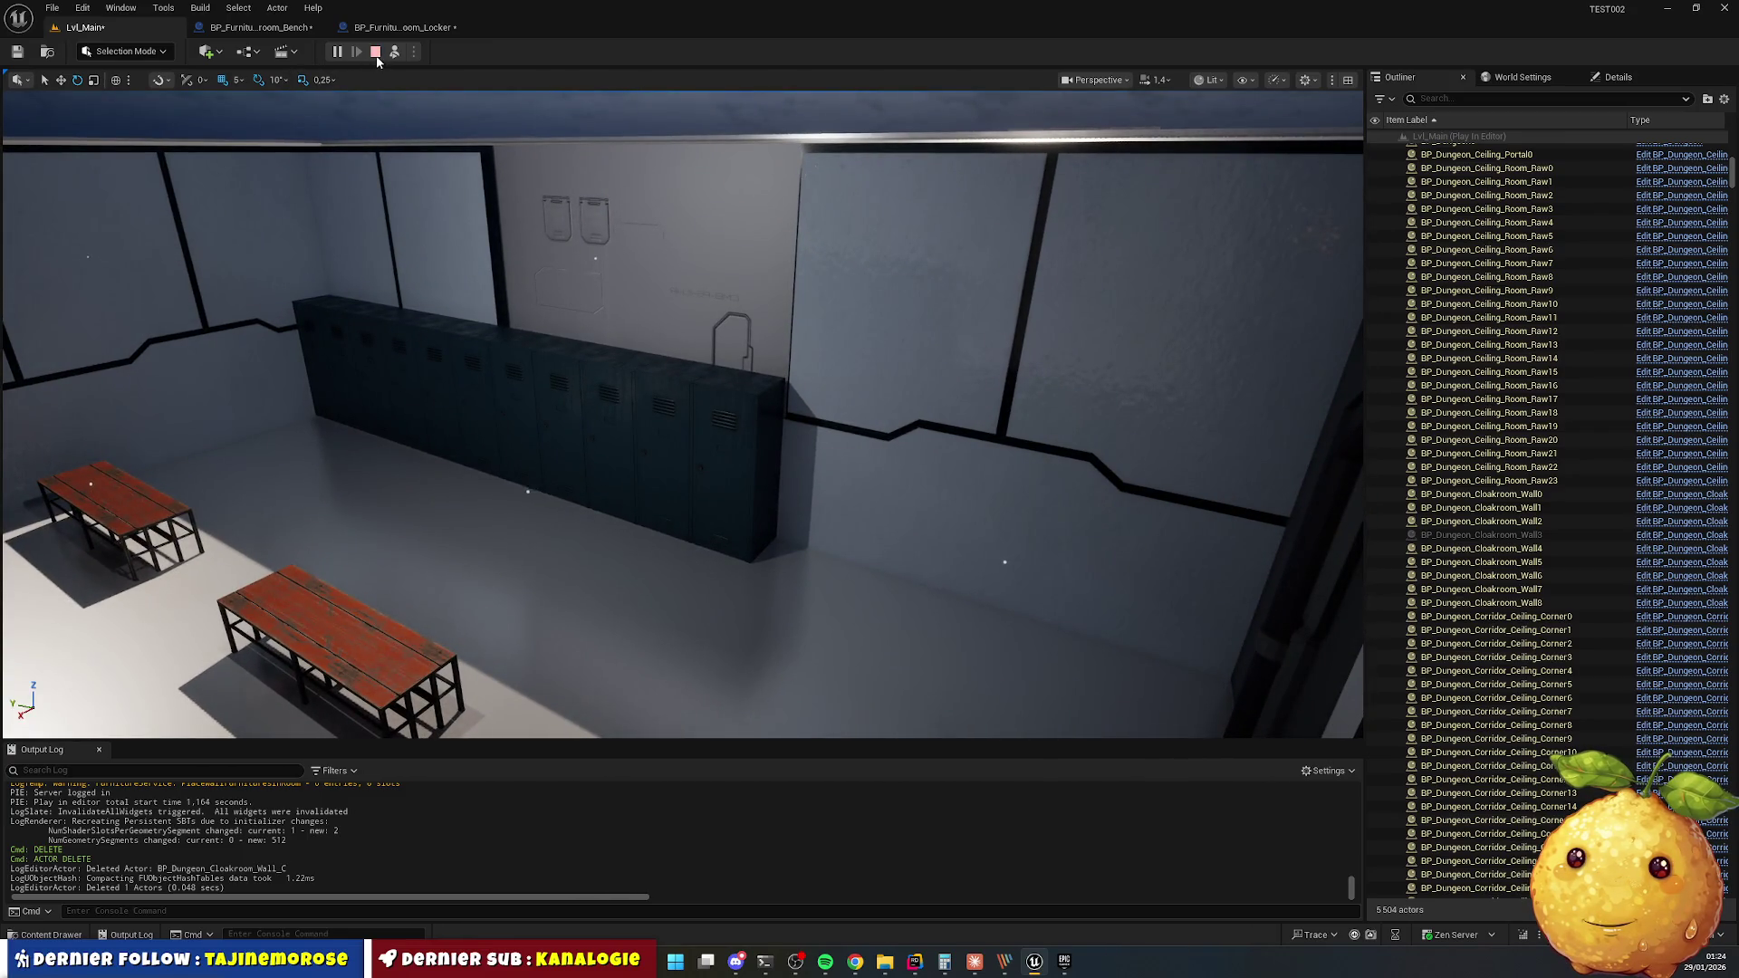
pyautogui.click(376, 55)
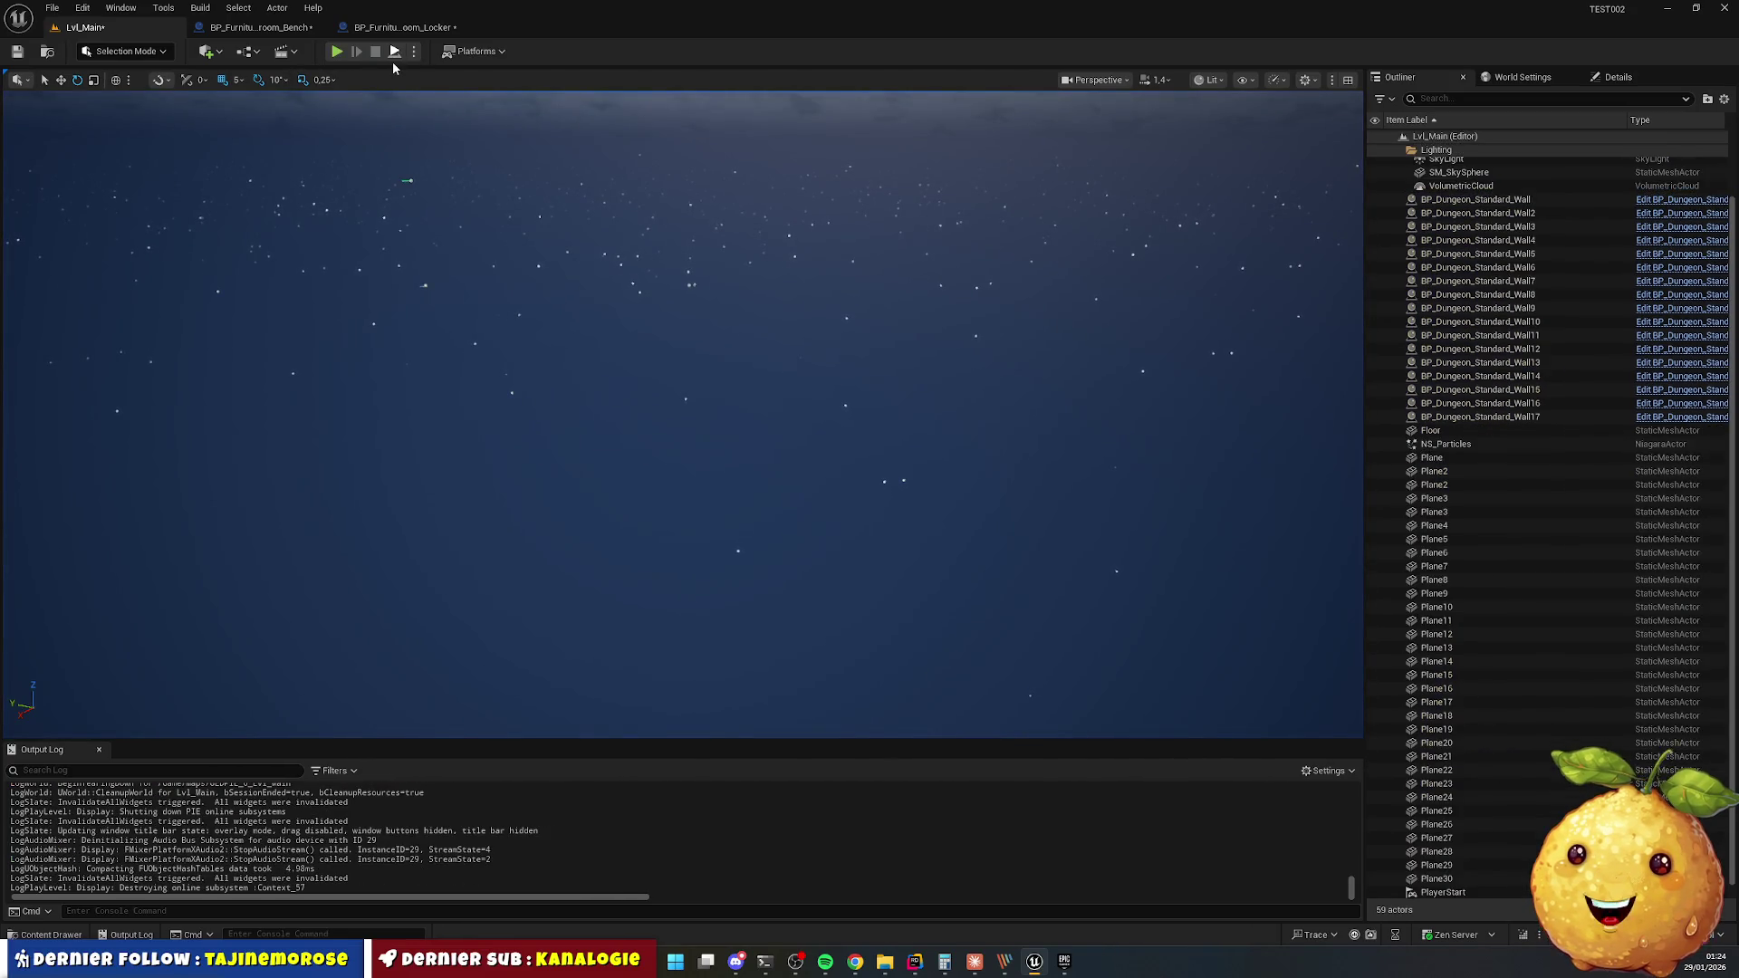
# Play again to inspect and select a bench up close, then stop and return to the bench blueprint.
pyautogui.click(393, 61)
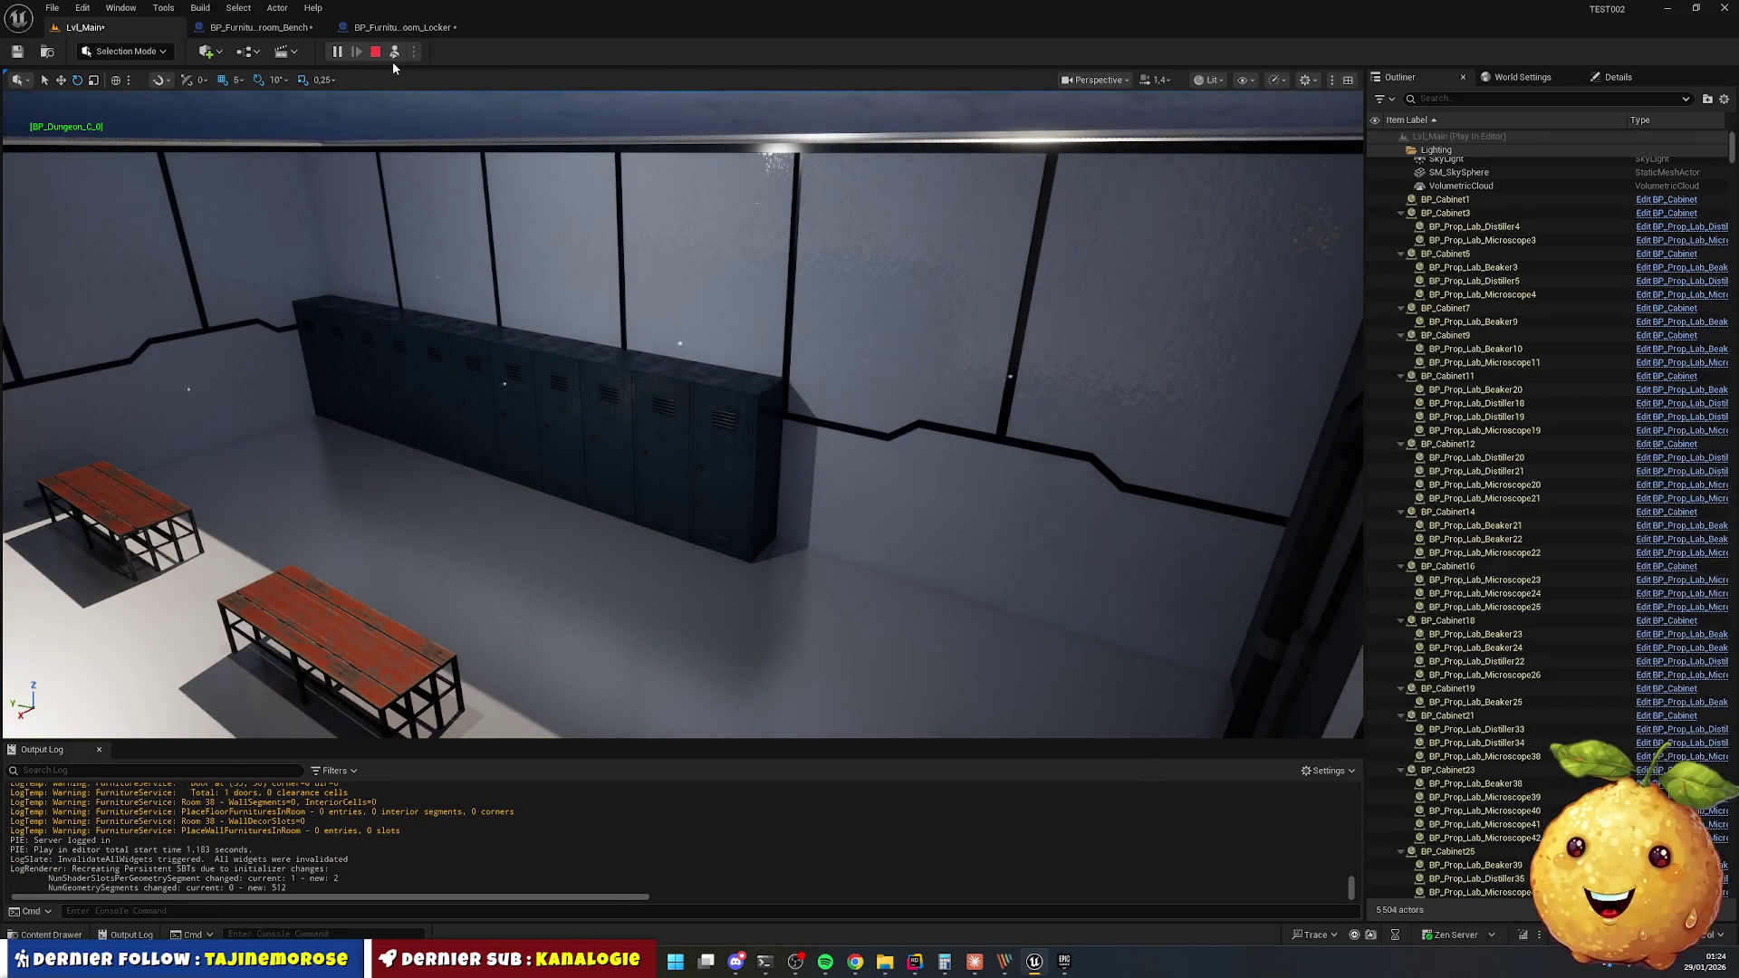
pyautogui.click(382, 100)
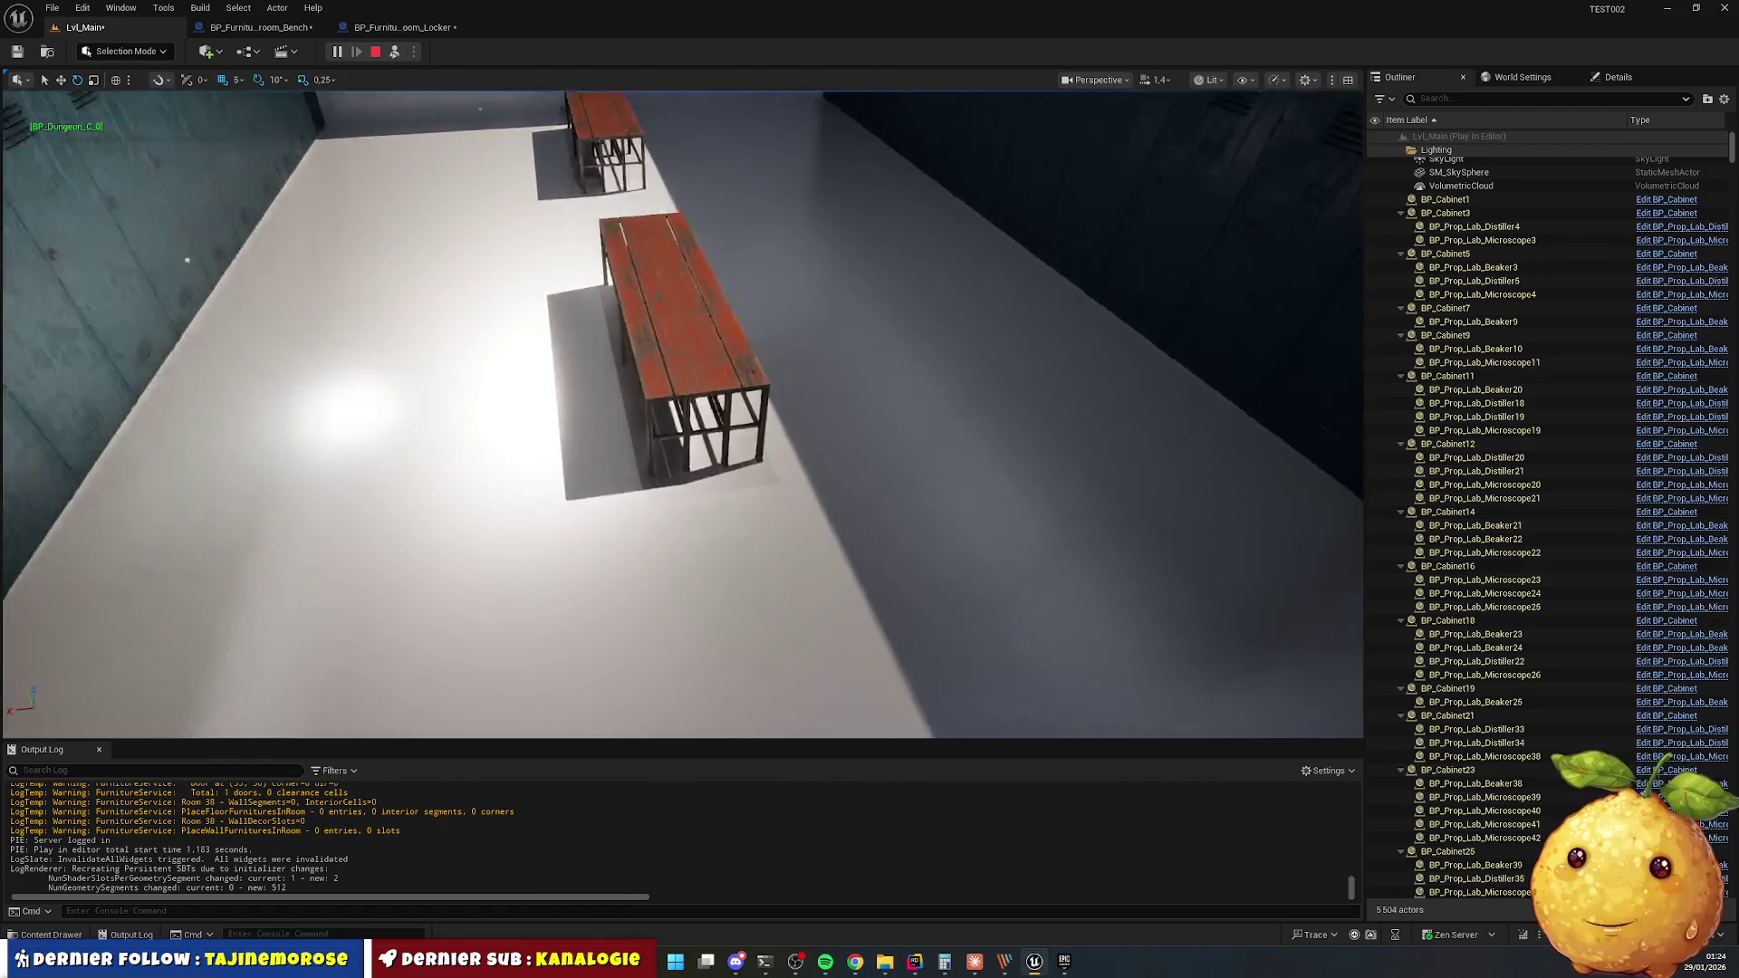
pyautogui.press('w')
pyautogui.click(725, 390)
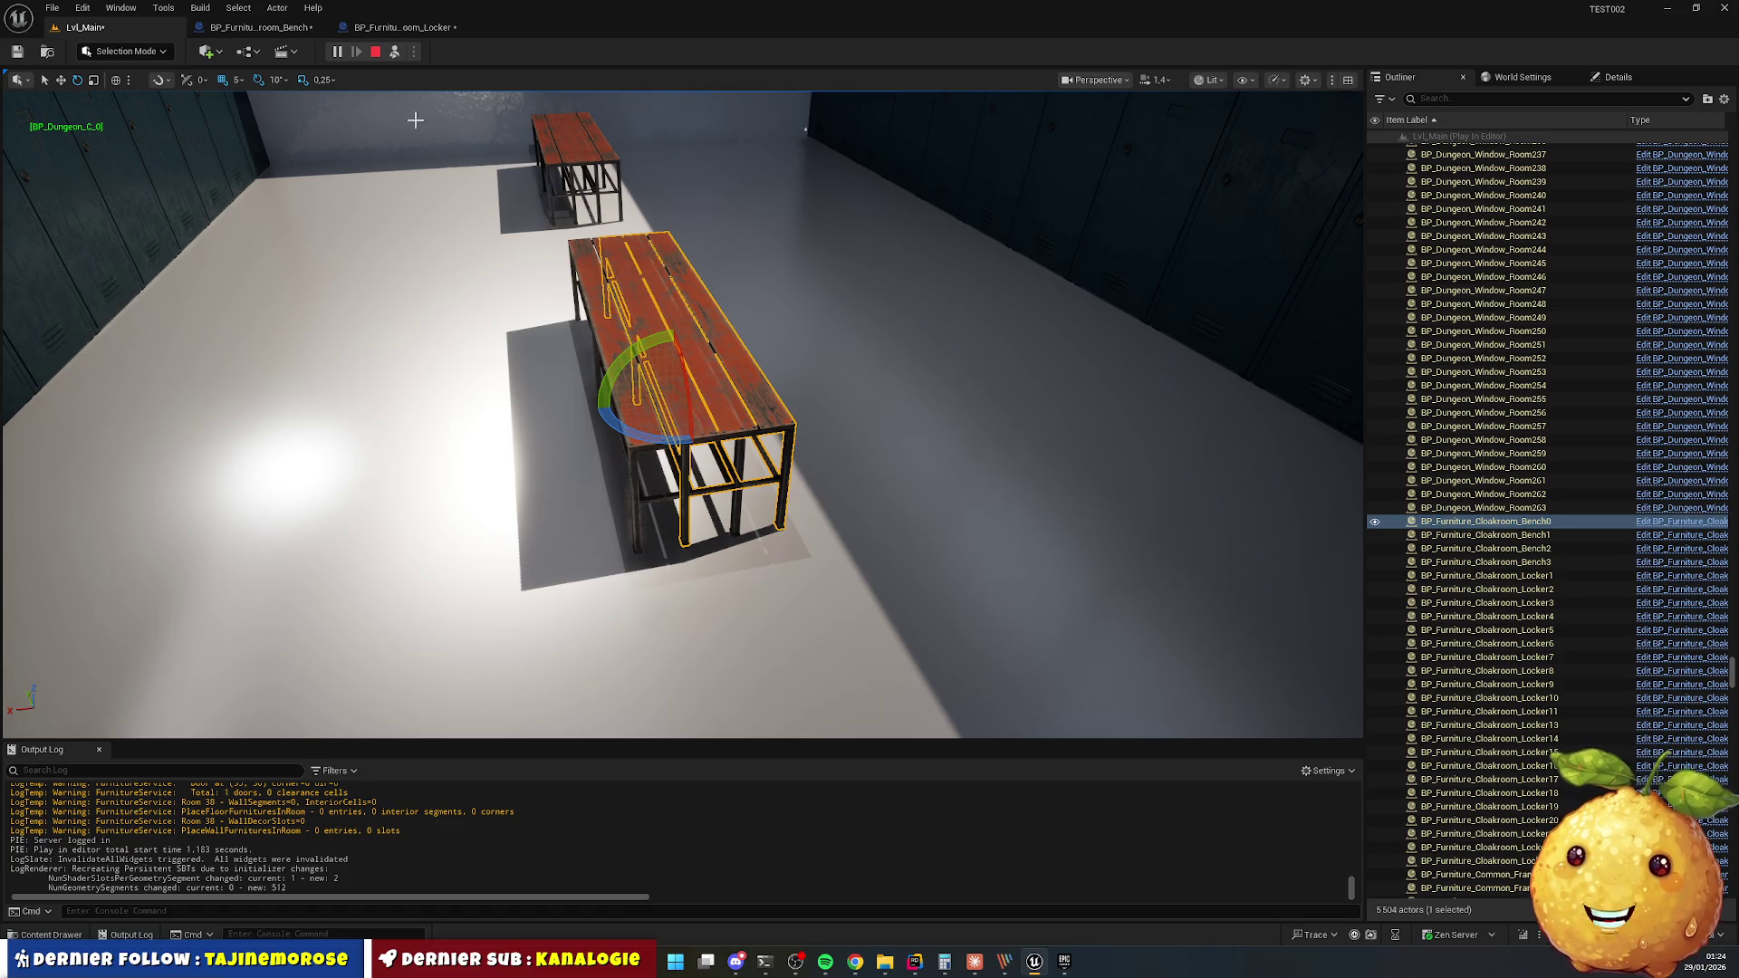
pyautogui.click(374, 51)
pyautogui.click(259, 27)
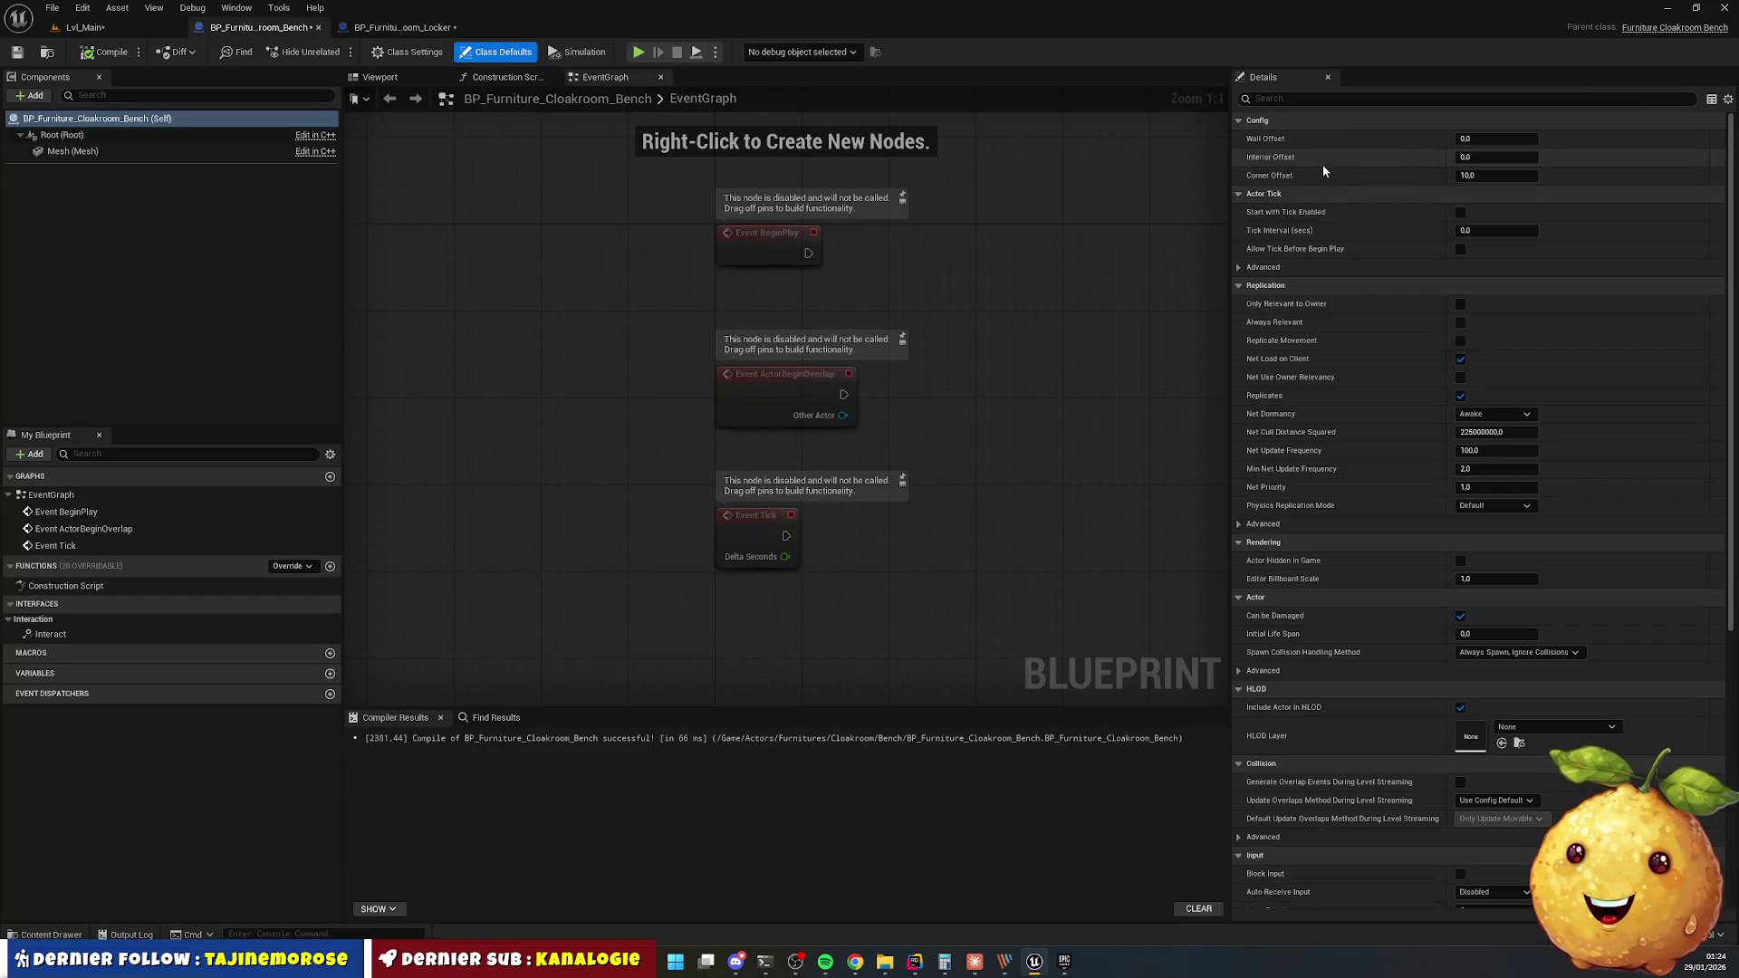
# Open DT_Furnitures_Cloakroom from Furnitures > Cloakroom to see the locker row's Filler Offset Y of 340.
pyautogui.click(426, 27)
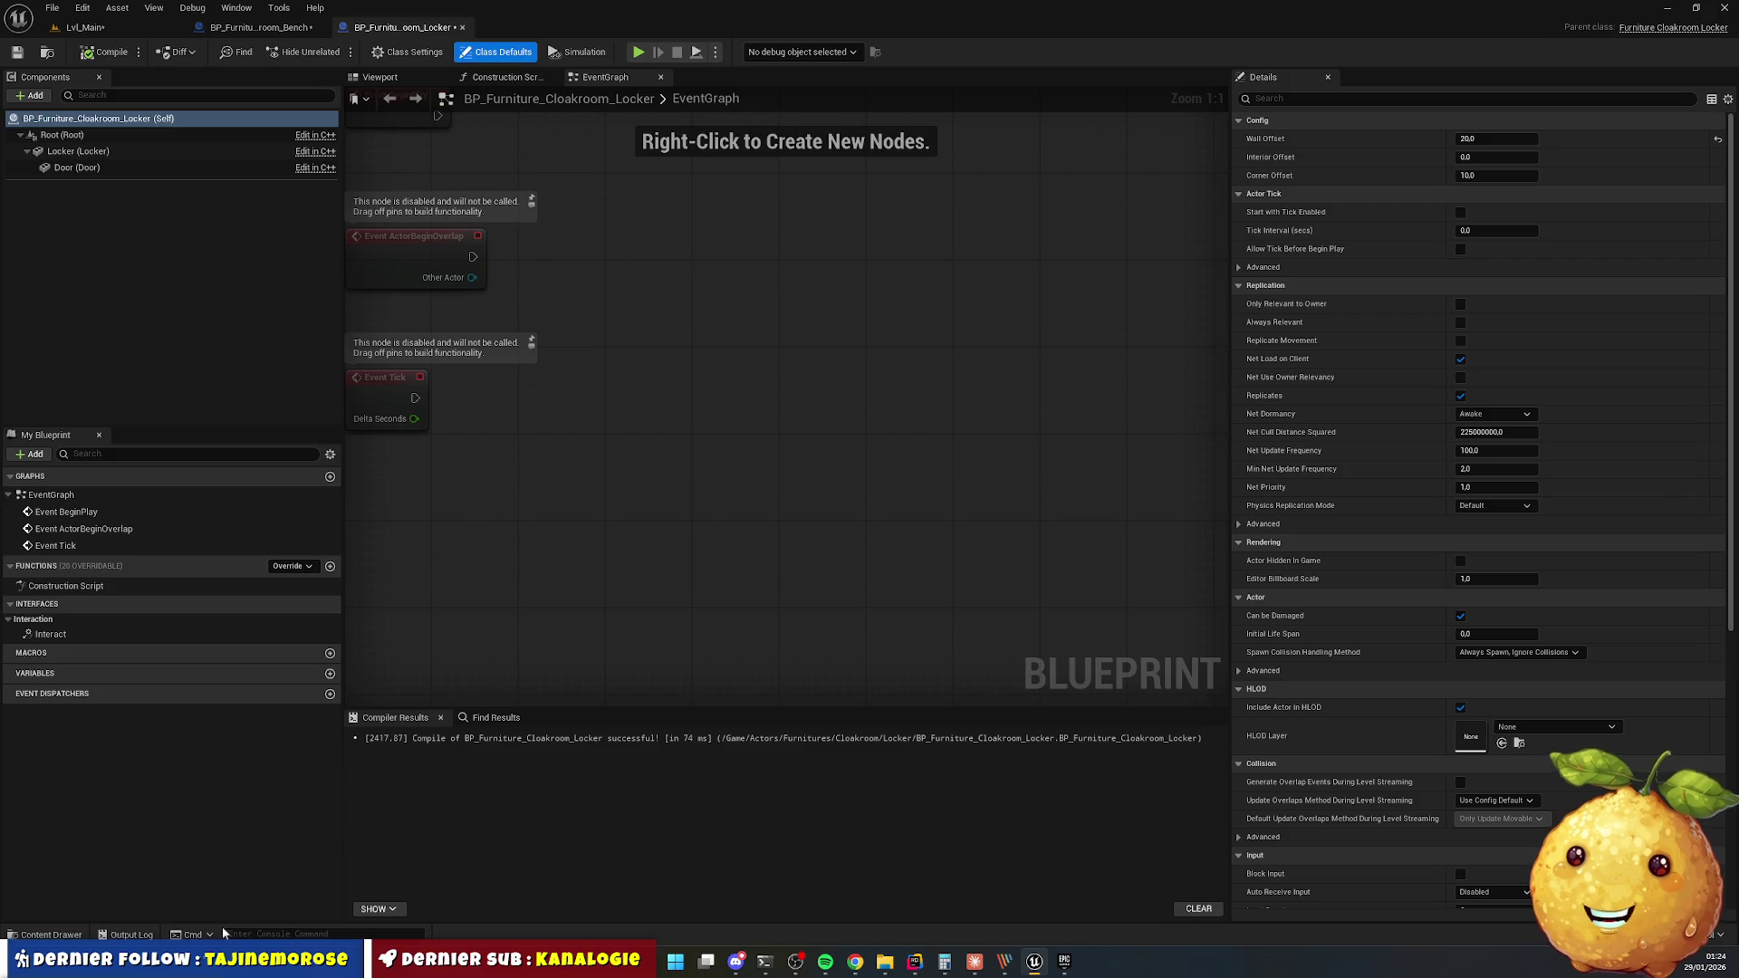
pyautogui.click(53, 937)
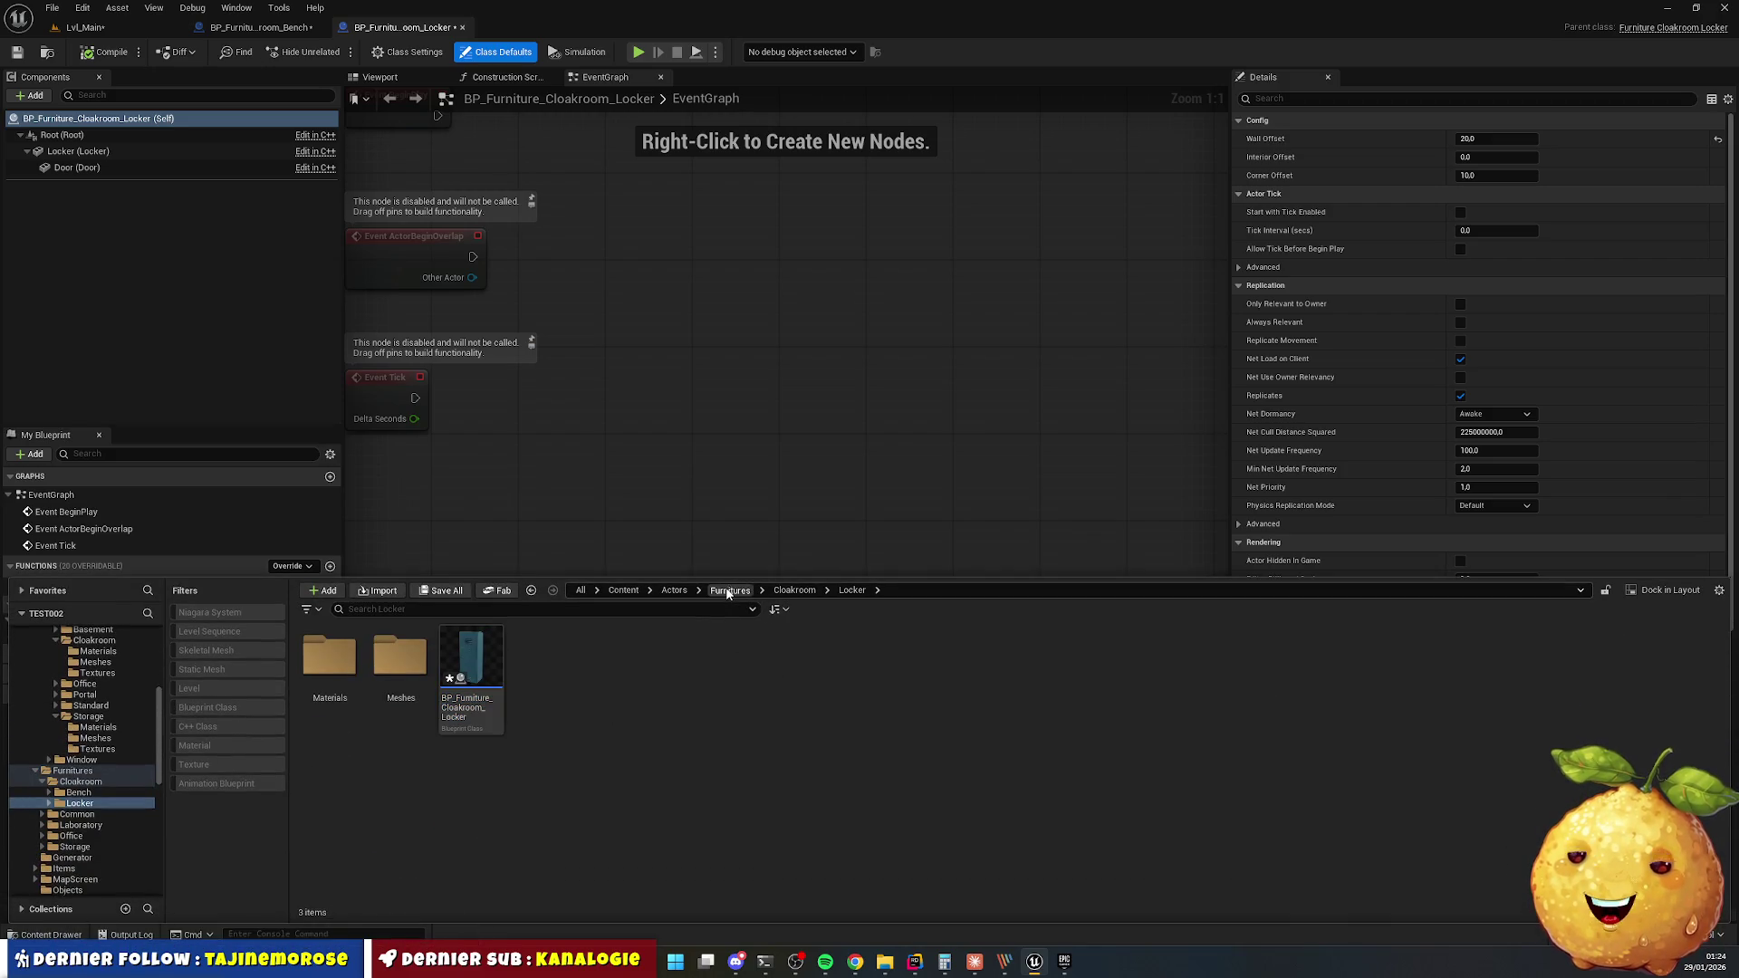
pyautogui.click(730, 589)
pyautogui.doubleClick(330, 659)
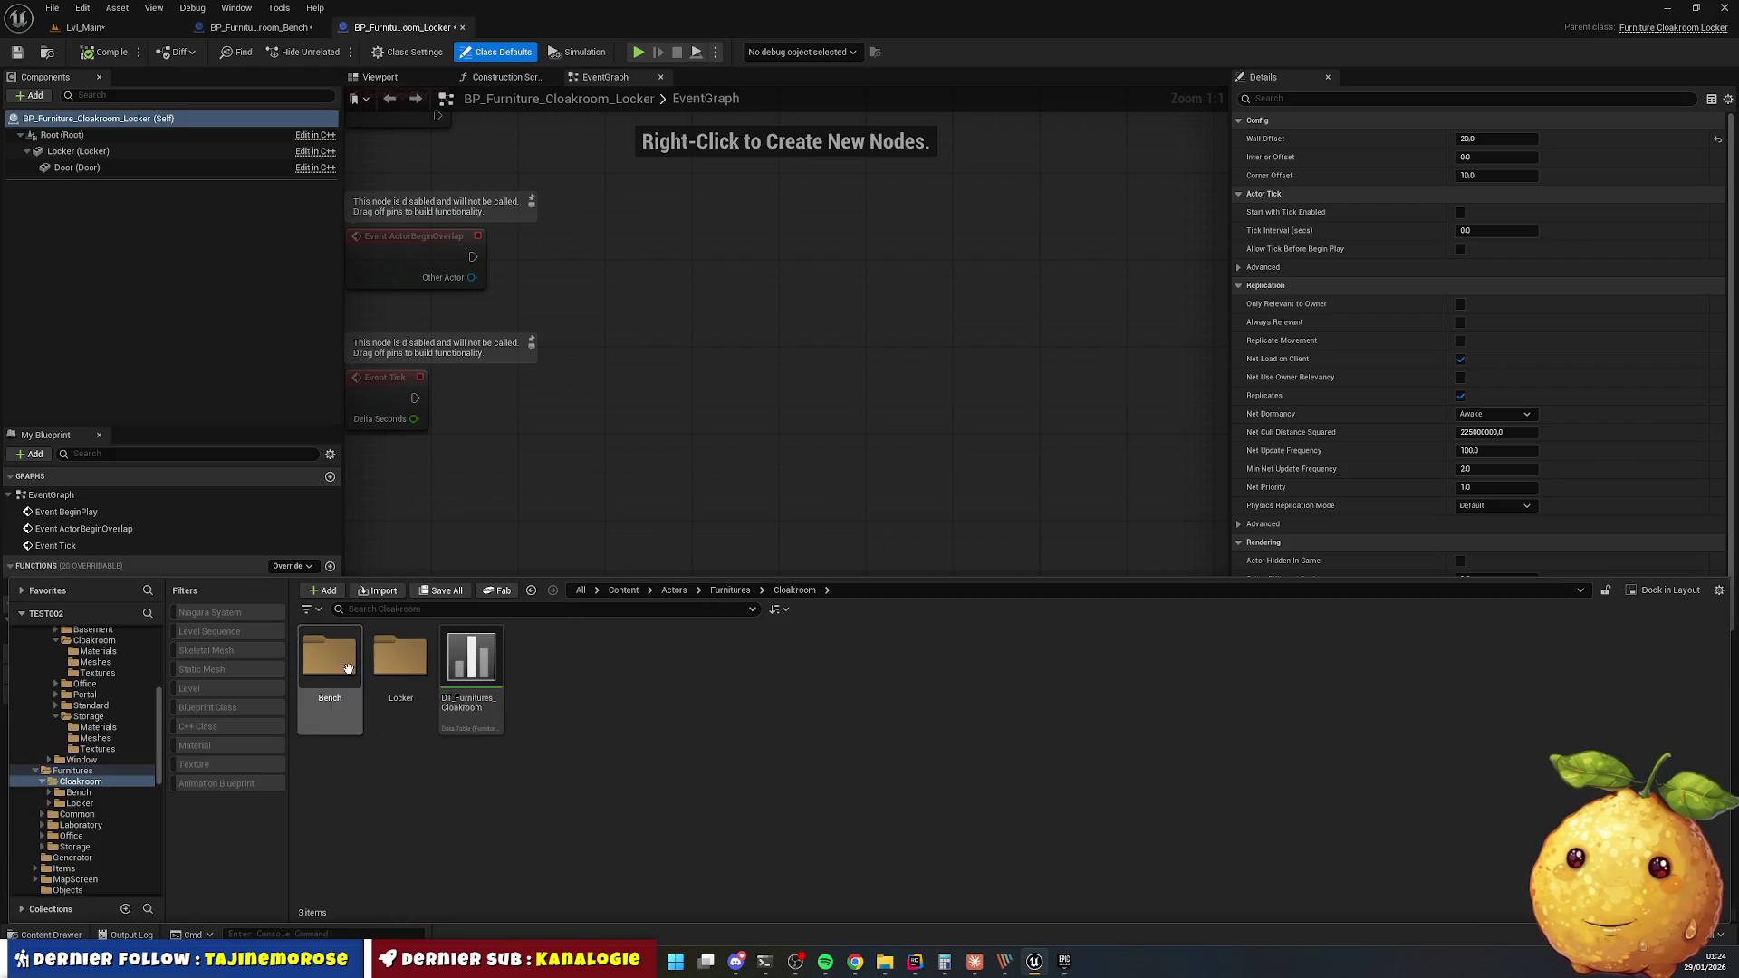
pyautogui.doubleClick(471, 665)
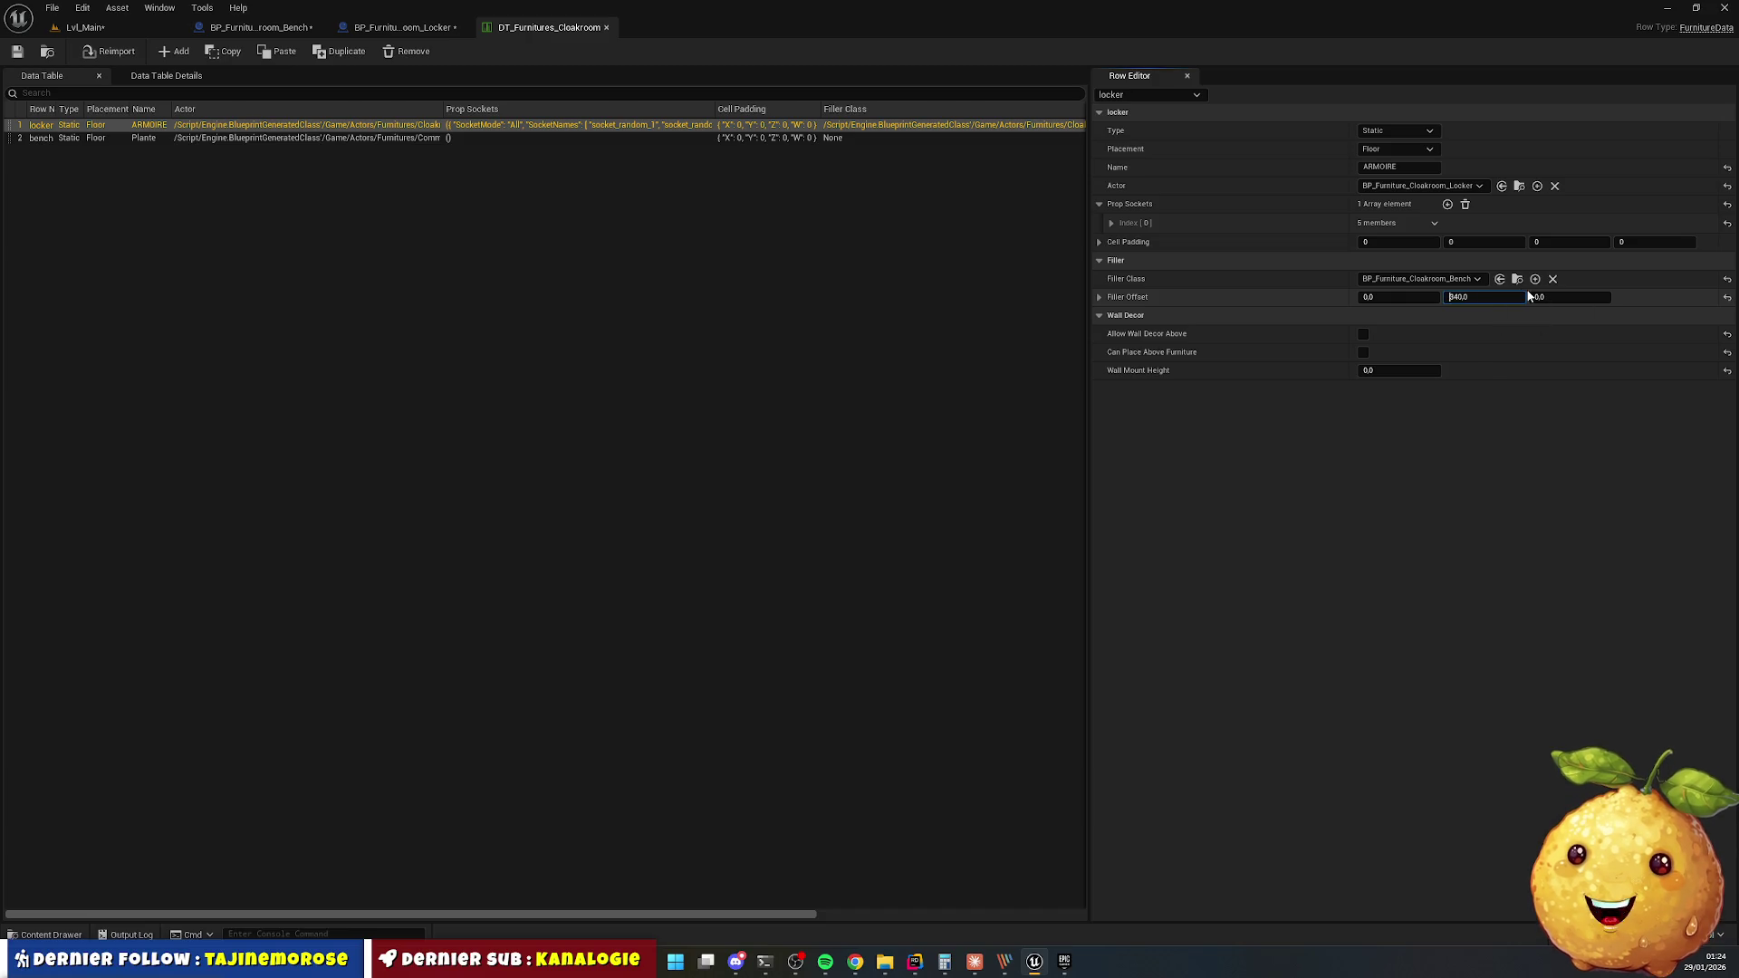
# Change the locker row's Filler Offset Y to 320 in the data table.
pyautogui.click(409, 28)
pyautogui.click(548, 27)
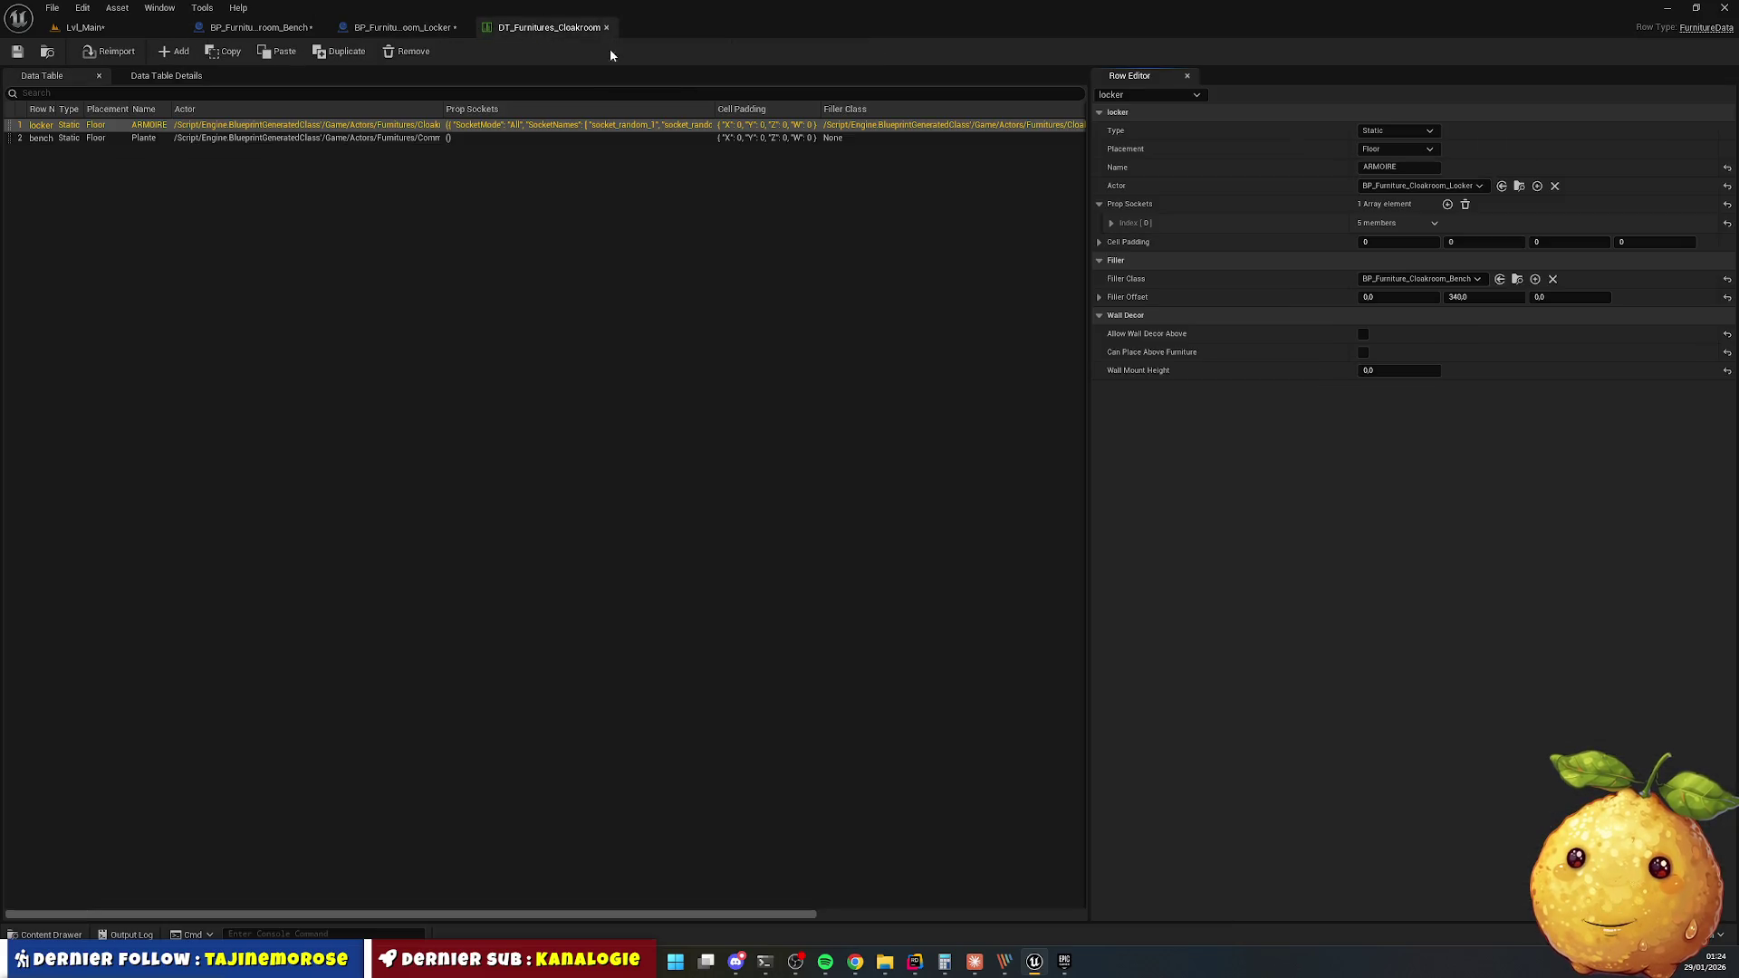
pyautogui.click(1465, 296)
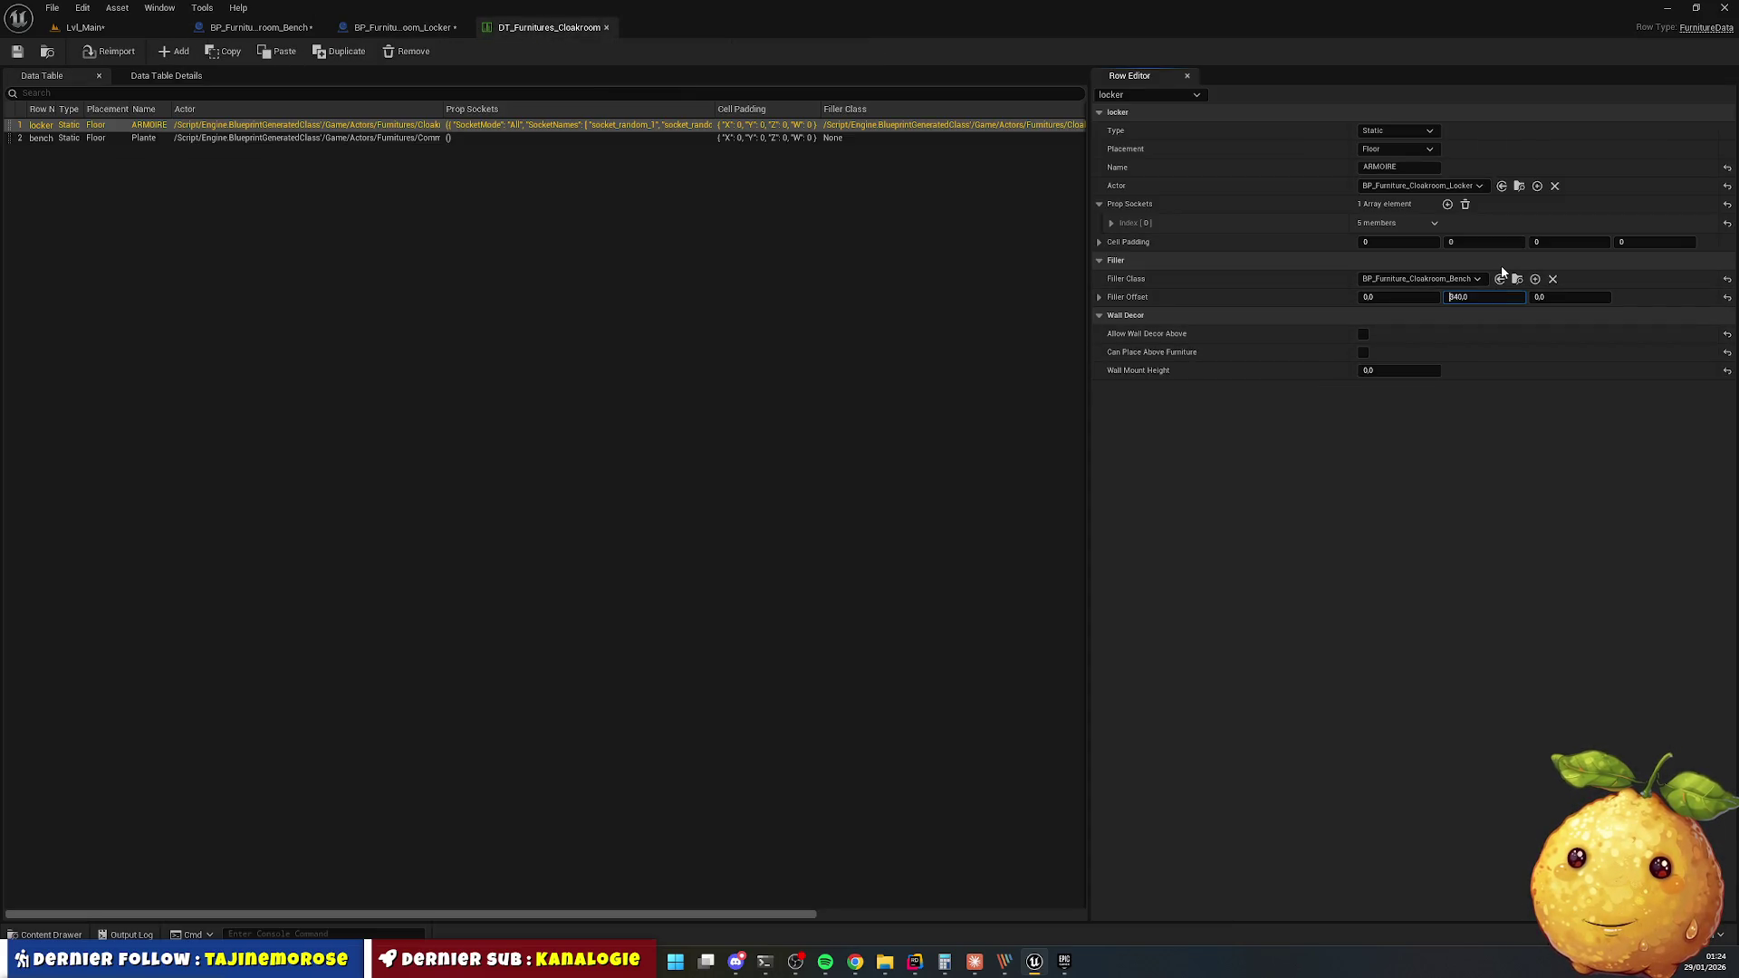
pyautogui.write('320')
pyautogui.press('Return')
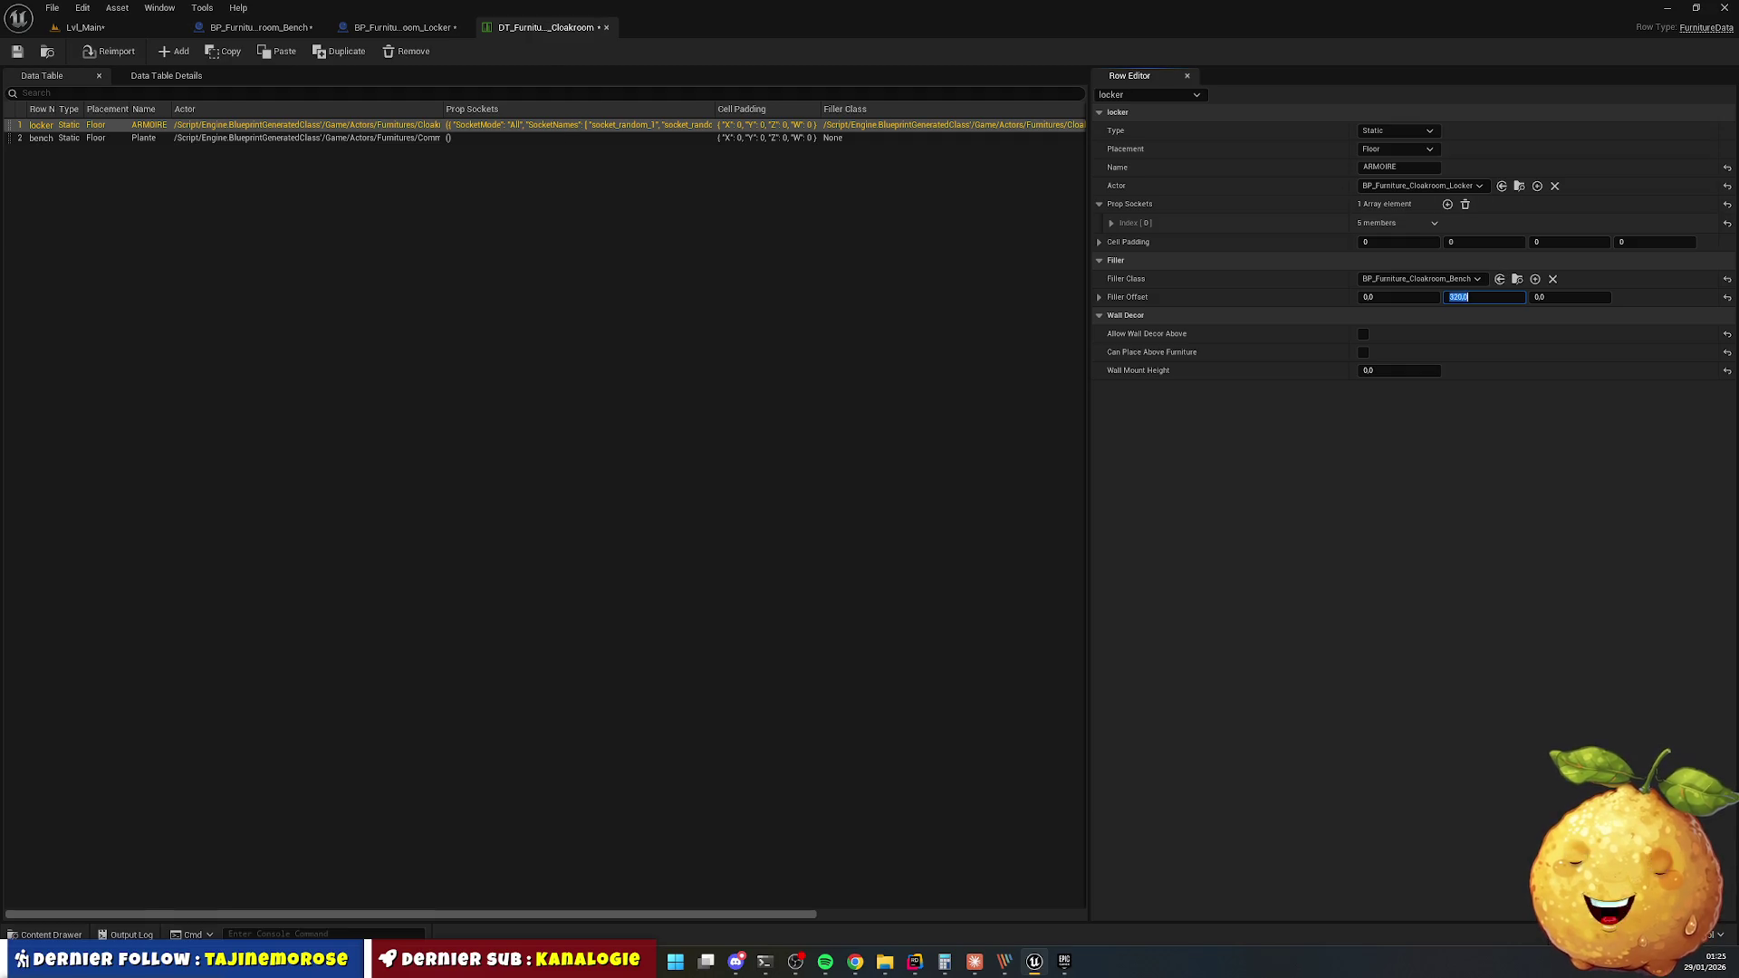
# Save the data table and all assets, acknowledge the failed-save warning, and close the table and locker tabs.
pyautogui.click(18, 50)
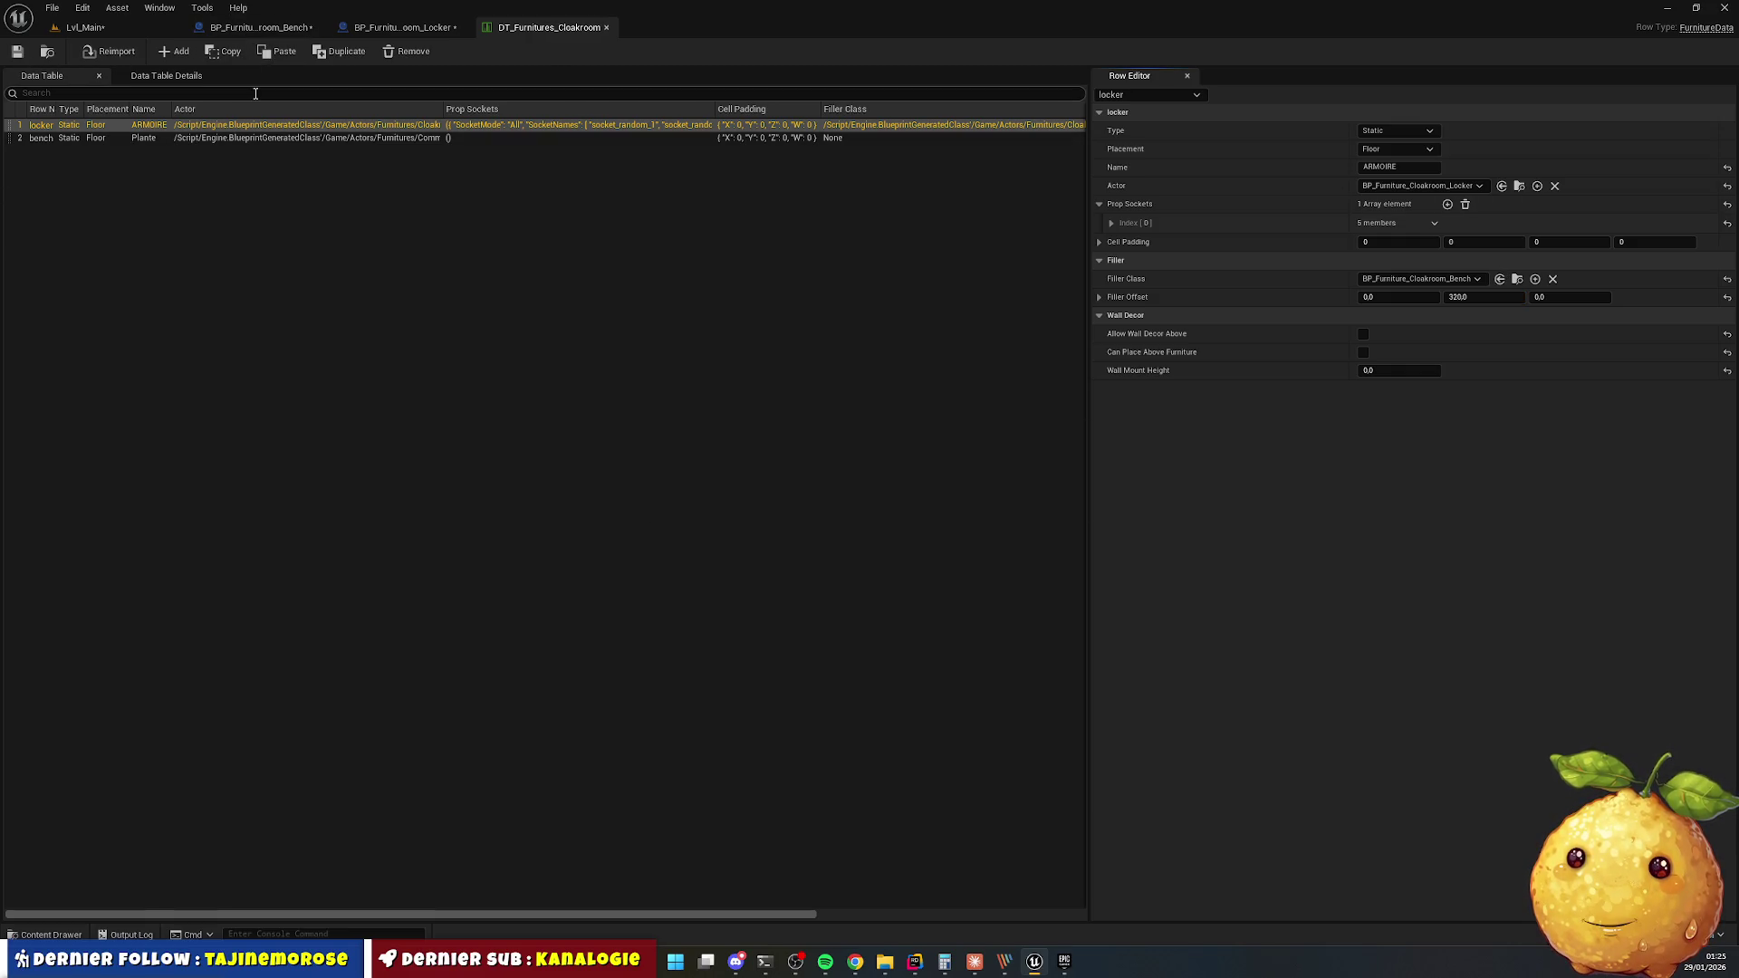
pyautogui.hotkey('ctrl', 'shift', 's')
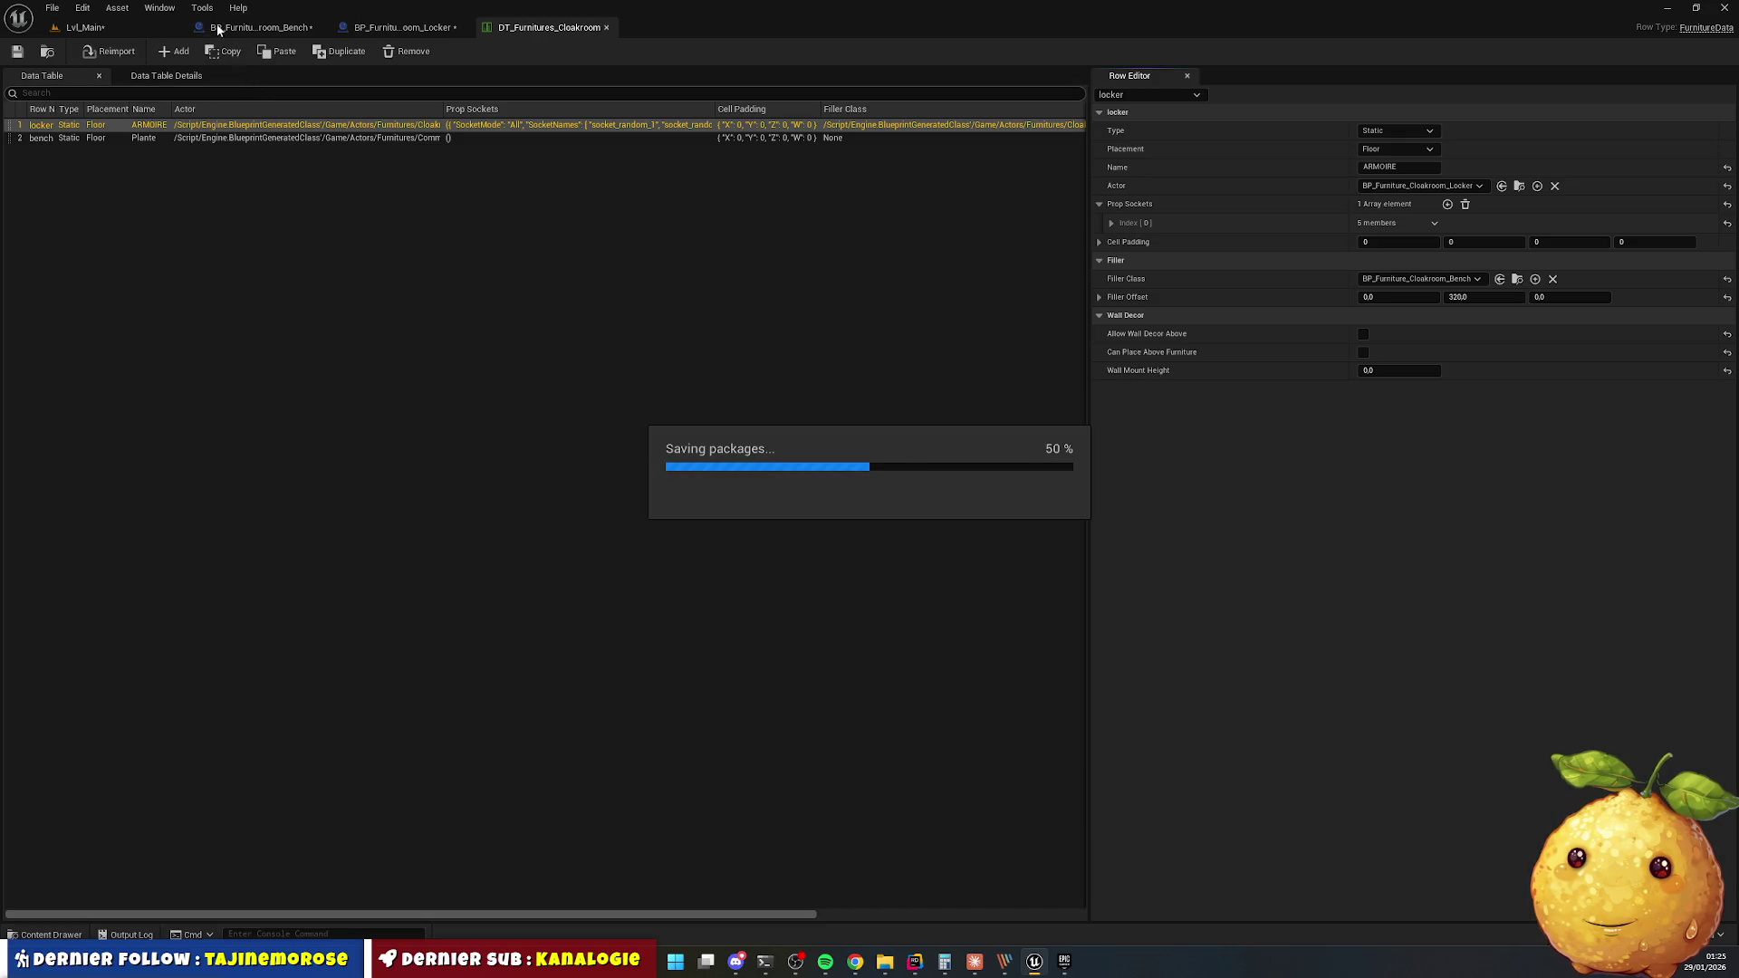
pyautogui.click(886, 525)
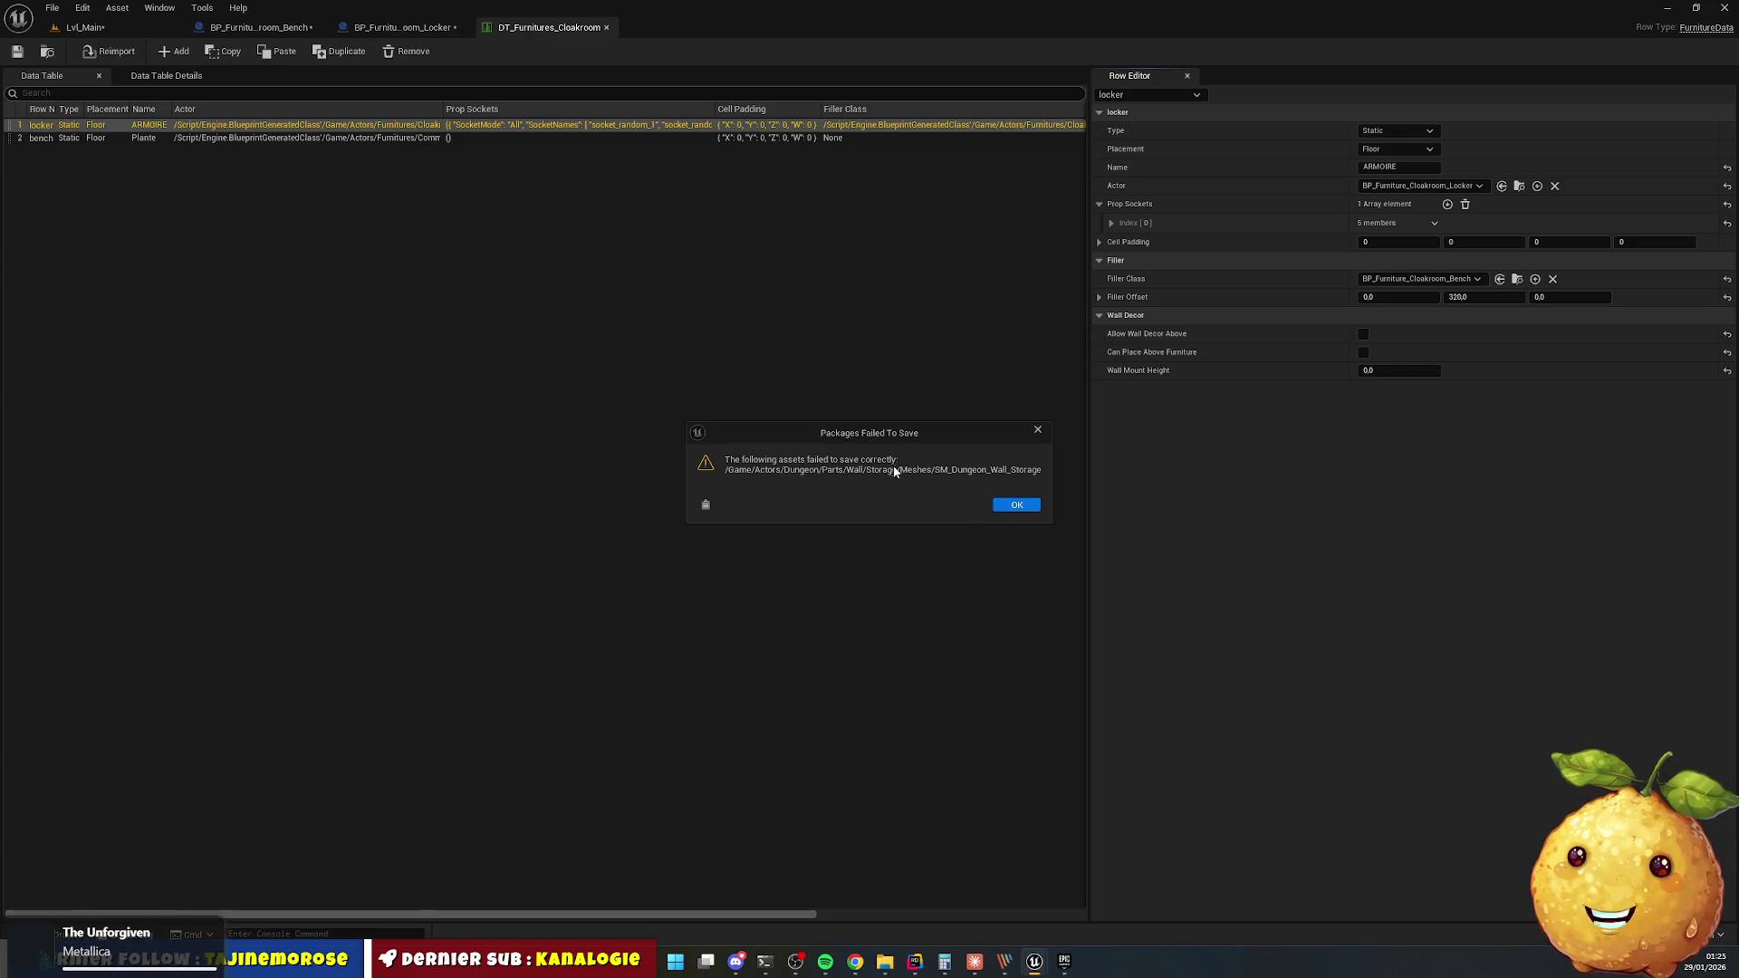
pyautogui.click(1018, 504)
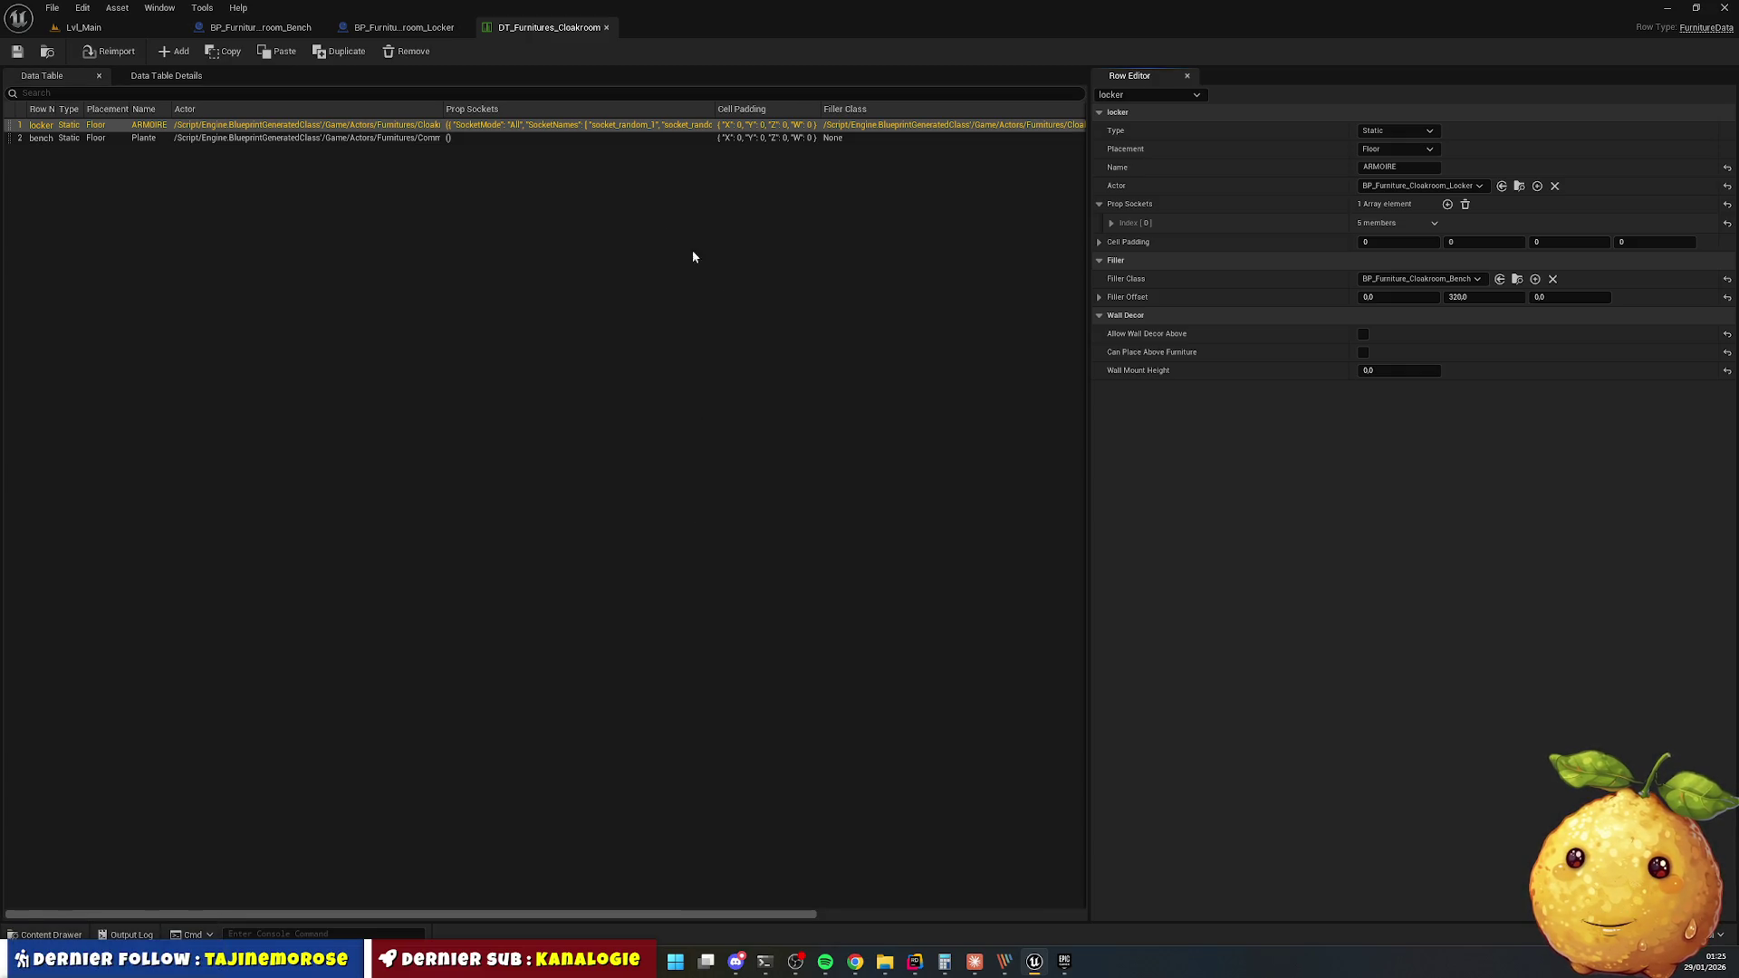
pyautogui.click(606, 28)
pyautogui.click(463, 28)
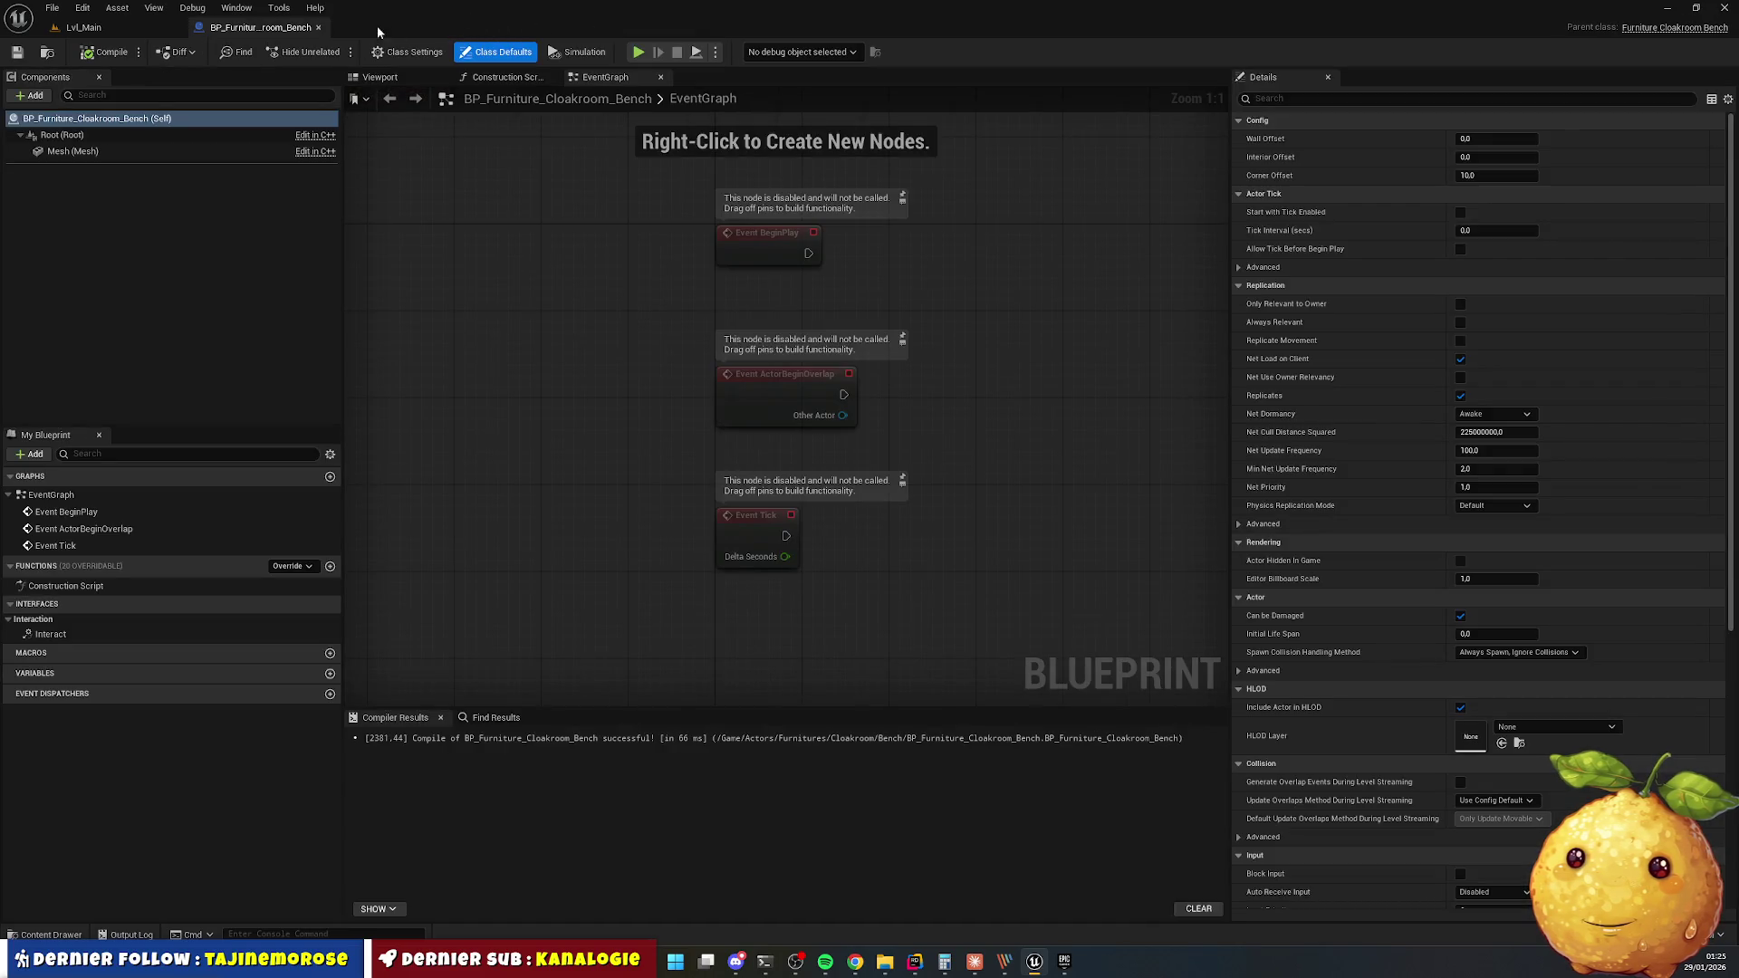
# Close the bench blueprint and Play In Editor to view the benches in paired rows.
pyautogui.middleClick(270, 30)
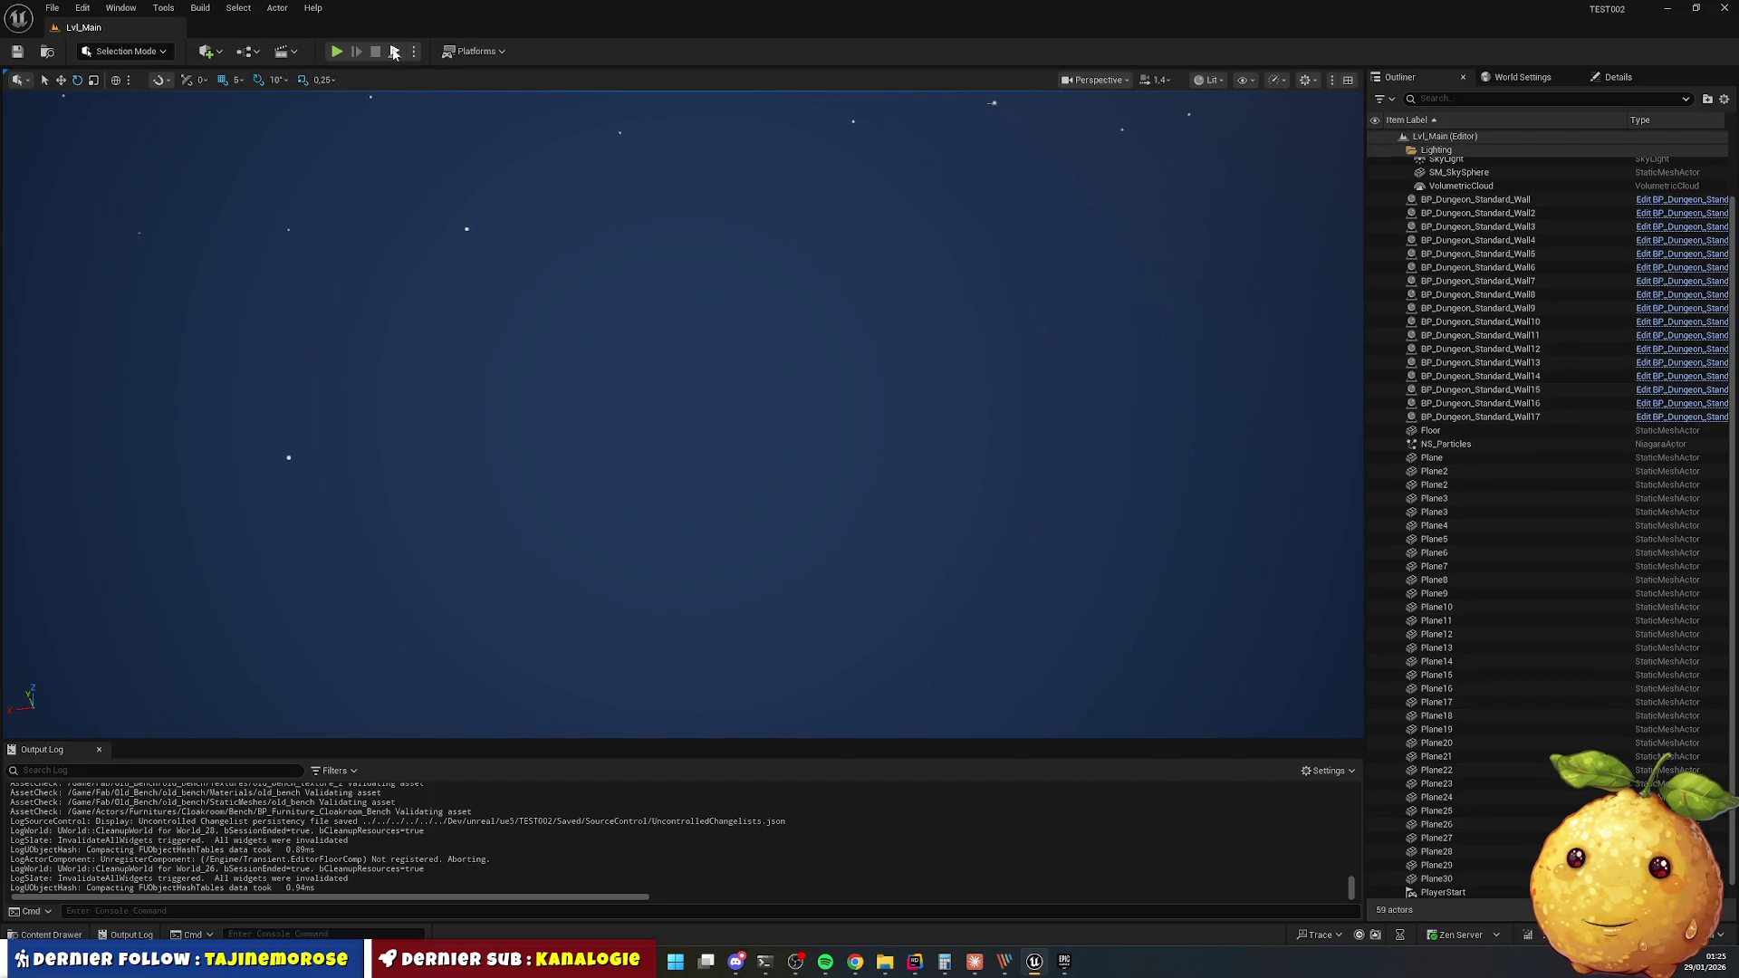
pyautogui.hotkey('alt', 'p')
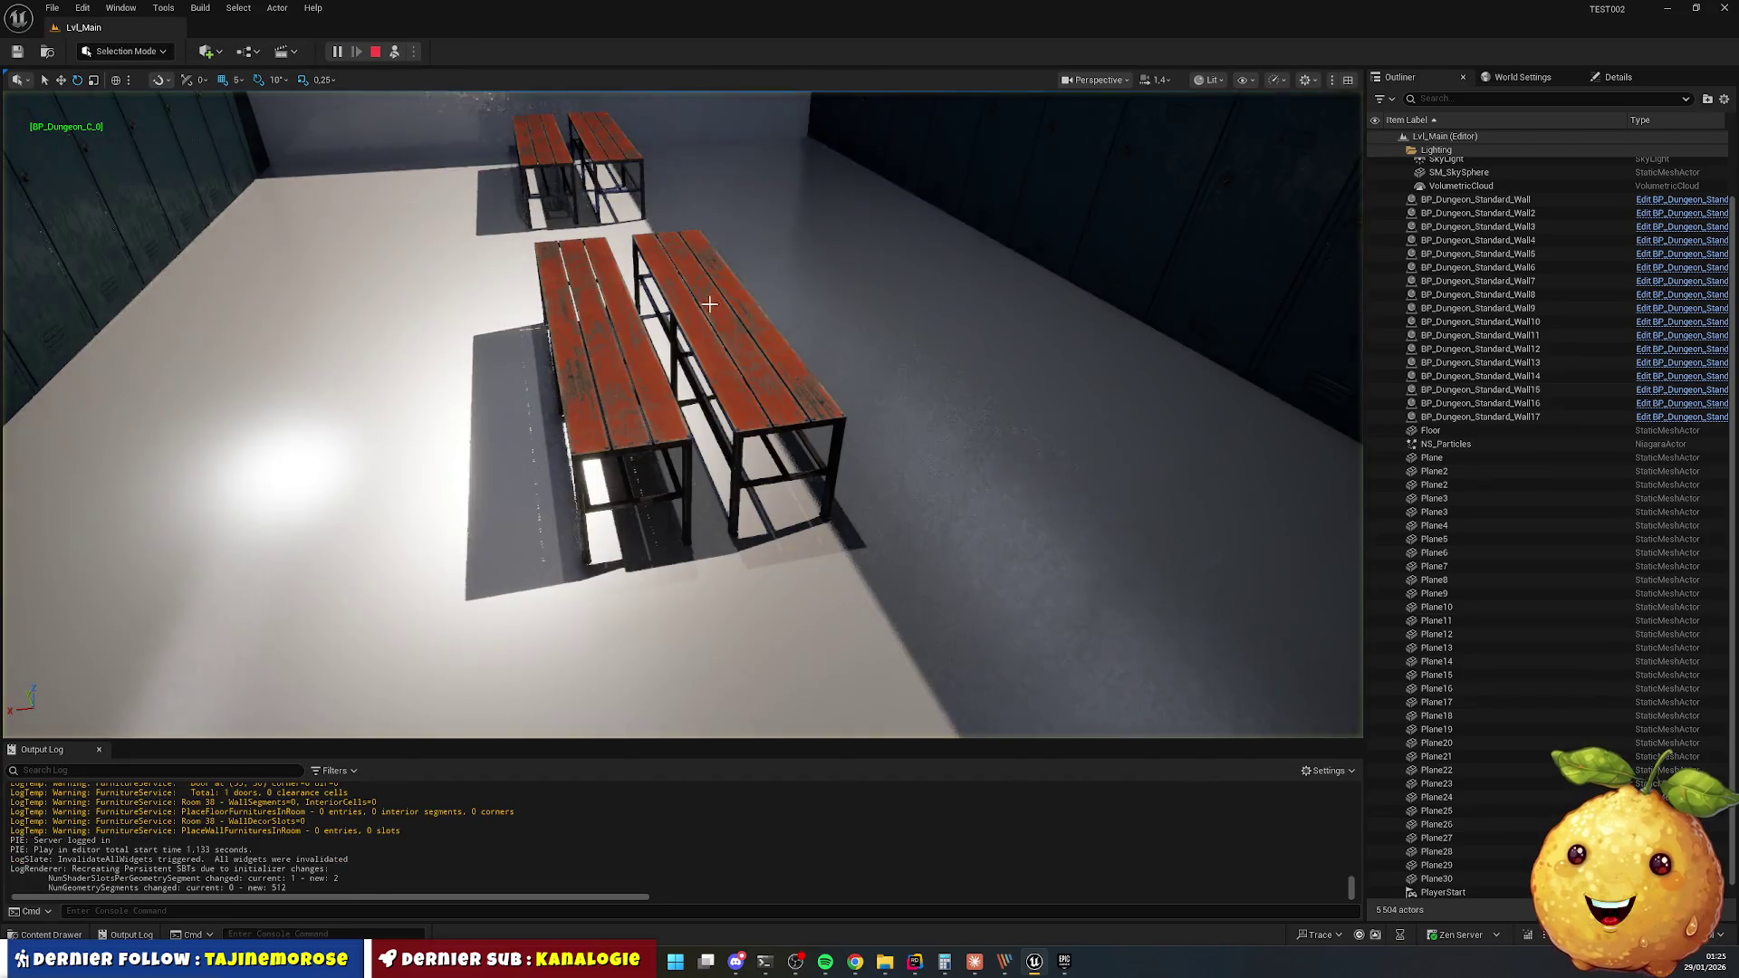
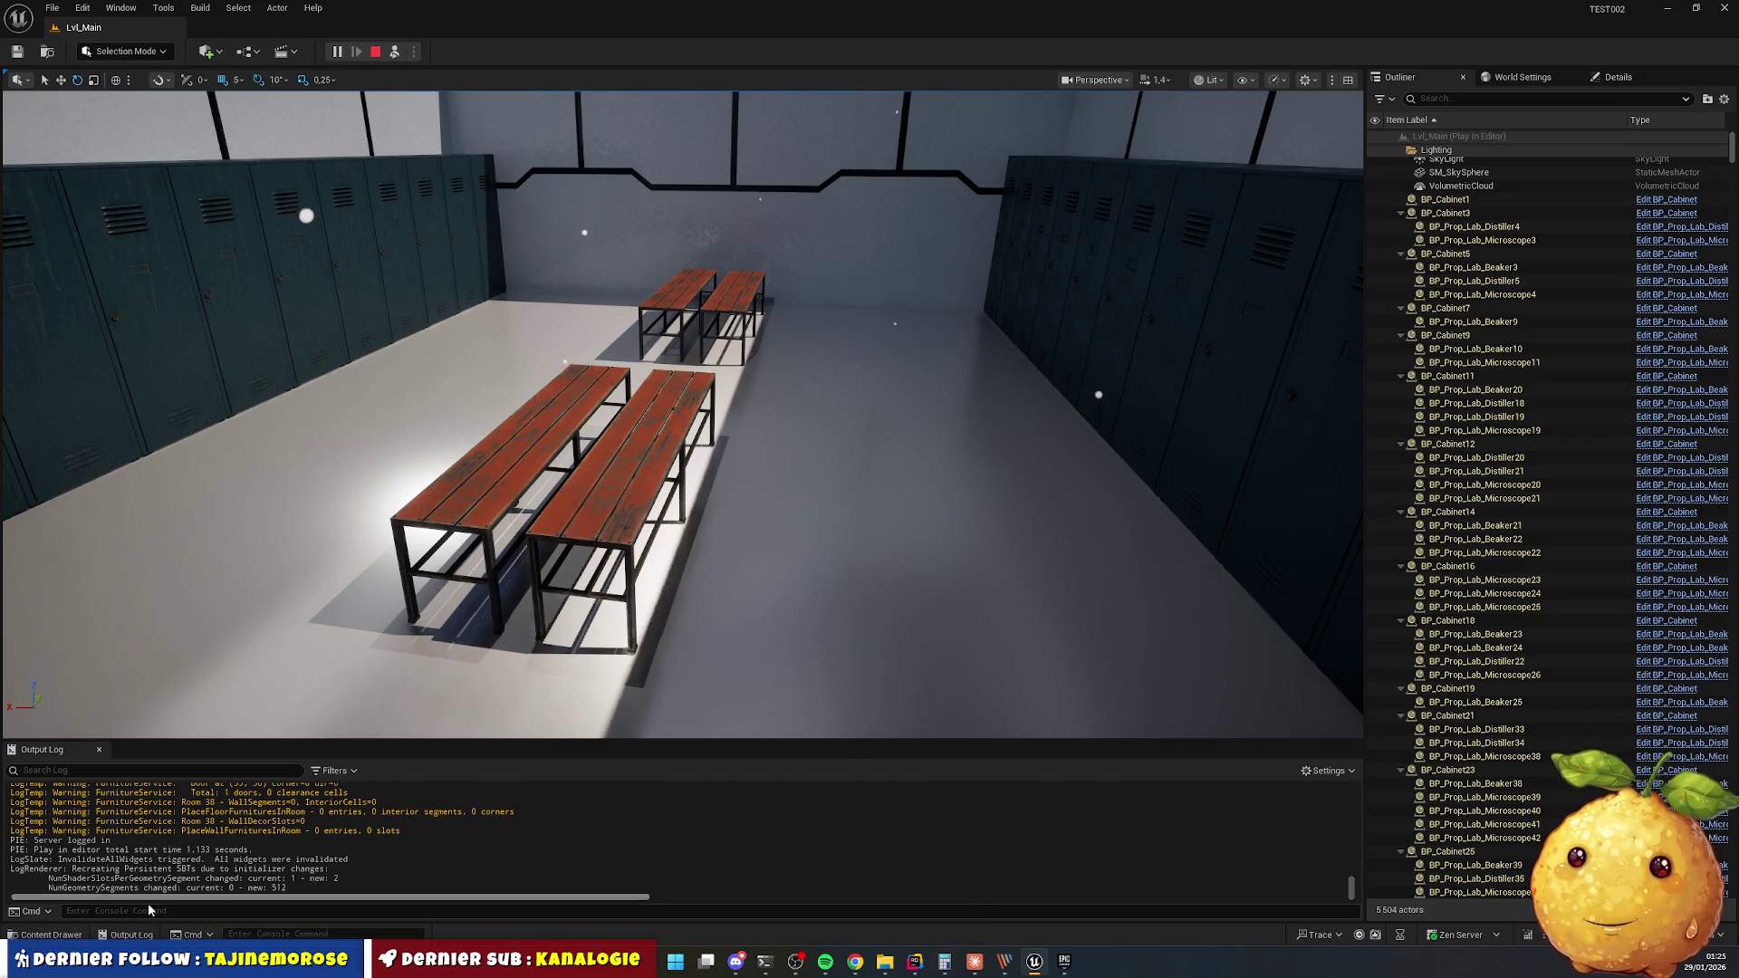
# Open the Fab marketplace inside the editor and search it for 'bench'.
pyautogui.click(52, 938)
pyautogui.click(497, 584)
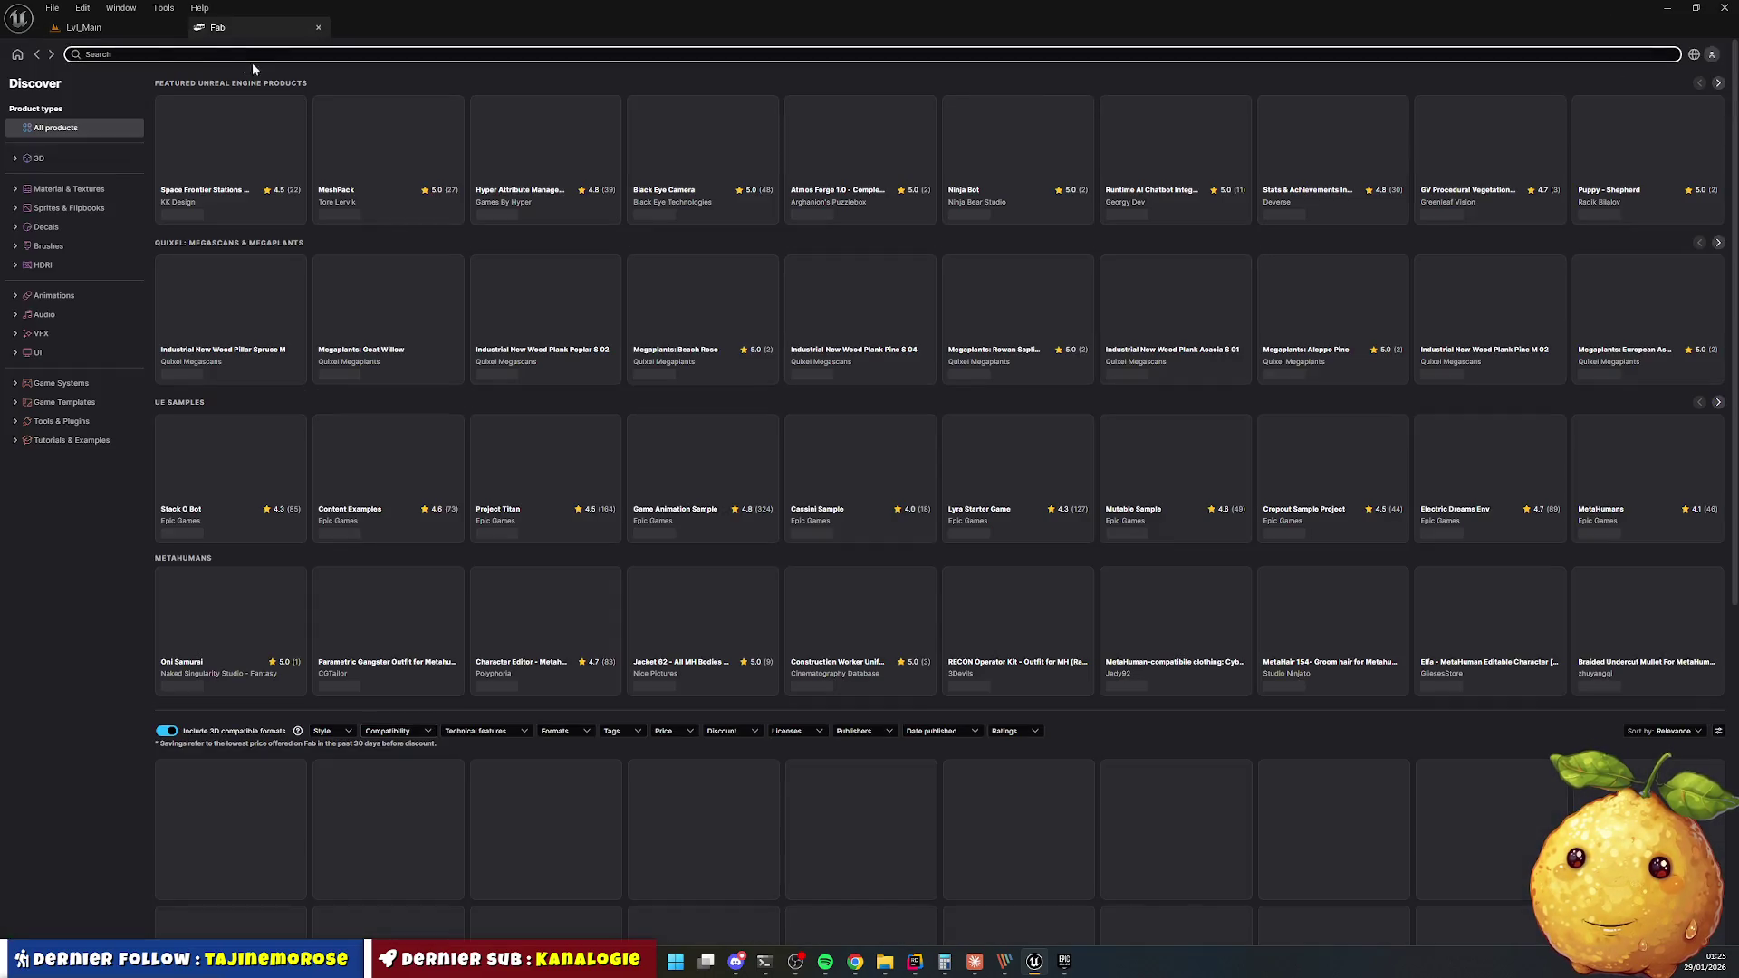
pyautogui.write('bench')
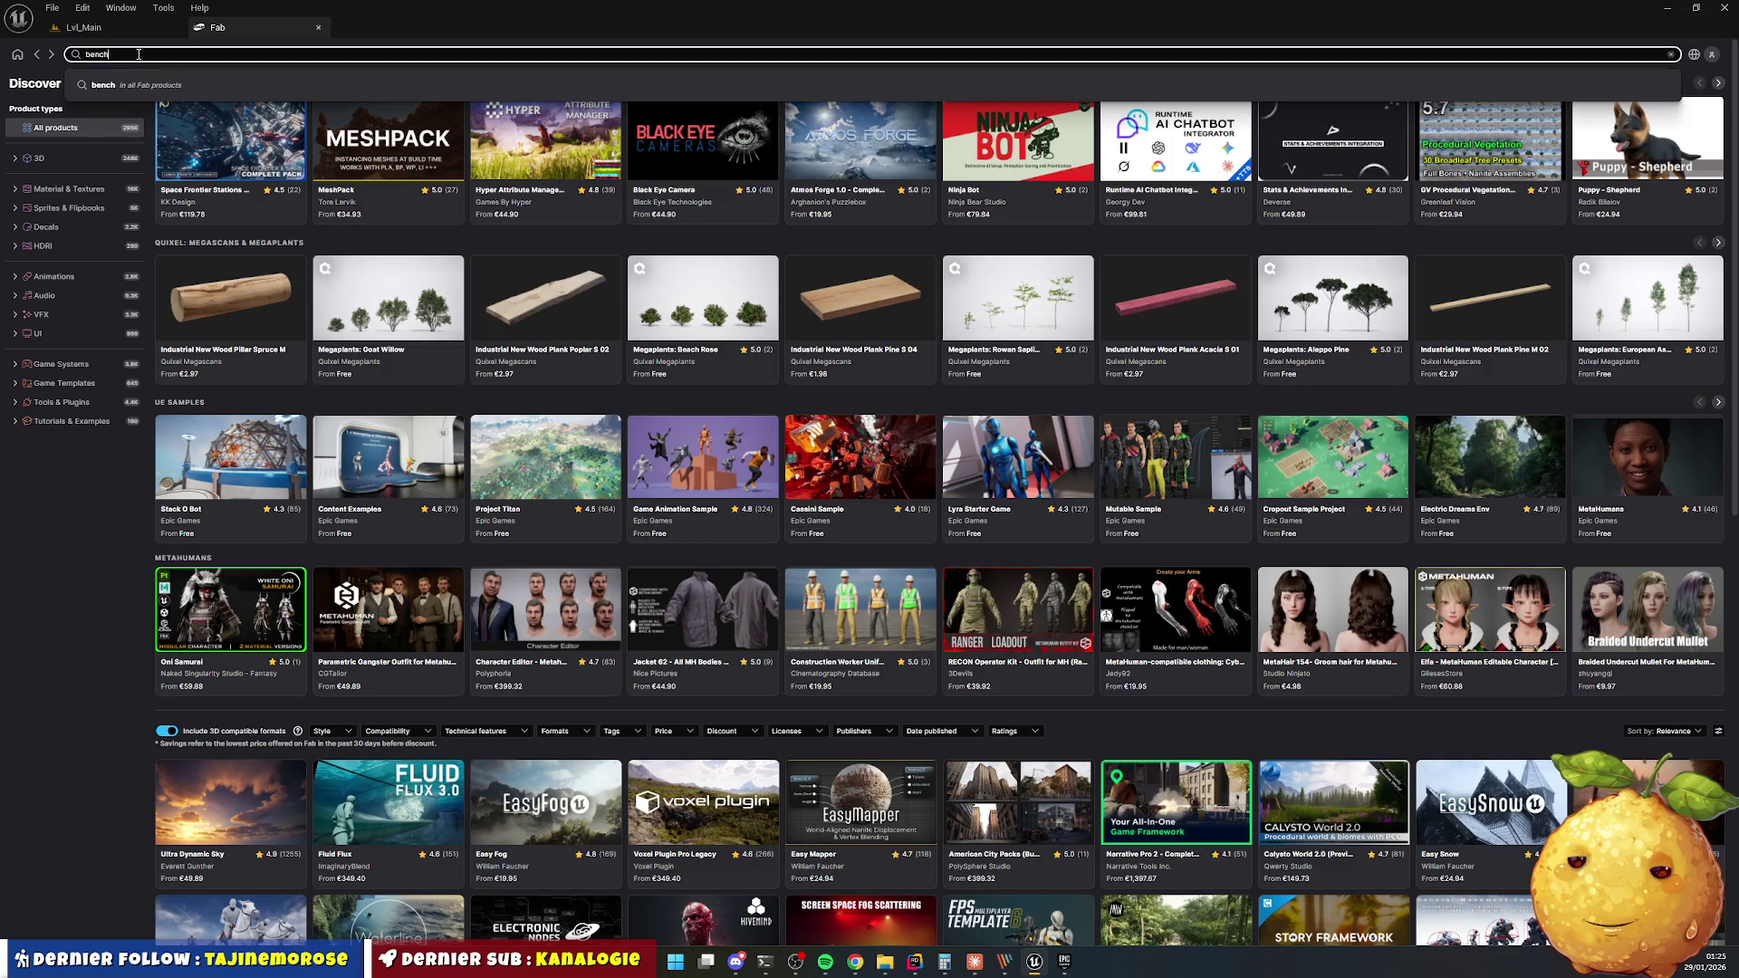
pyautogui.press('Return')
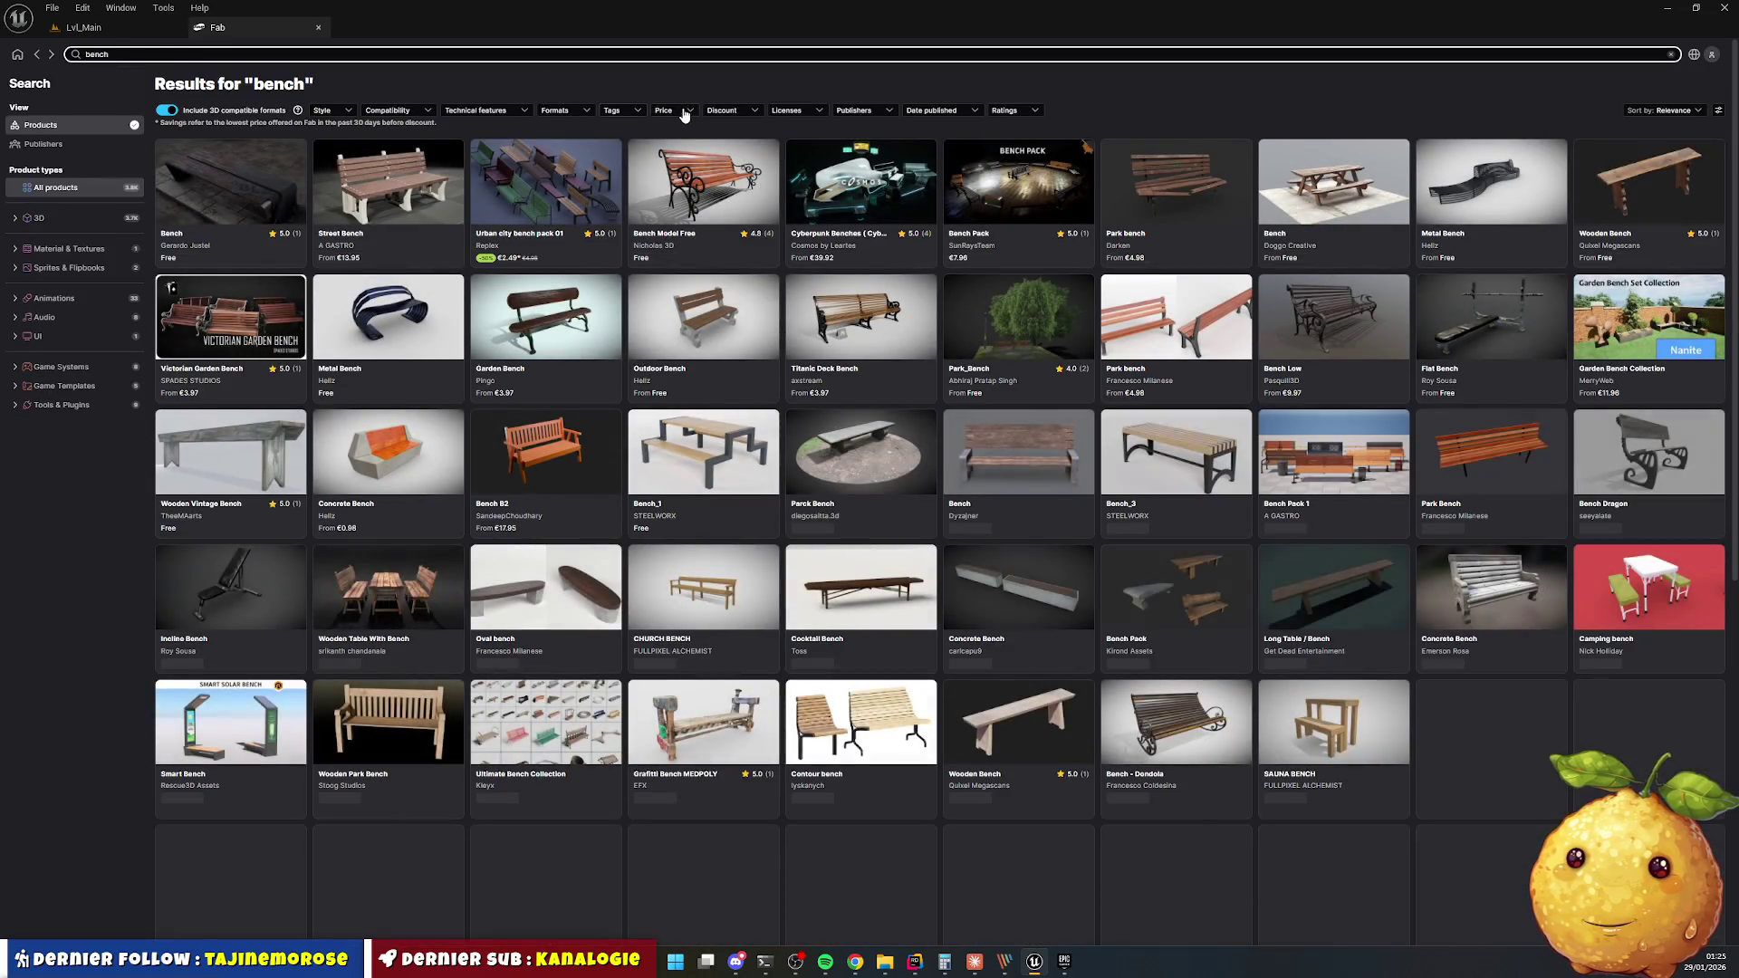
pyautogui.click(666, 109)
# Filter the bench results to free products only.
pyautogui.click(600, 171)
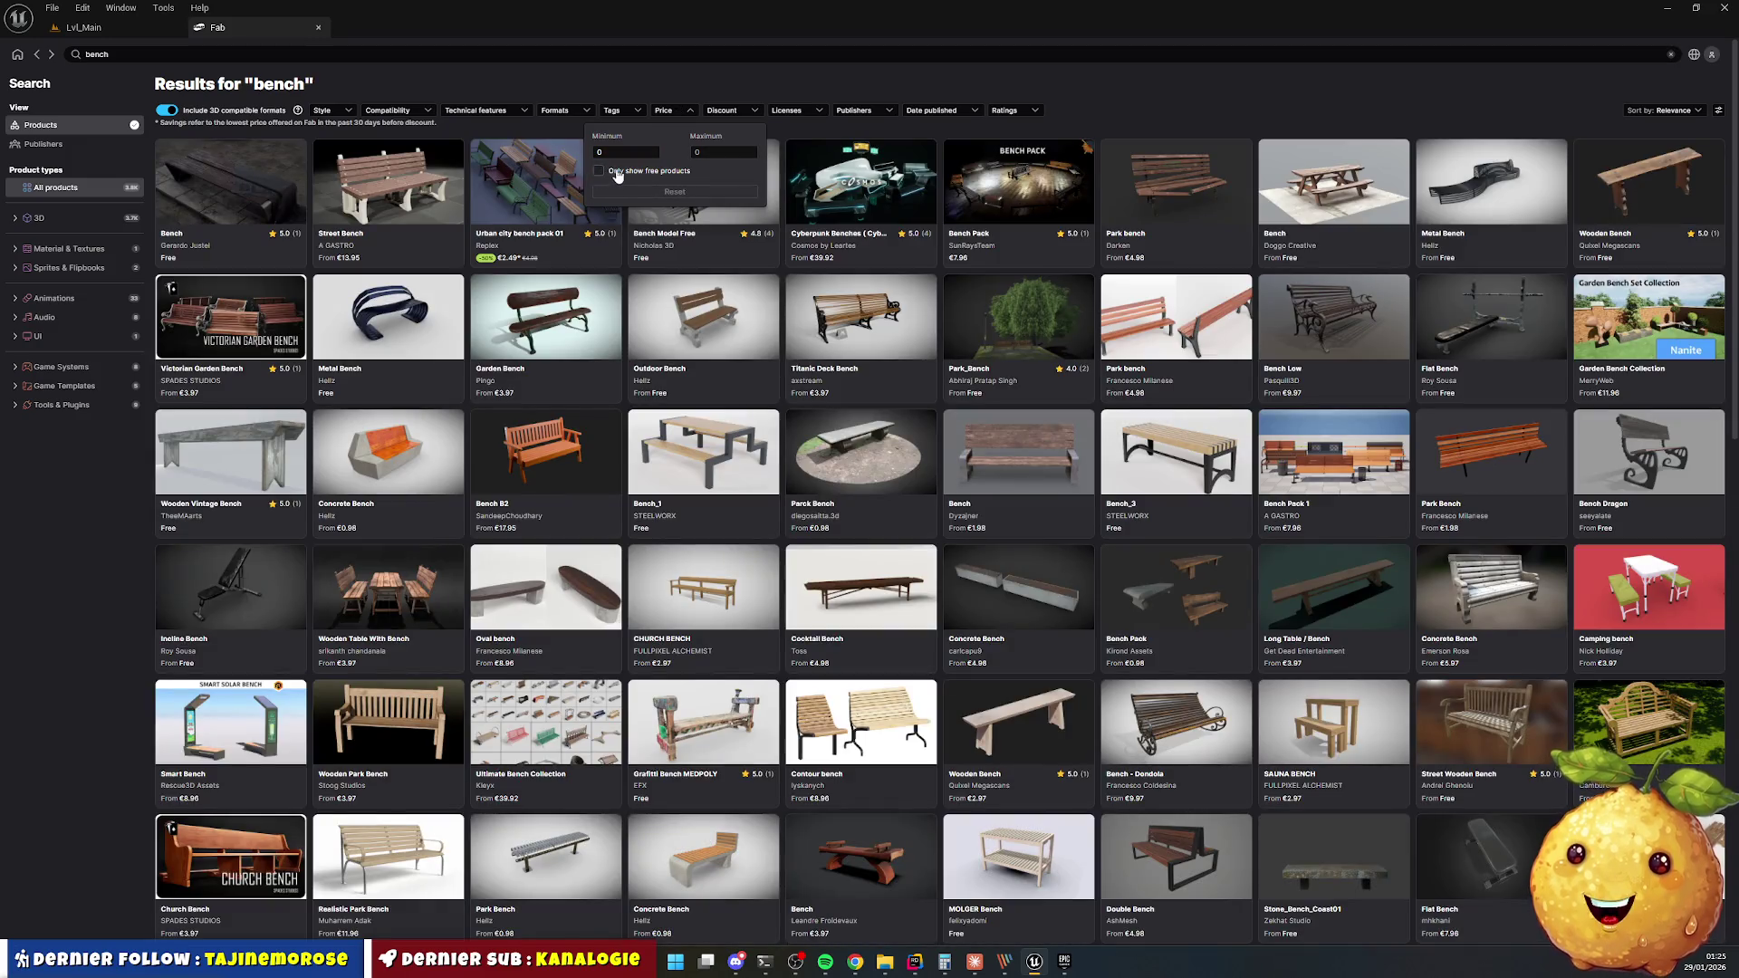
pyautogui.click(617, 173)
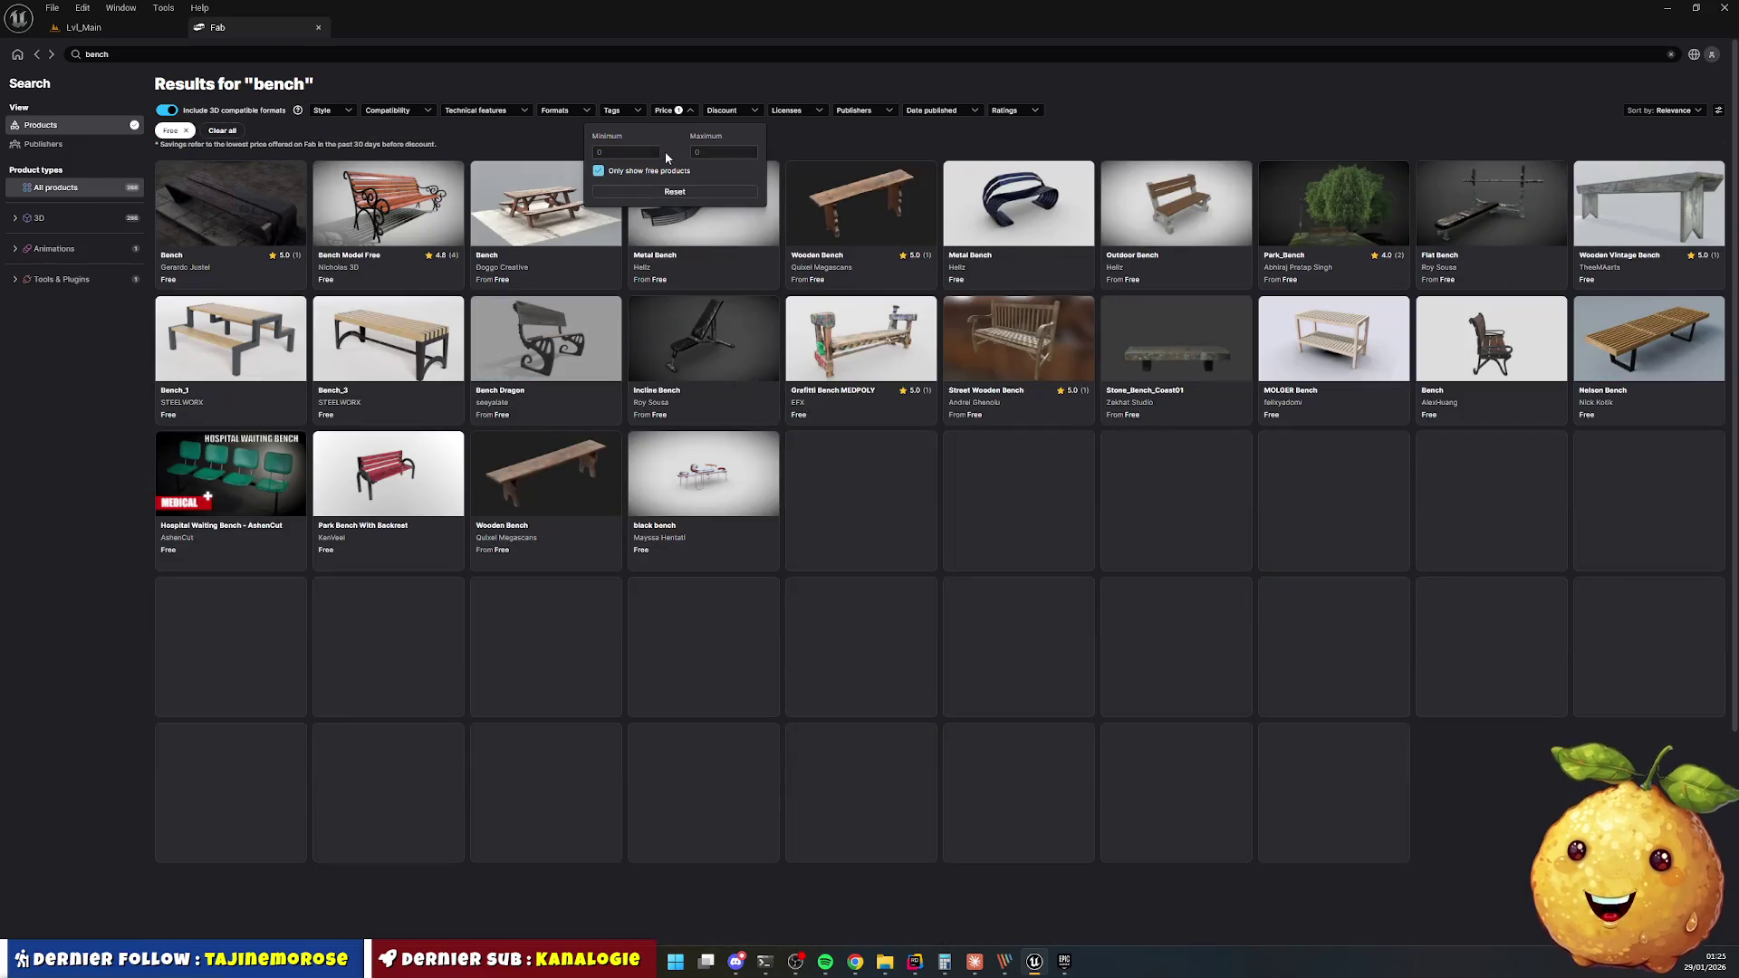
pyautogui.click(664, 111)
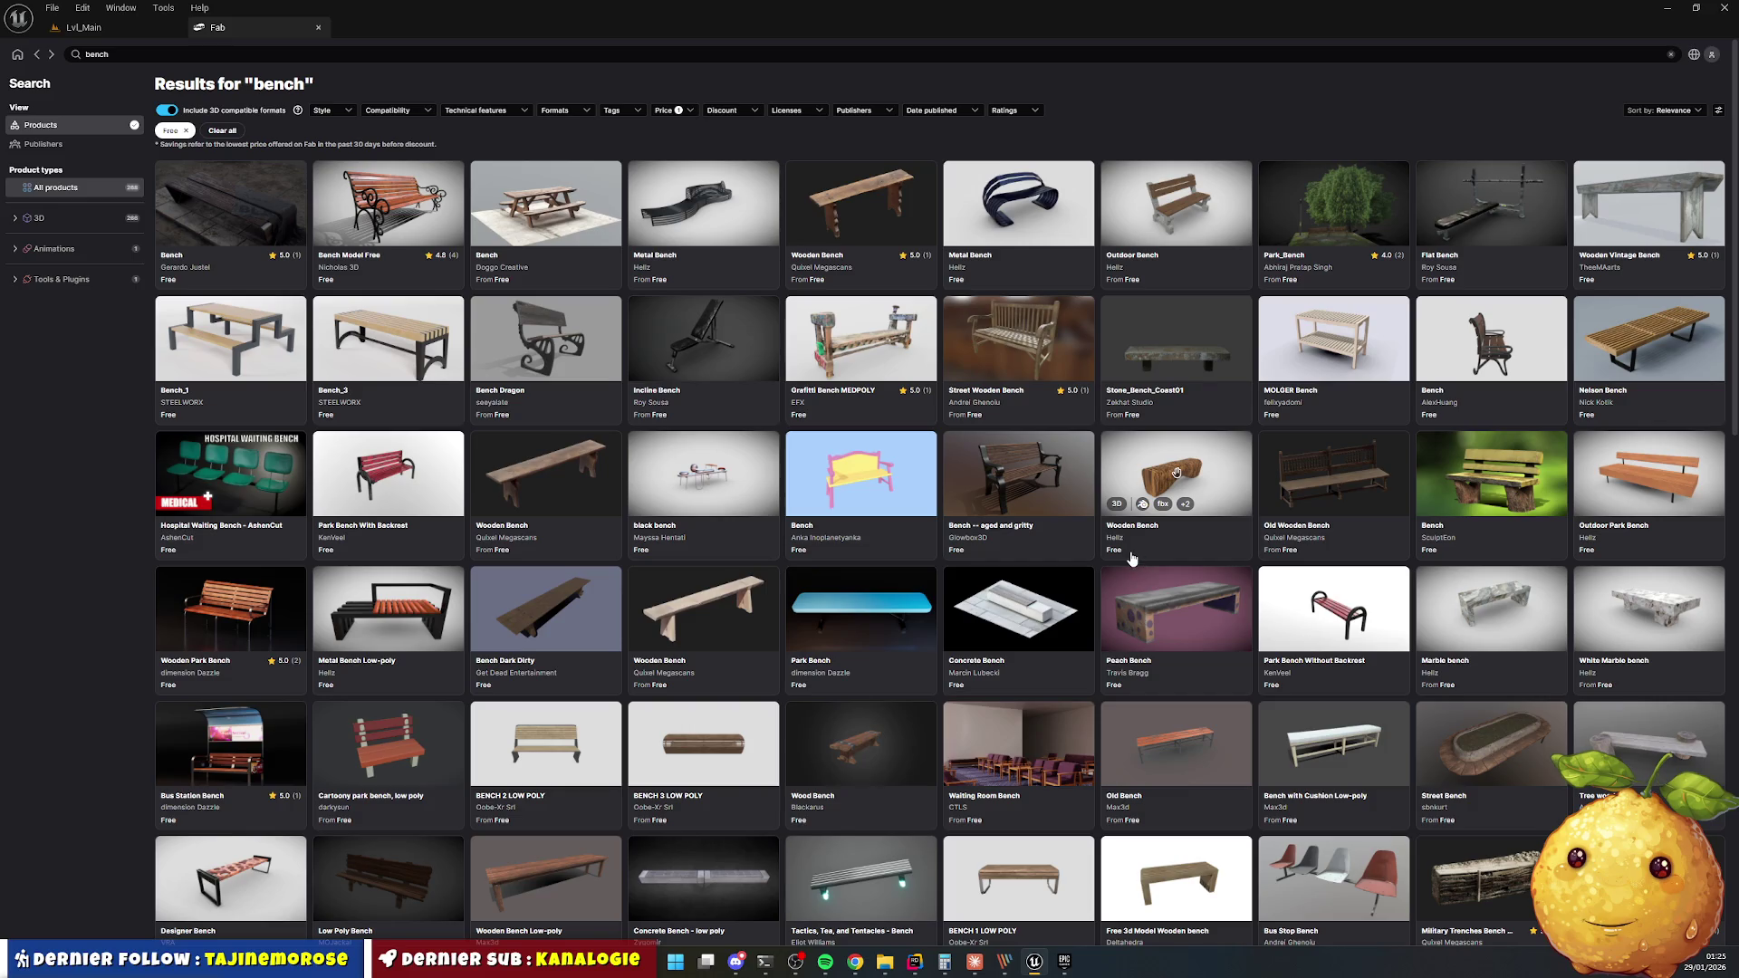
# Preview the Bench and Metal Bench Low-poly product pages, returning to the results each time.
pyautogui.click(888, 462)
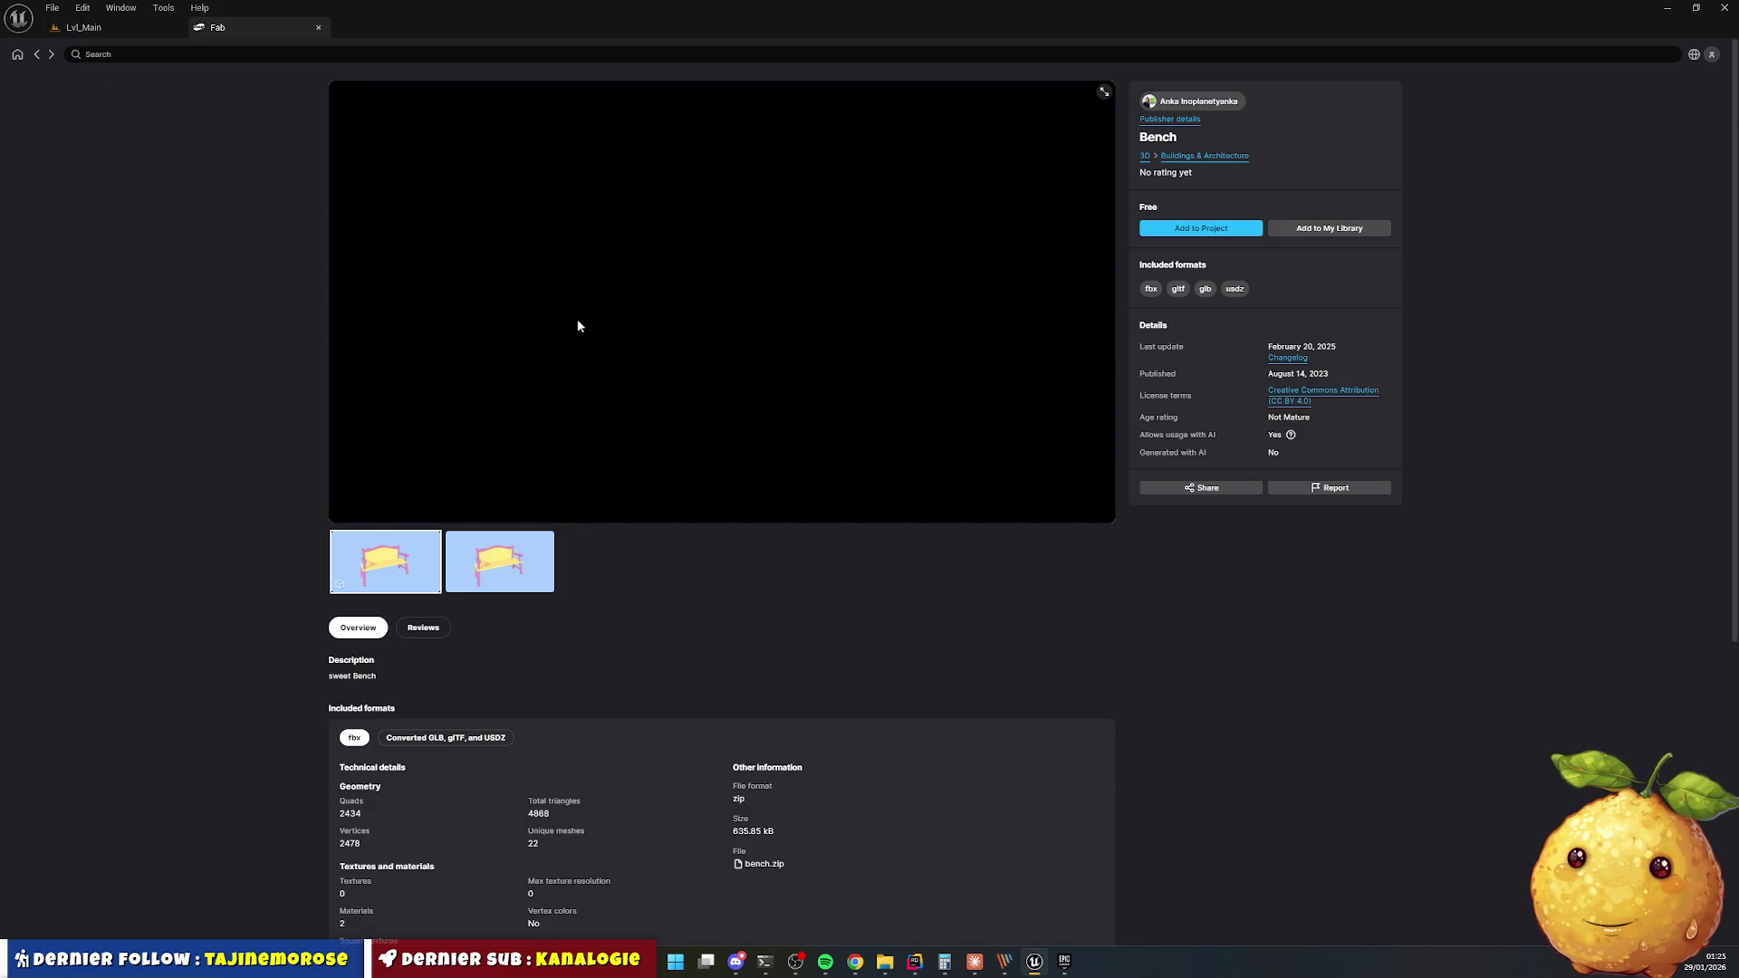
pyautogui.hotkey('alt', 'Left')
pyautogui.scroll(-3, 415, 424)
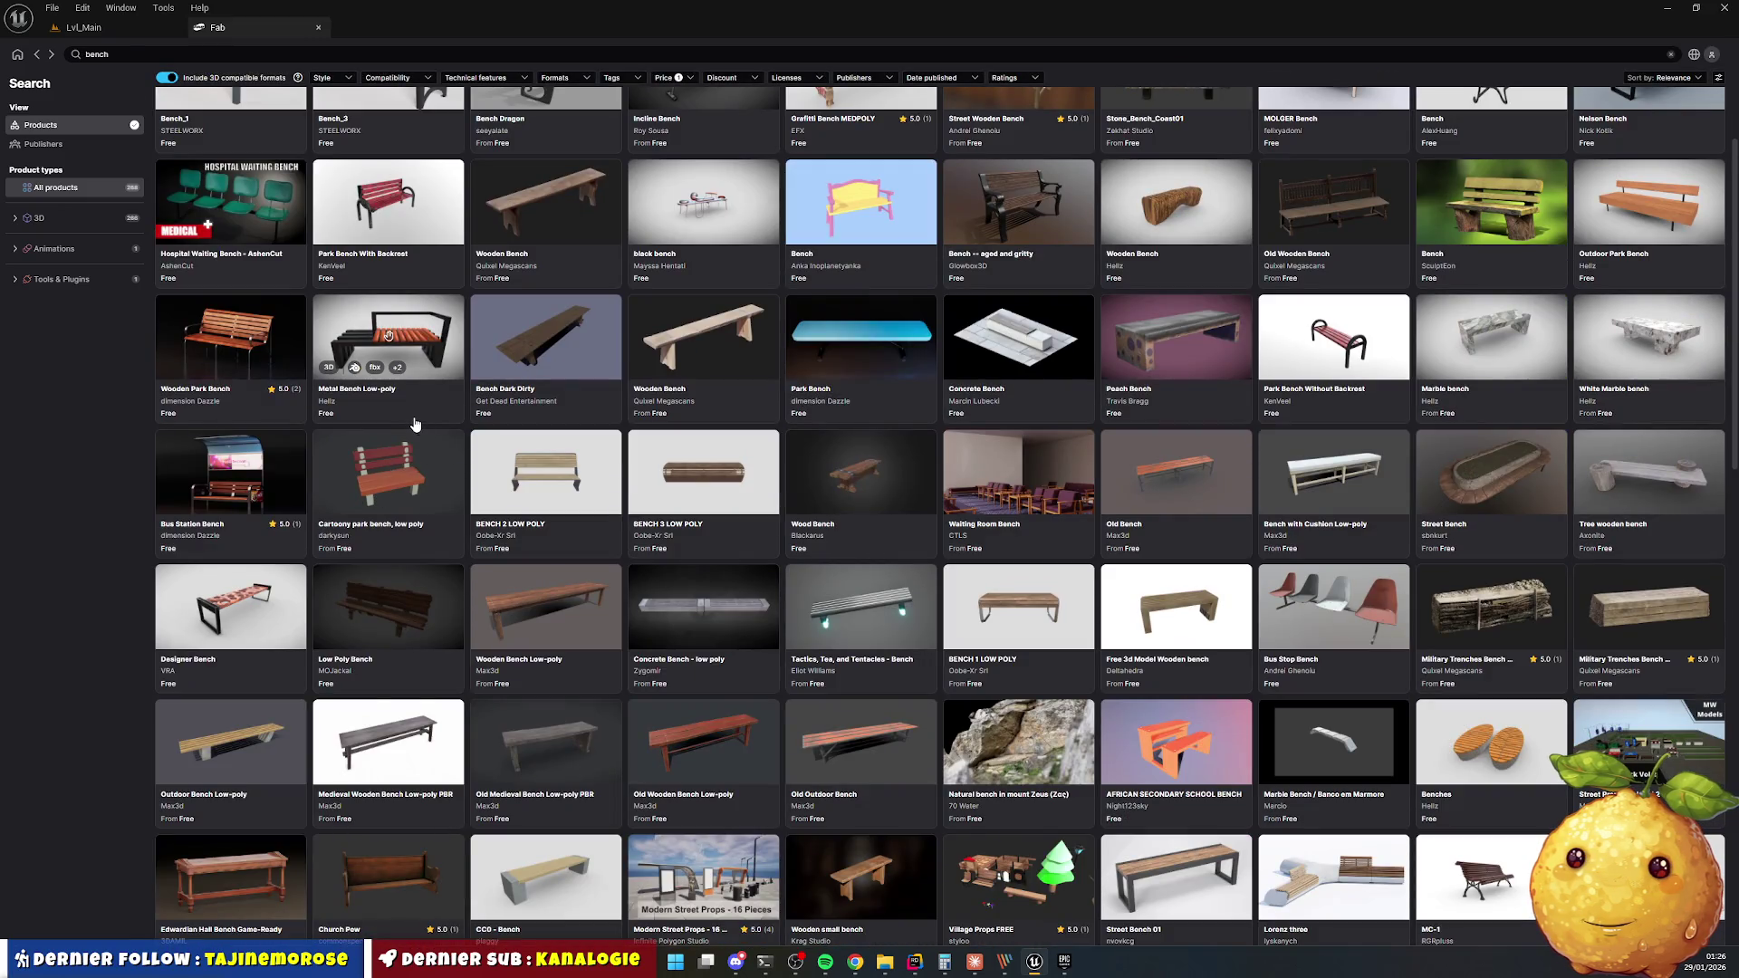
pyautogui.click(432, 319)
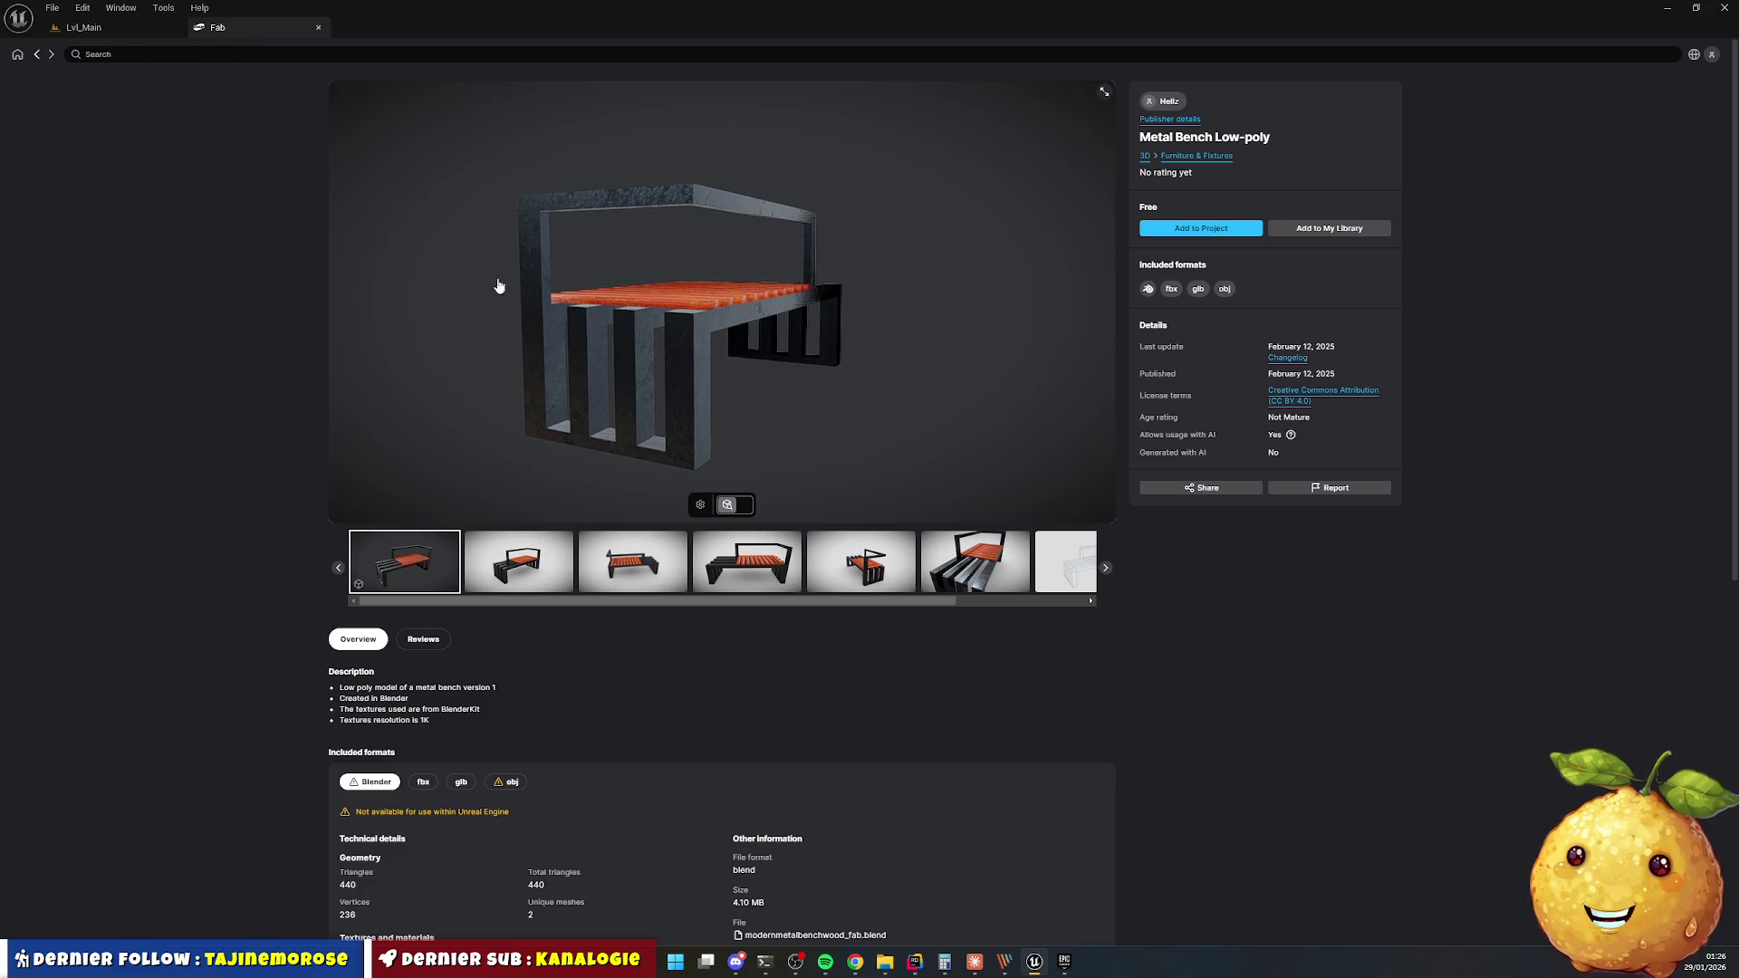
pyautogui.hotkey('alt', 'Left')
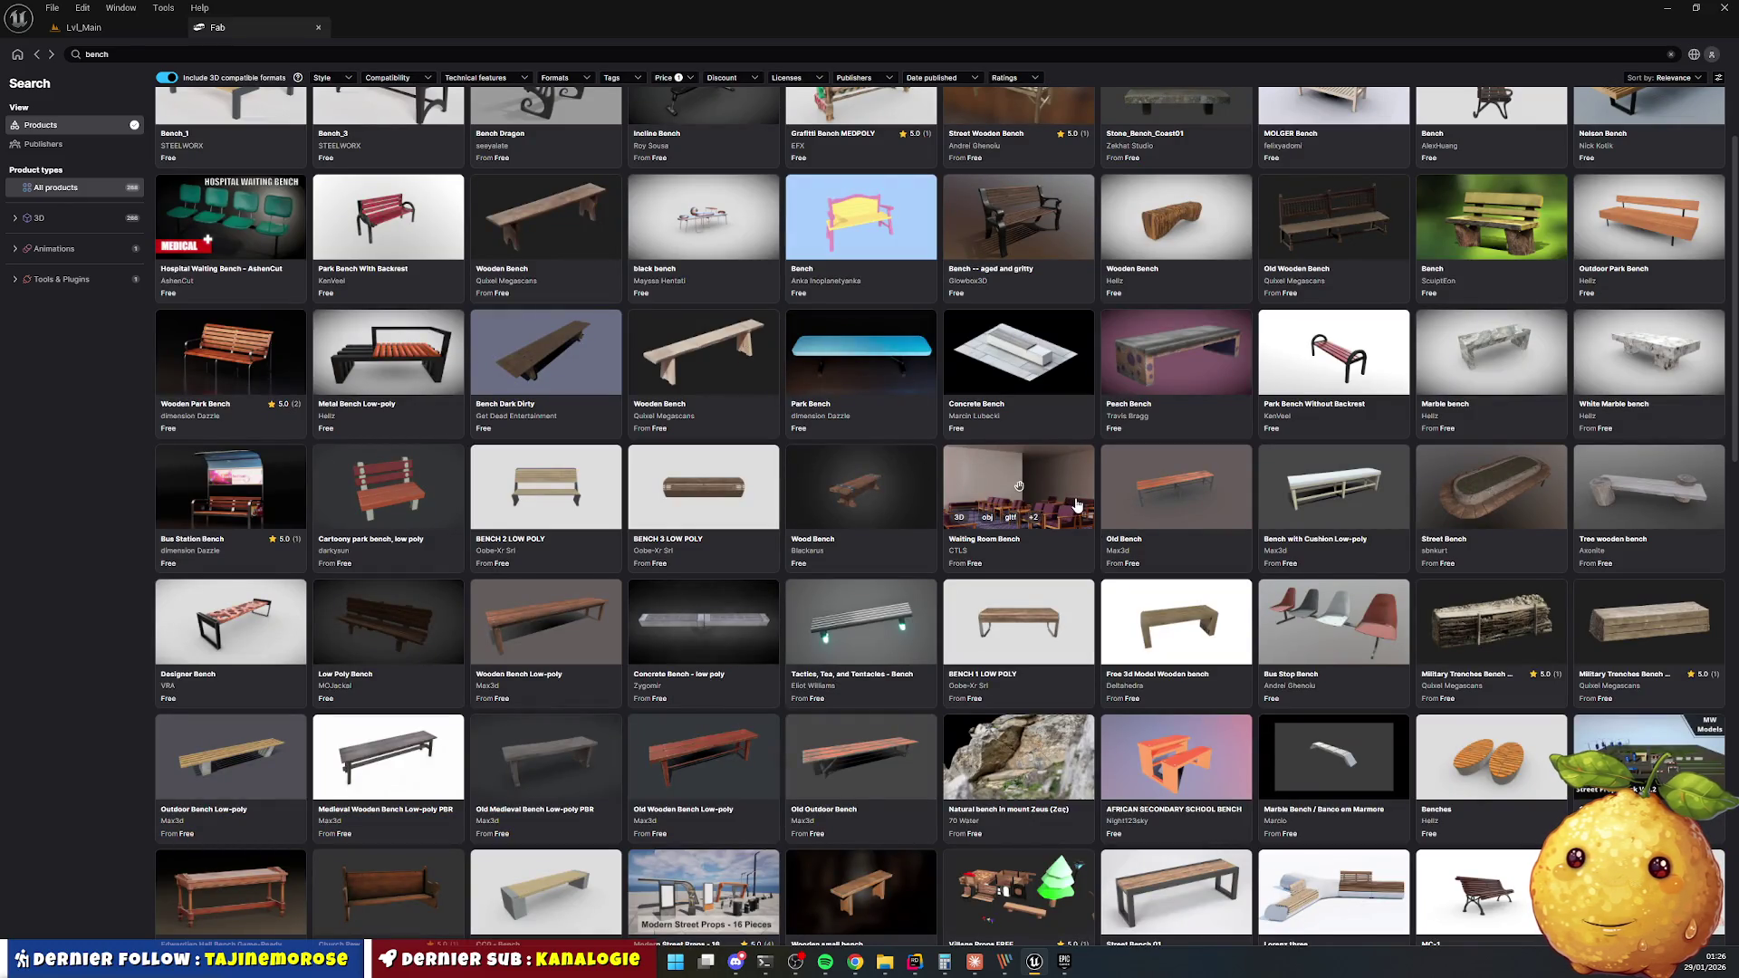
# Scroll the bench results and view the Kindergarten Desk product's preview renders.
pyautogui.scroll(-3, 1042, 494)
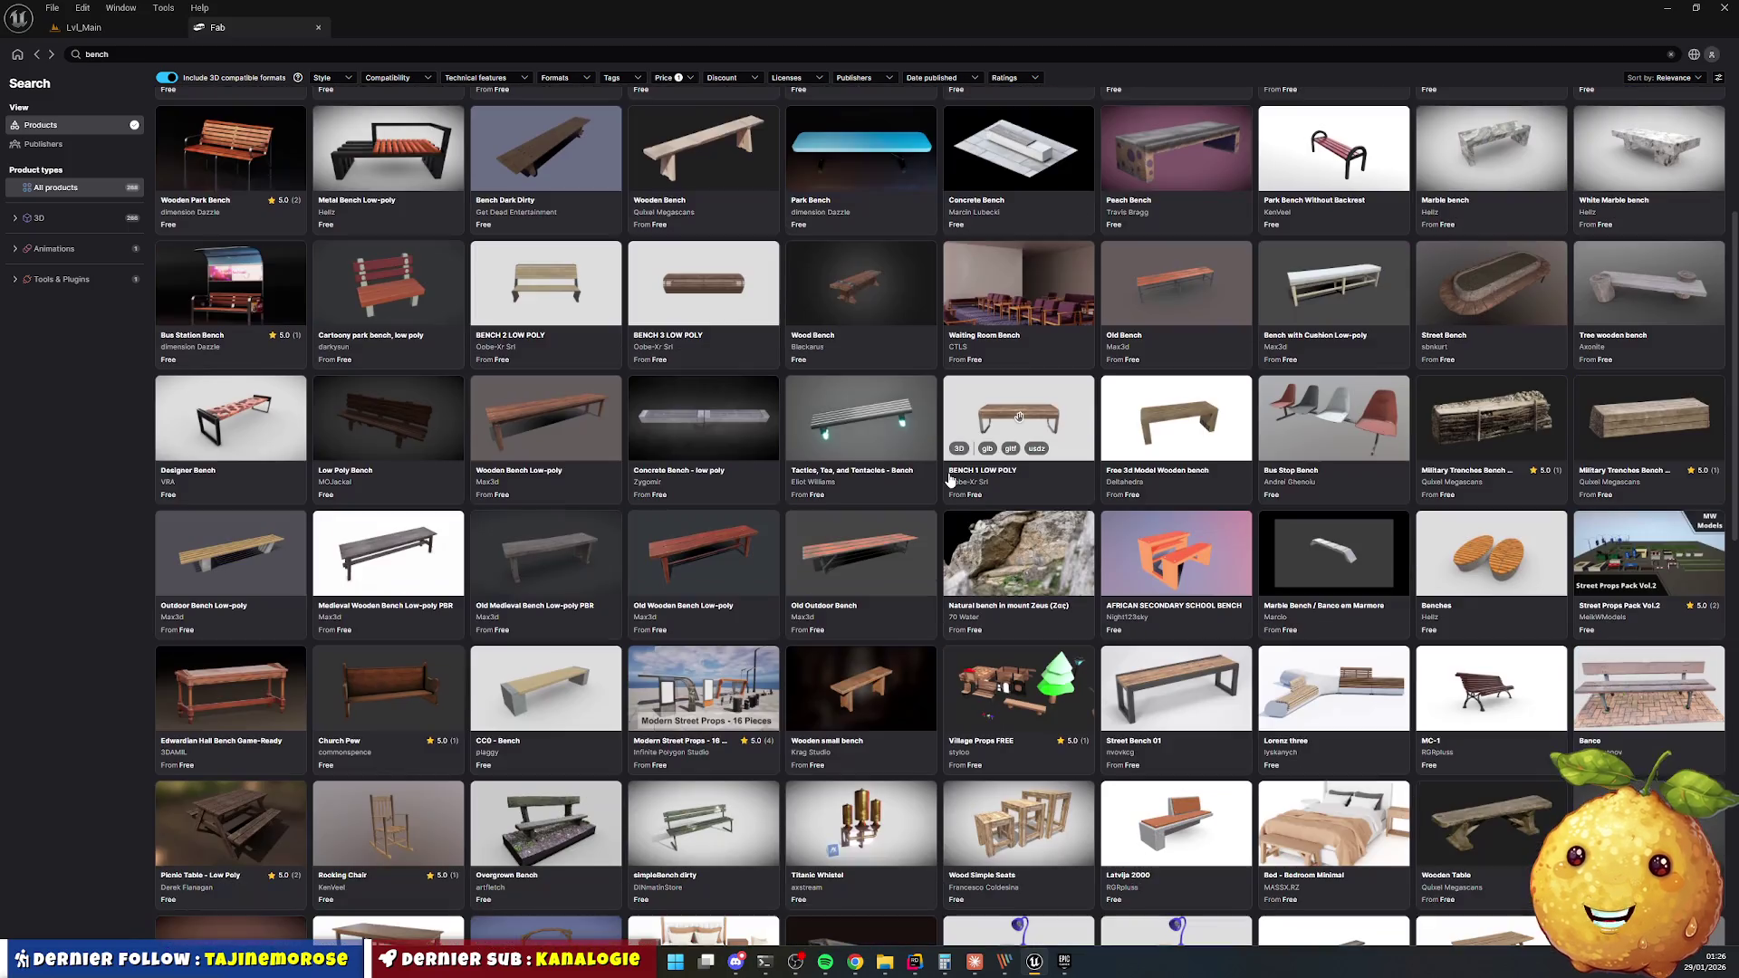
pyautogui.scroll(-5, 983, 478)
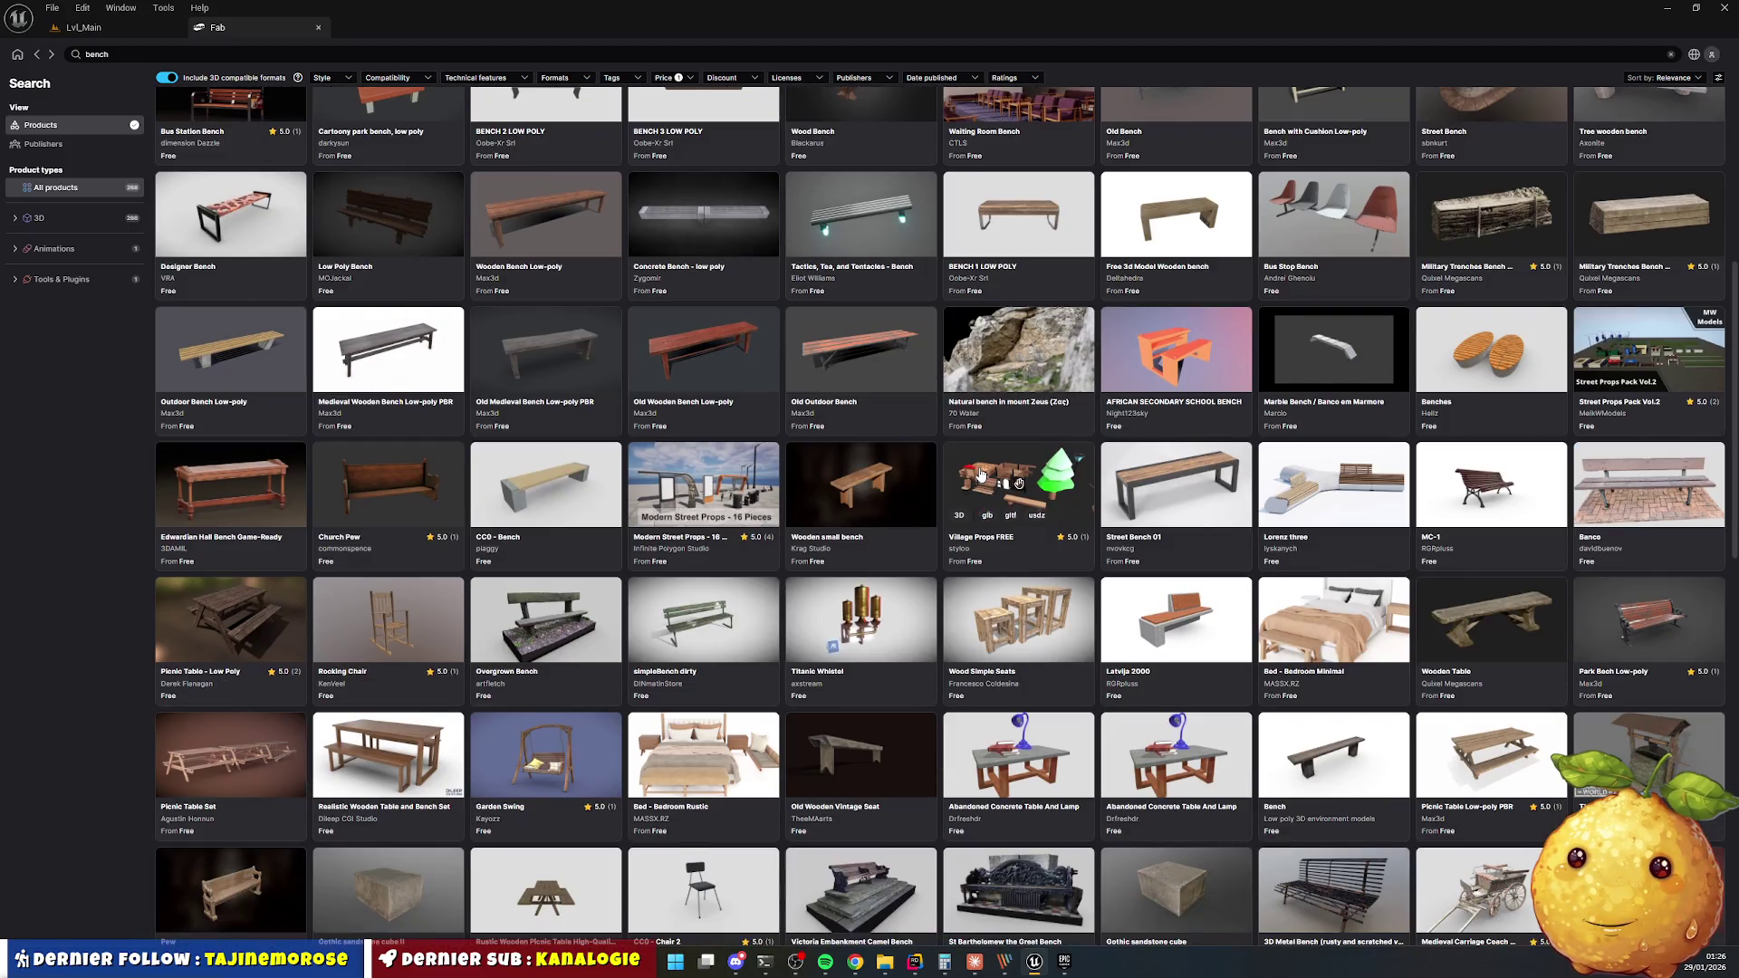
pyautogui.scroll(-3, 977, 469)
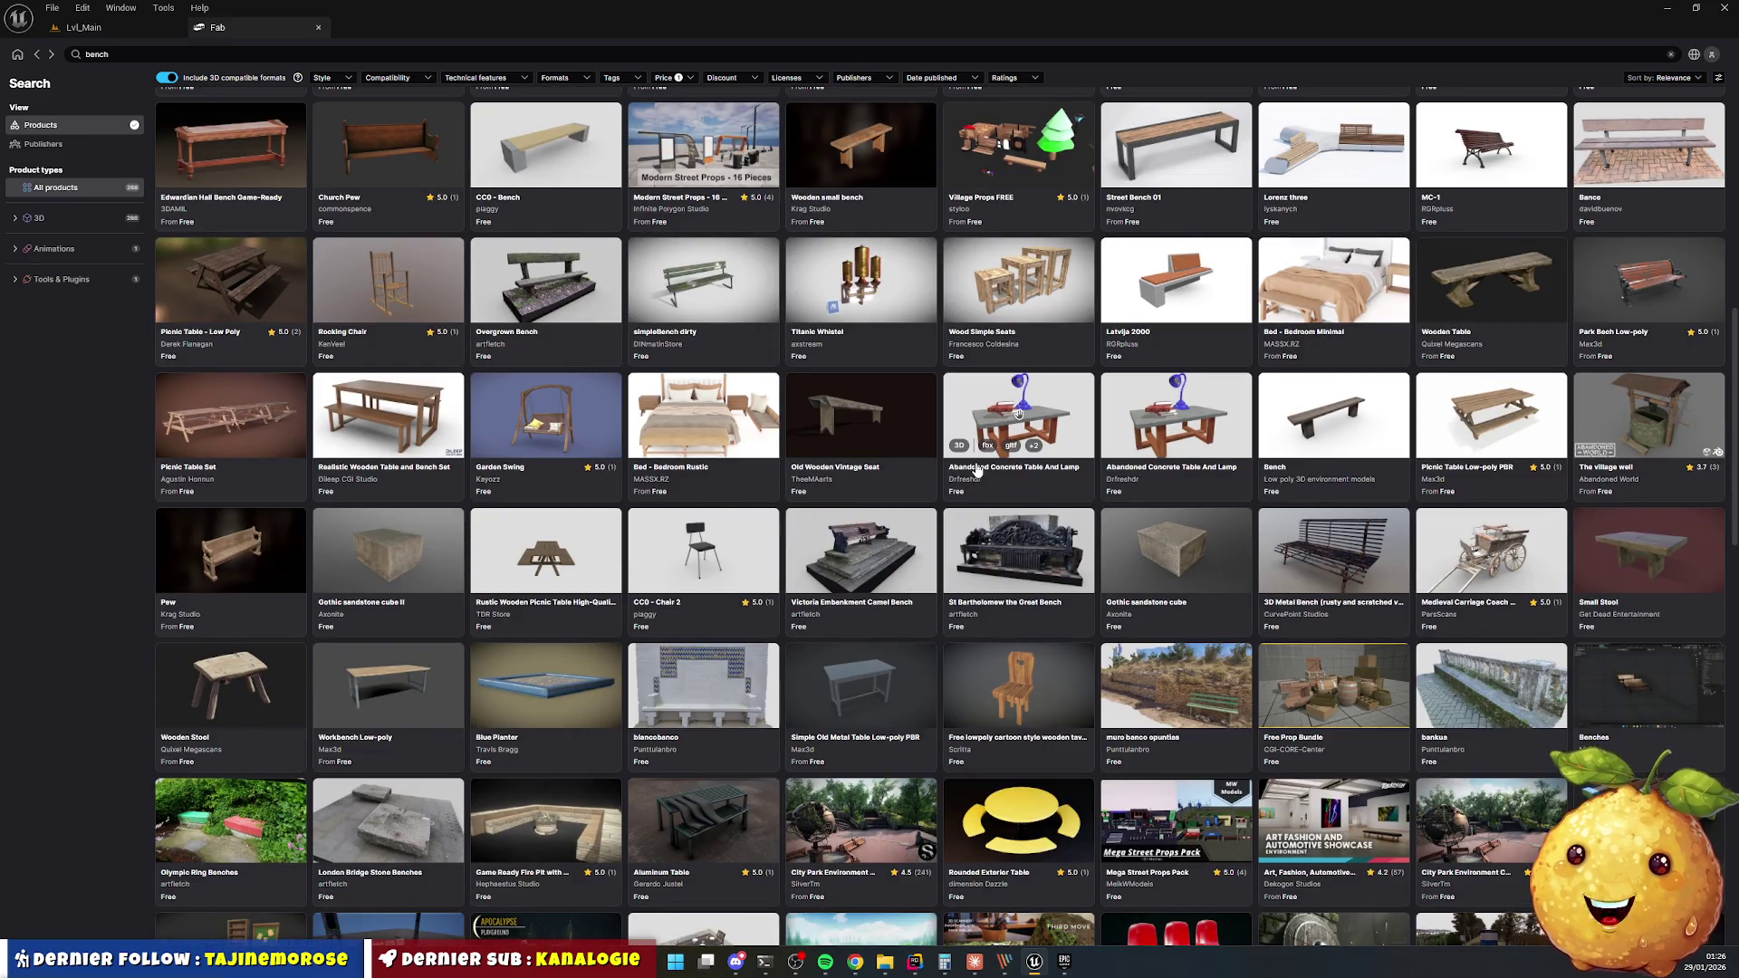
pyautogui.scroll(-2, 976, 470)
pyautogui.scroll(-2, 976, 469)
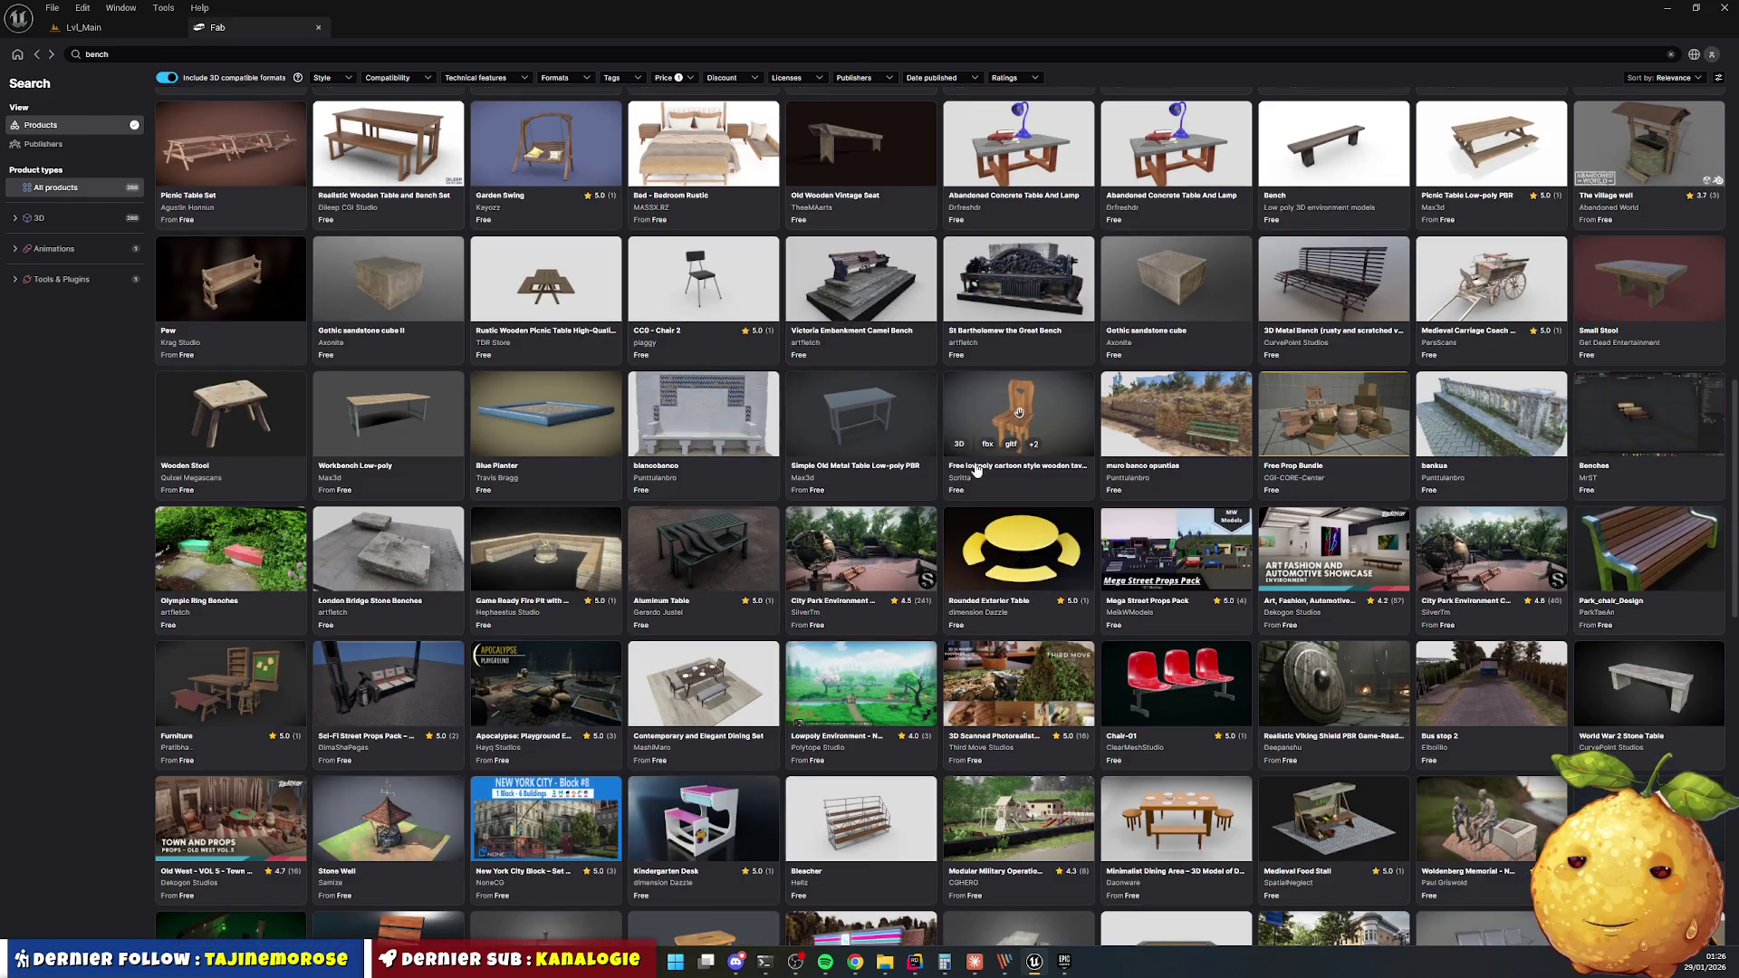
pyautogui.scroll(-1, 977, 469)
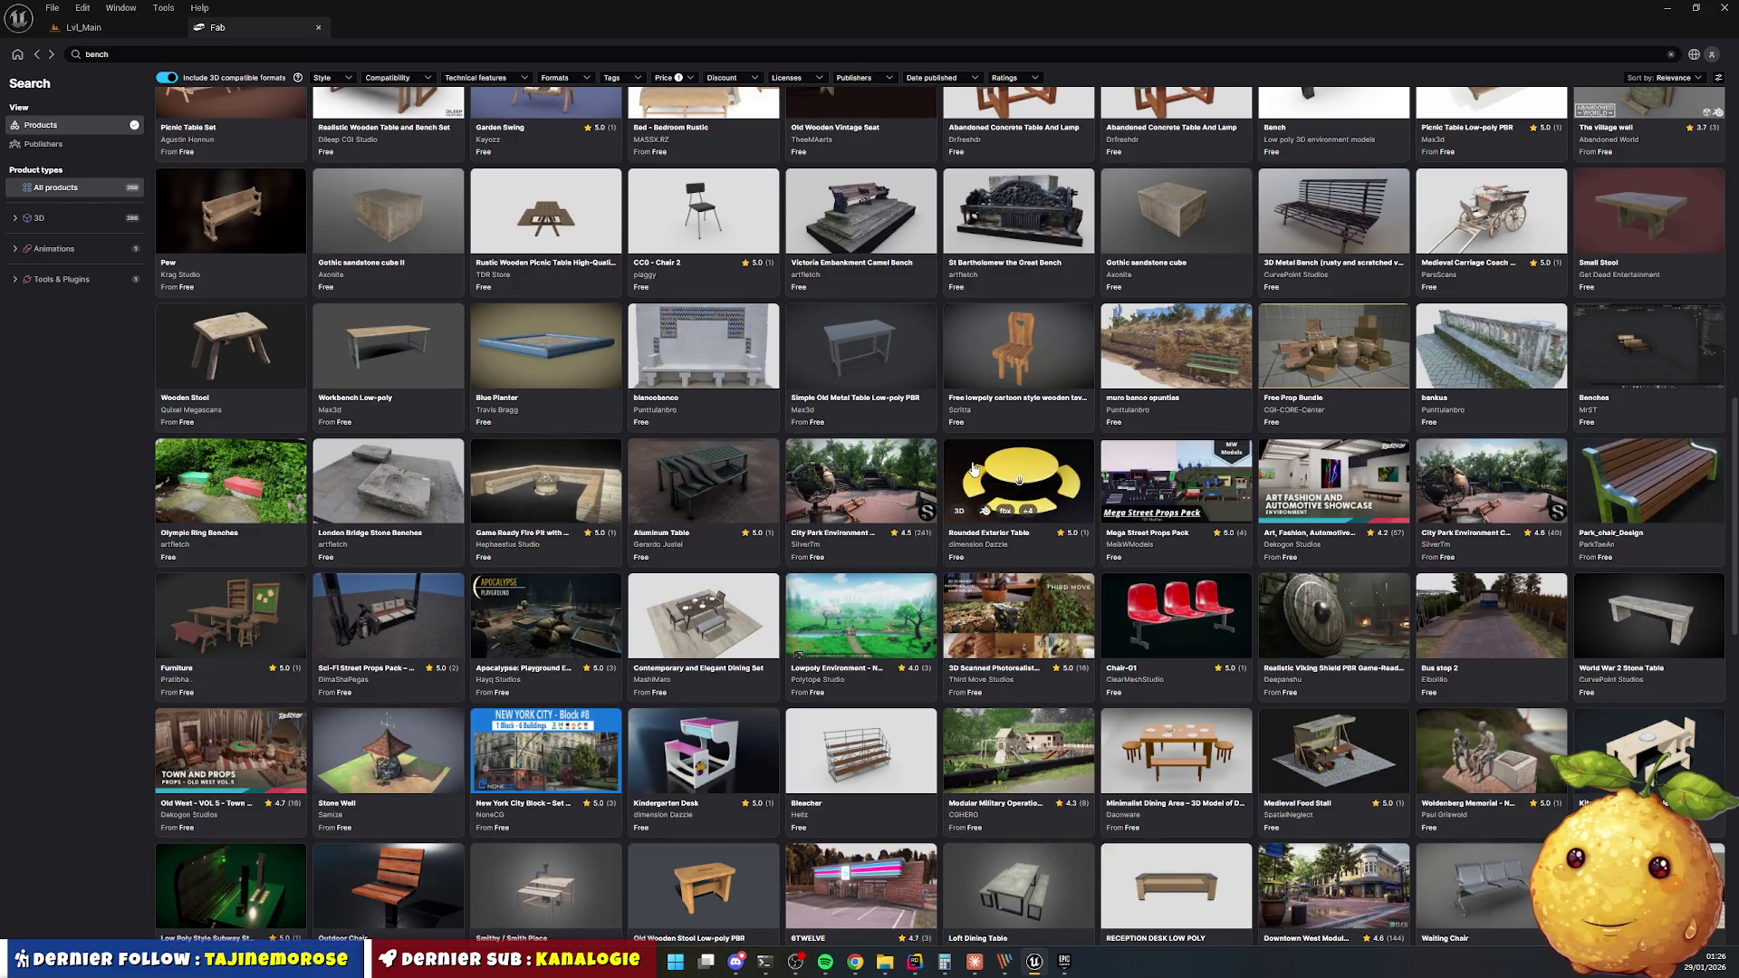
pyautogui.click(734, 747)
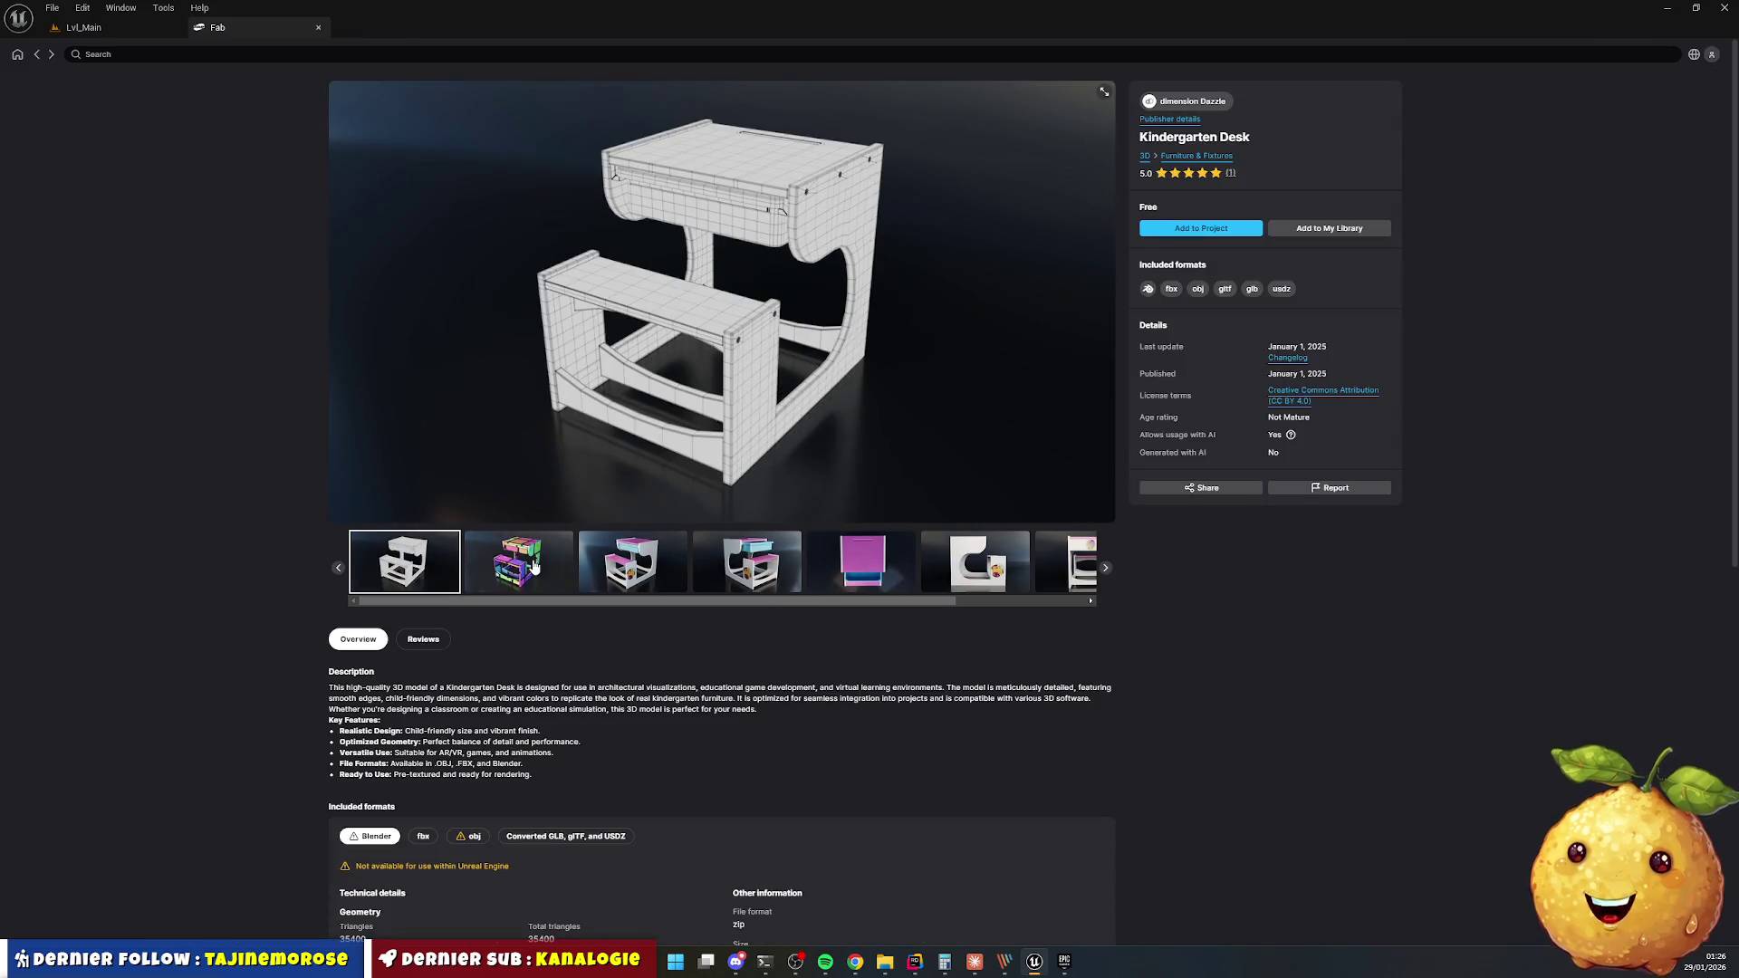
pyautogui.click(518, 562)
pyautogui.click(634, 567)
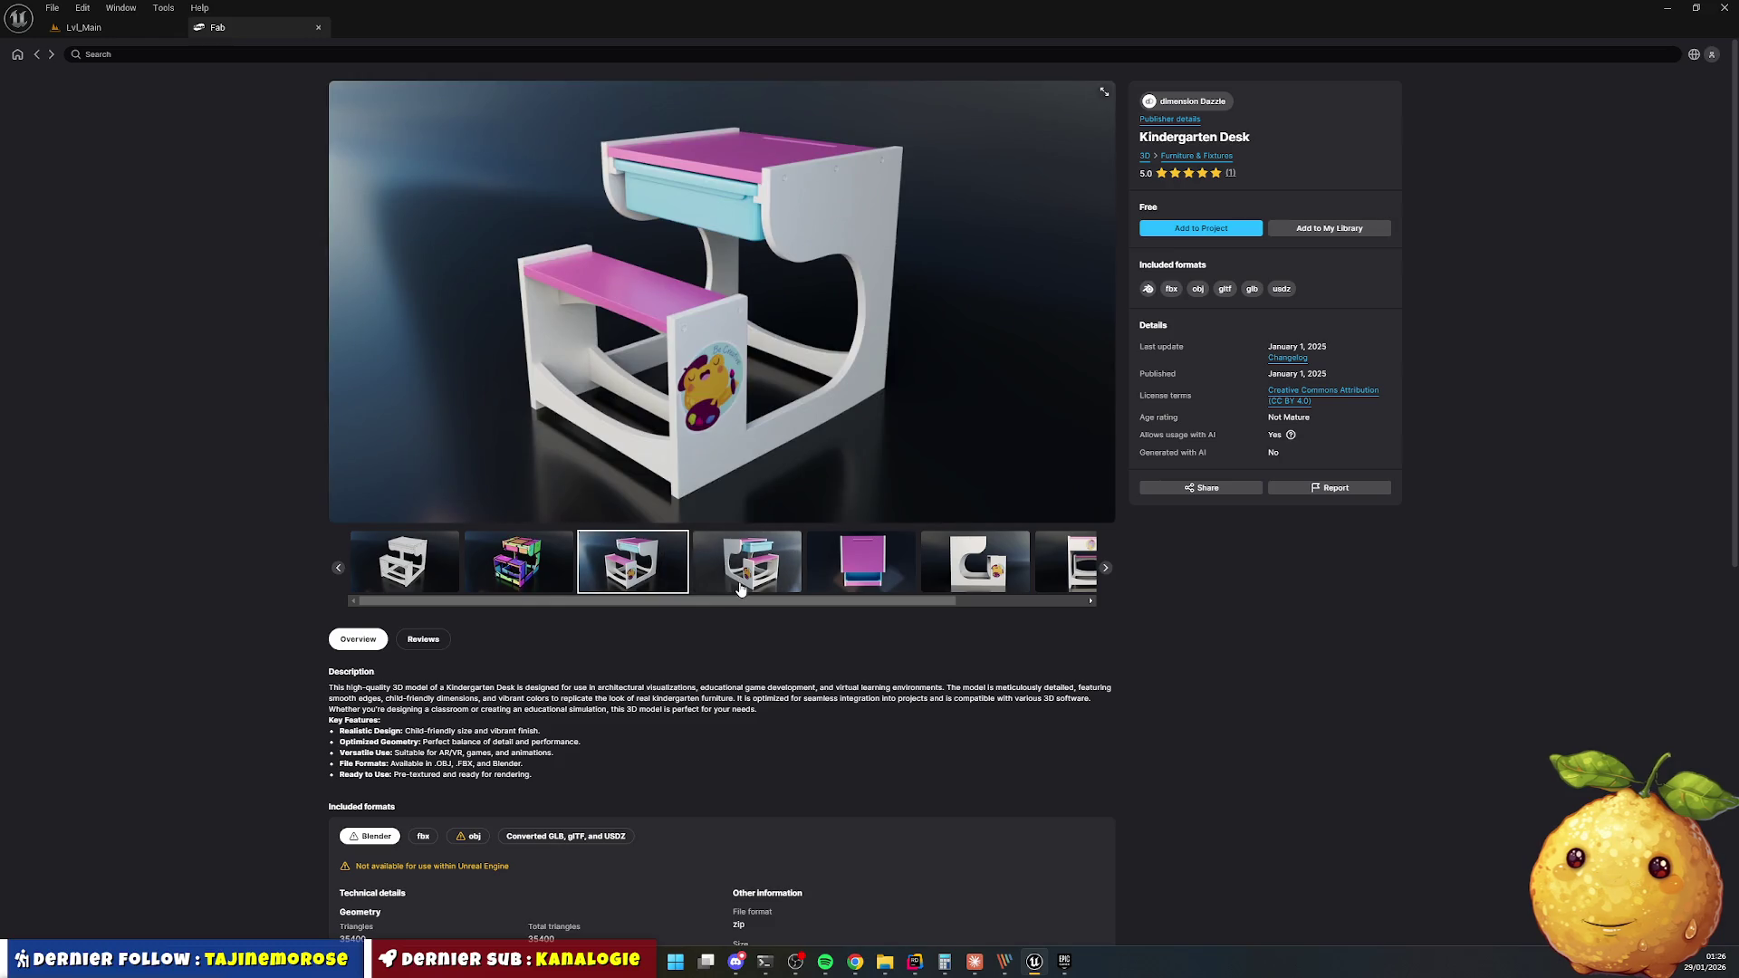
pyautogui.click(772, 565)
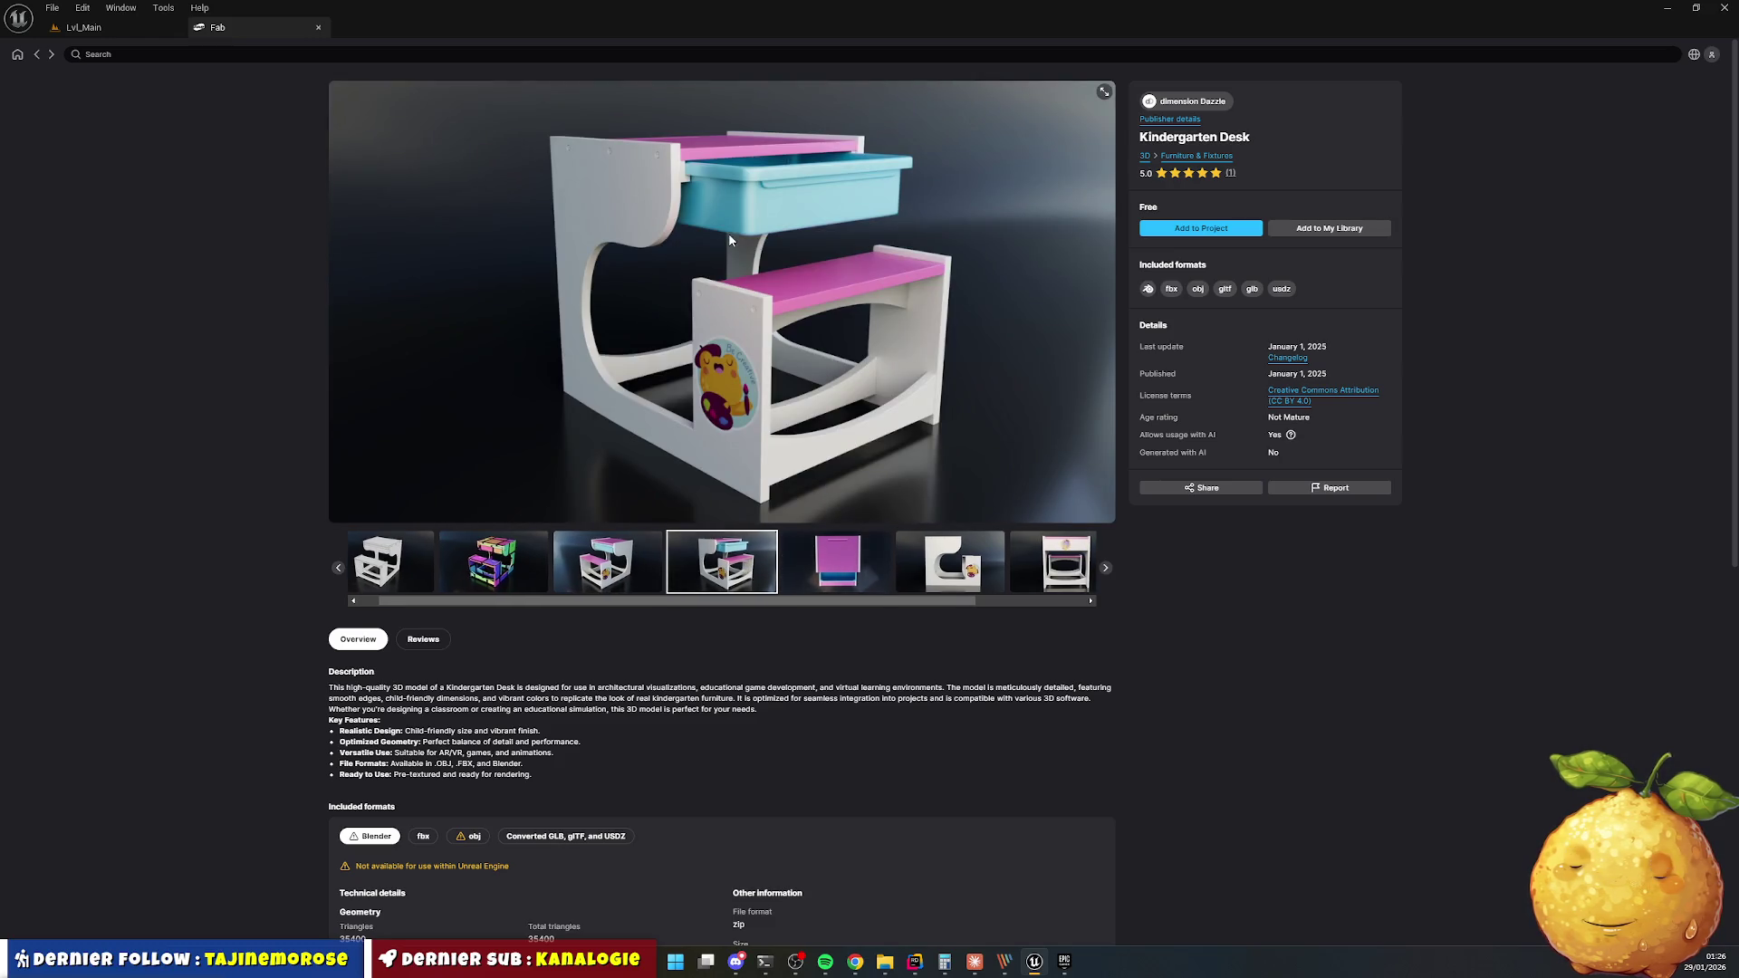
# Return to the bench results, scroll back to the top, and switch to the Lvl_Main level.
pyautogui.click(37, 54)
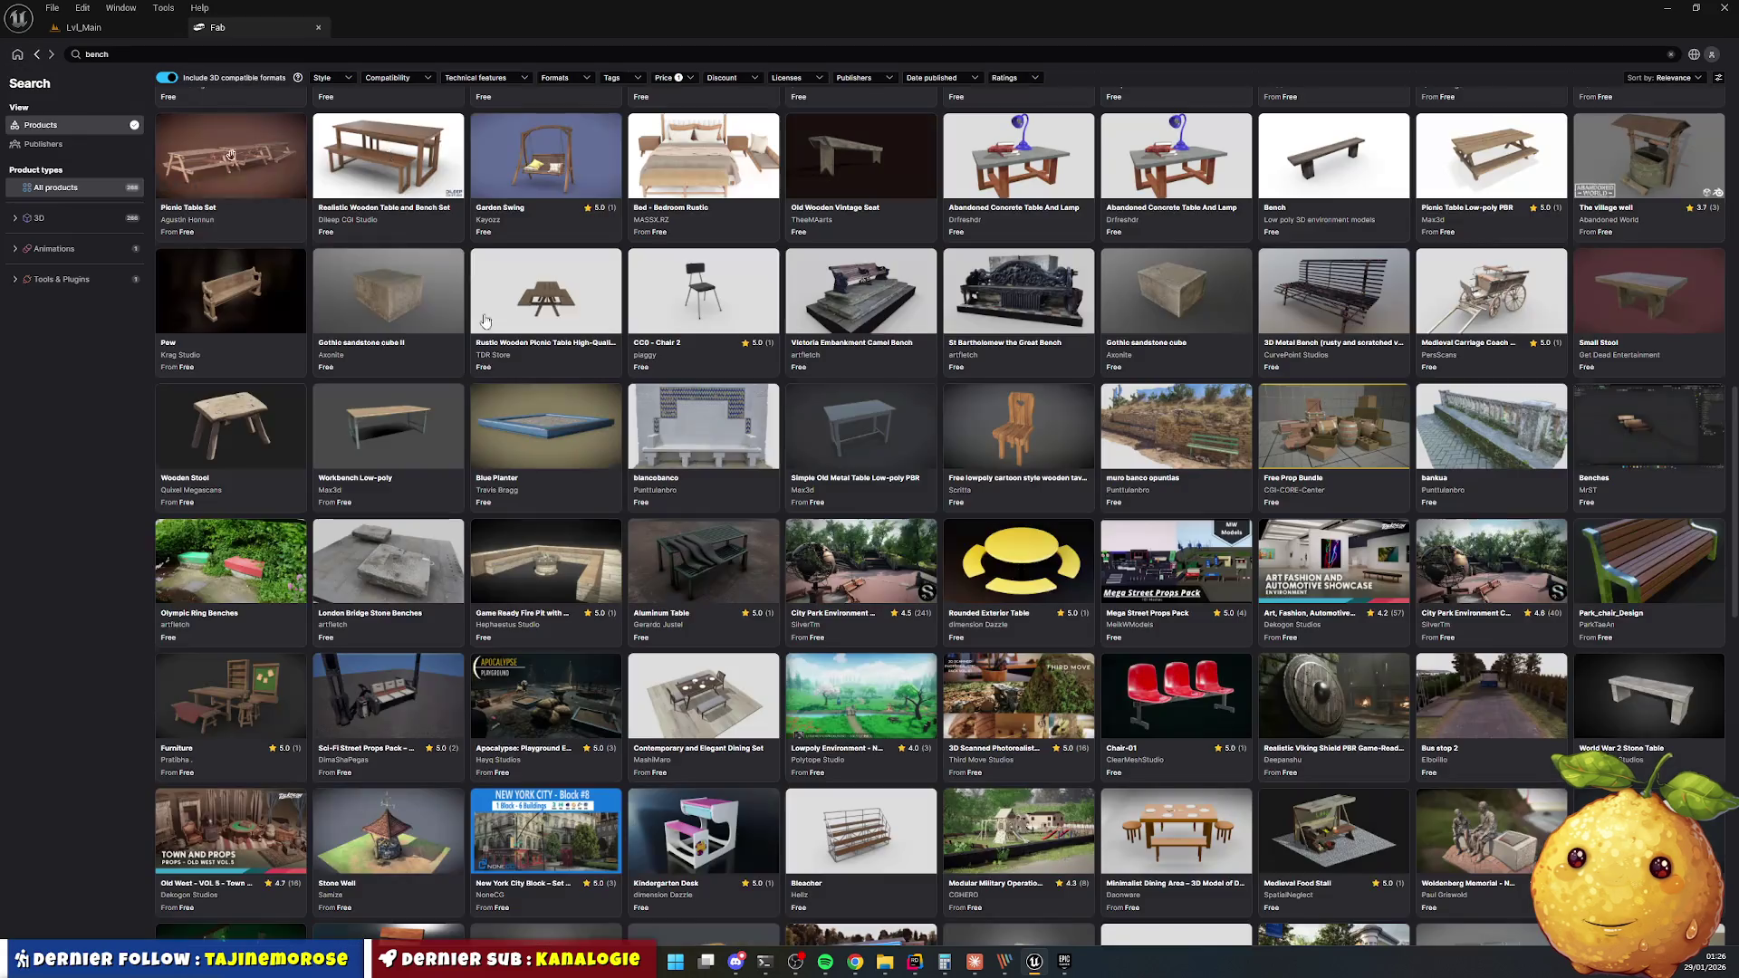
pyautogui.scroll(-5, 1017, 613)
pyautogui.scroll(-3, 1017, 613)
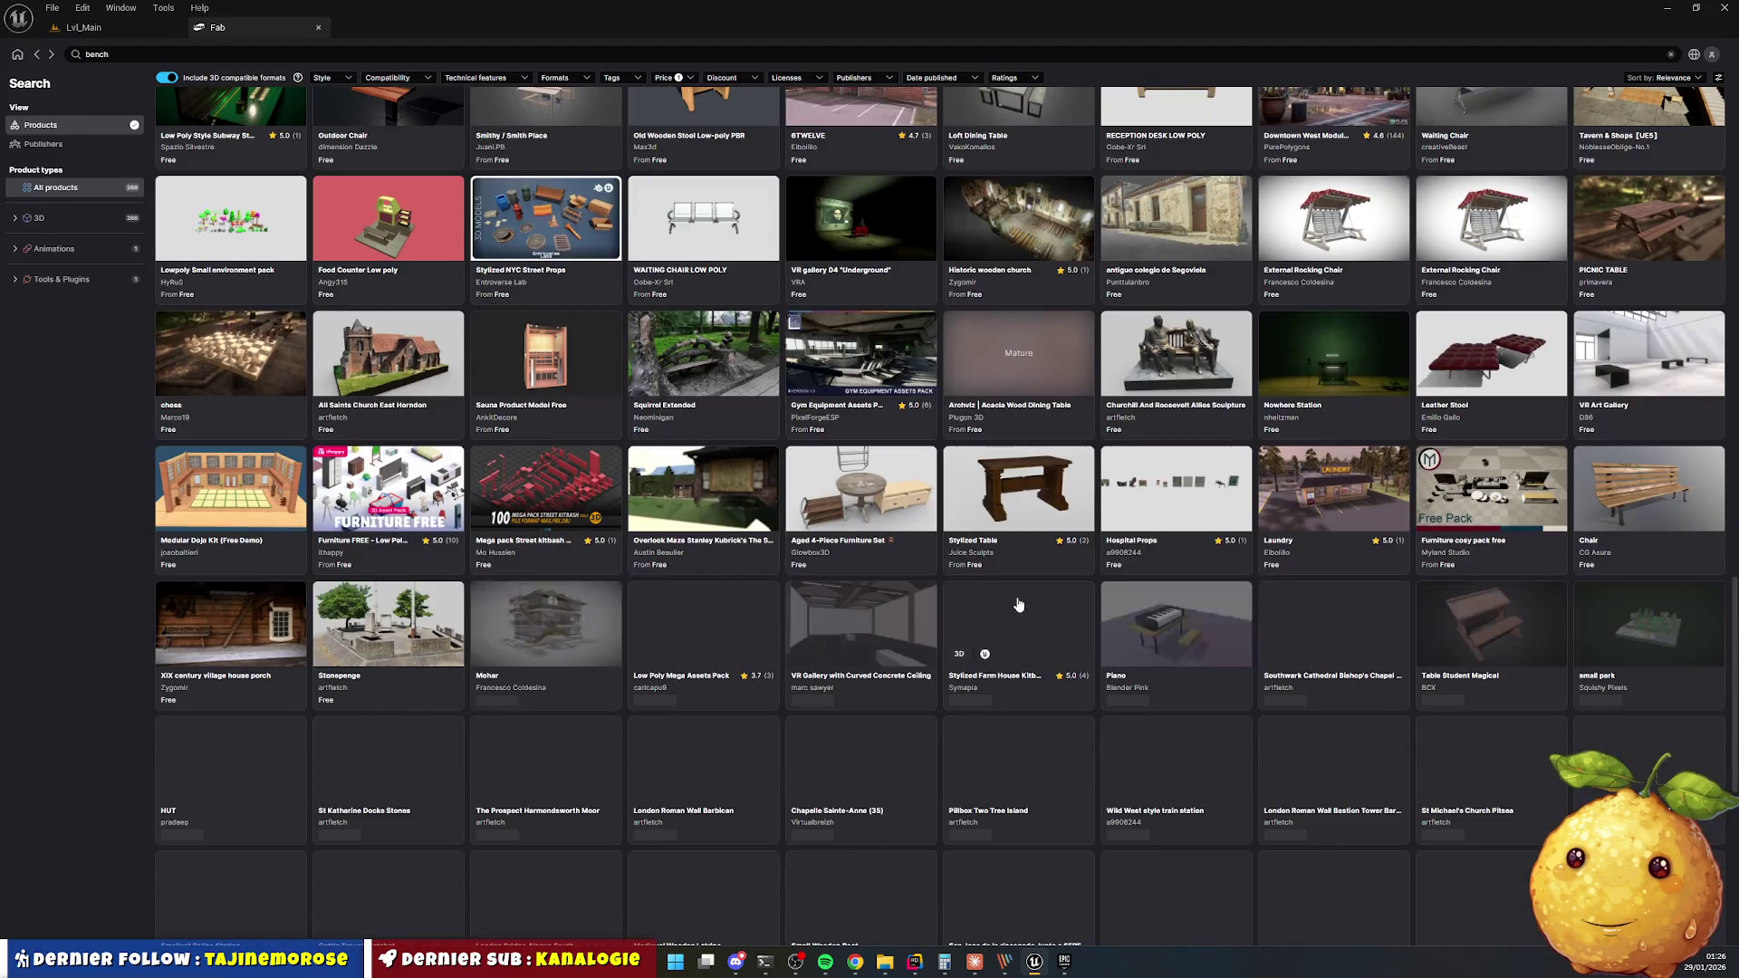
pyautogui.scroll(1, 1016, 595)
pyautogui.scroll(10, 1016, 595)
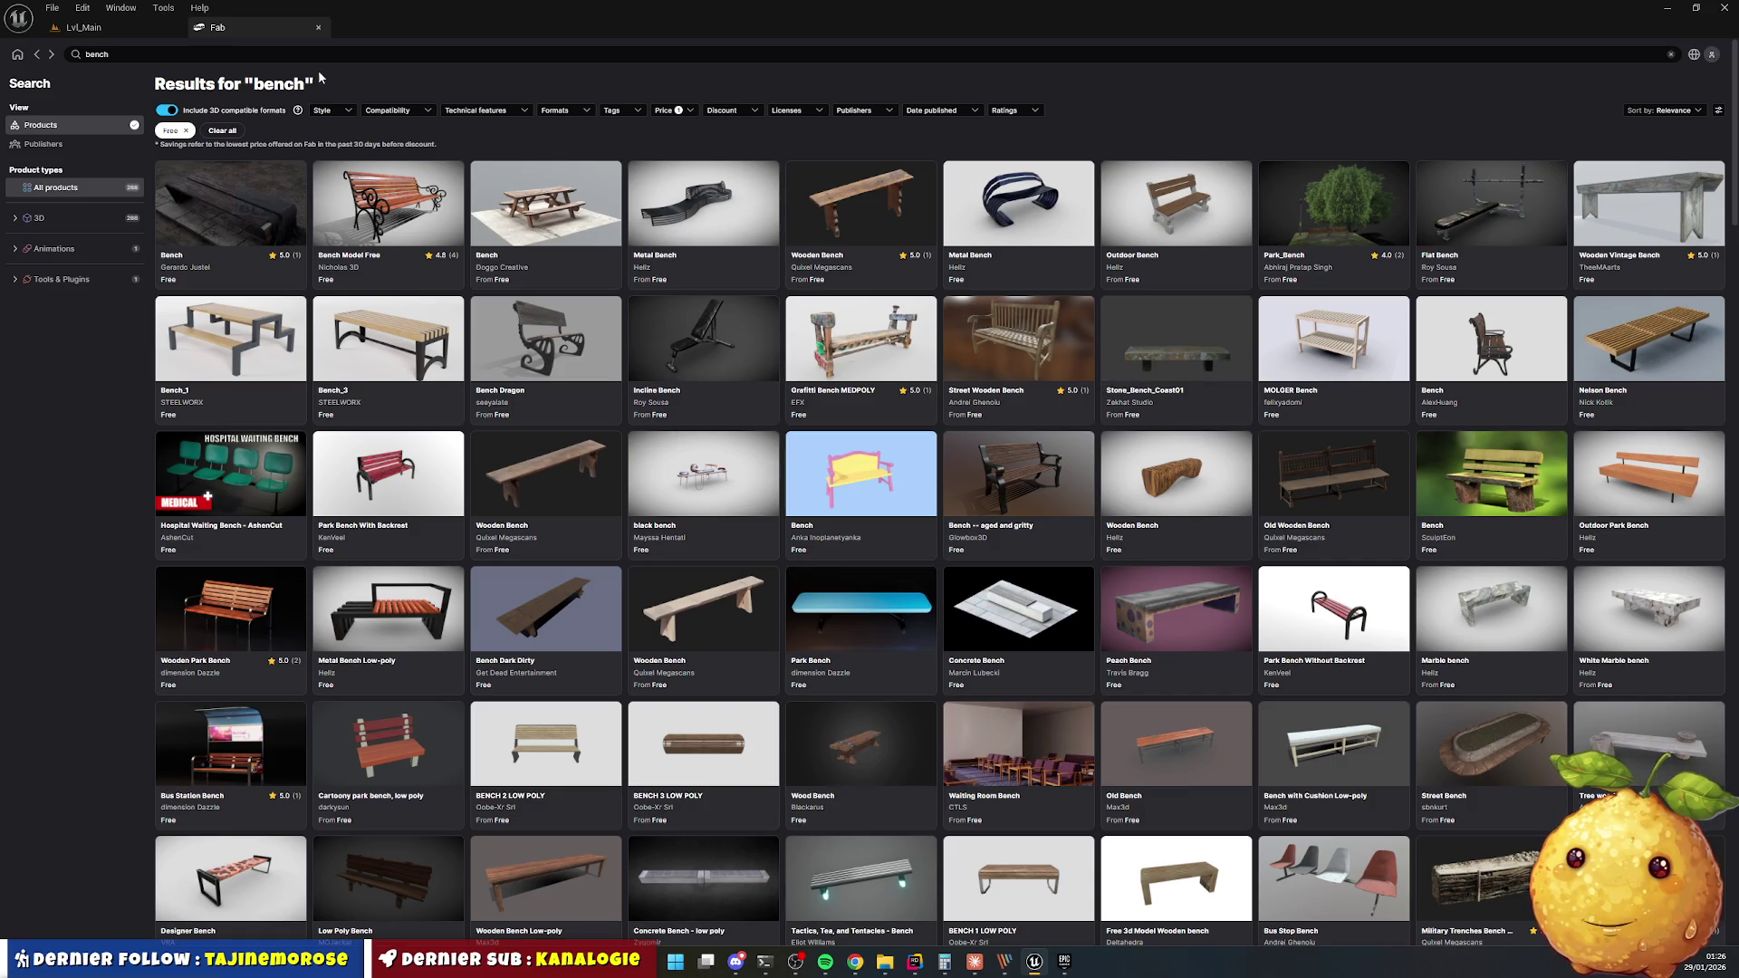
pyautogui.click(84, 28)
# Fly the play camera to the locker row, select the first locker, then stop the play session.
pyautogui.press('w')
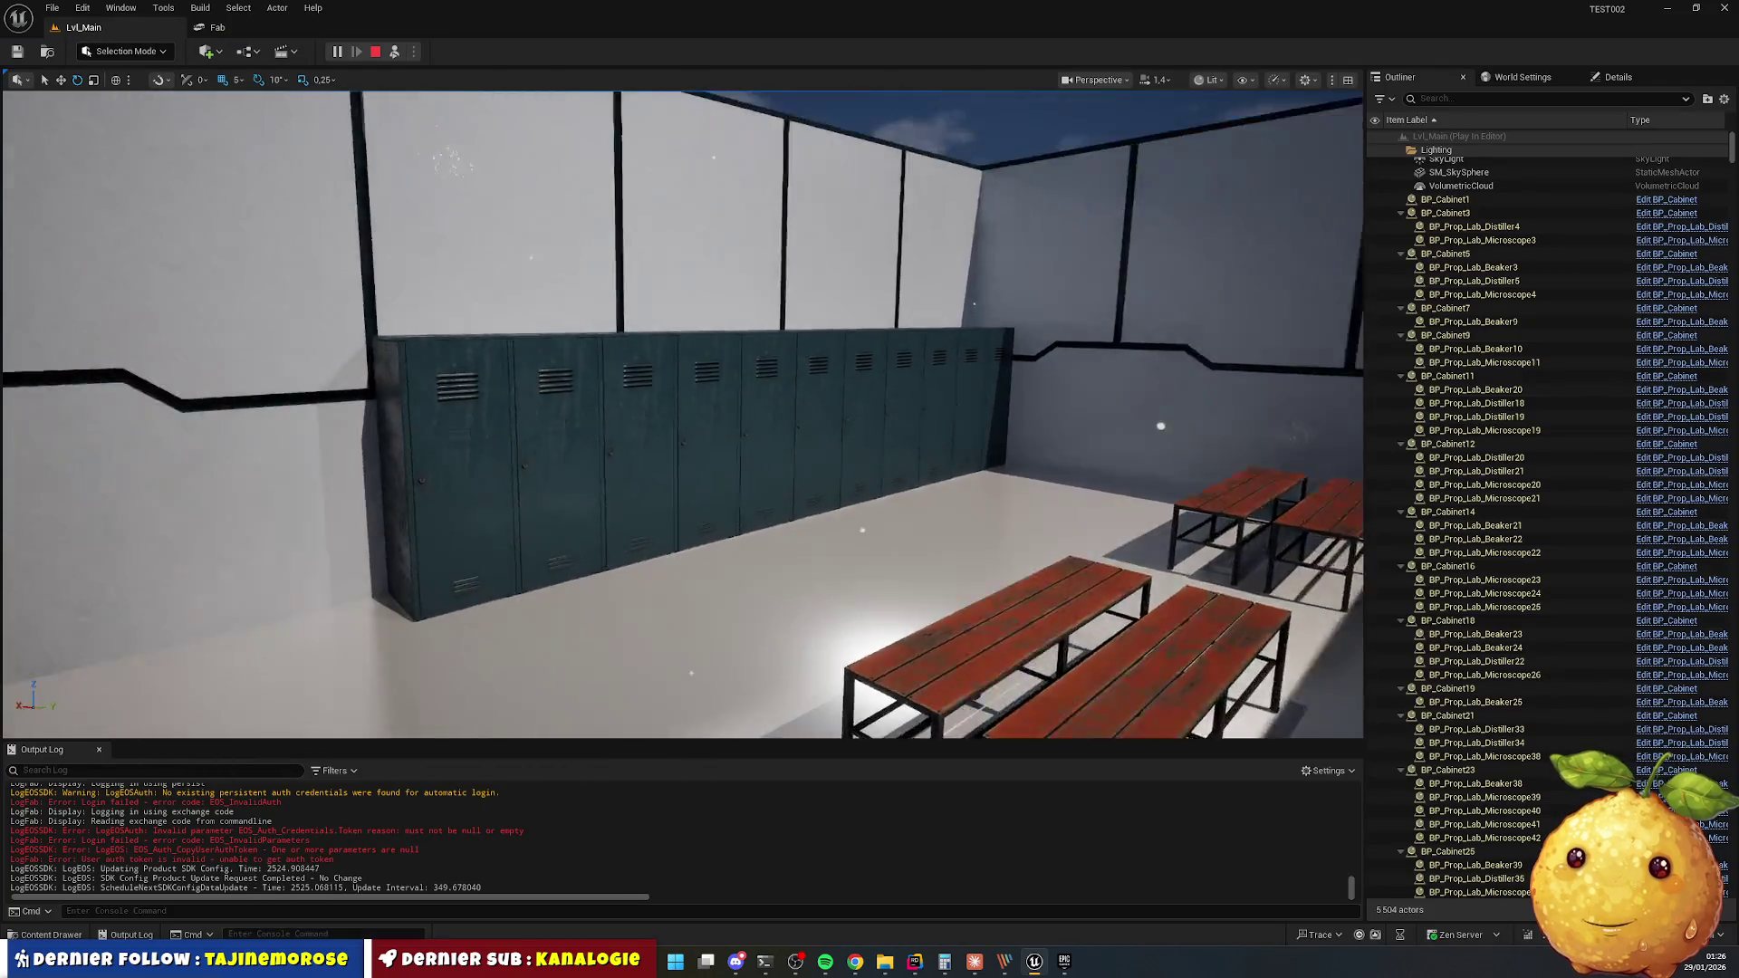
pyautogui.click(714, 409)
pyautogui.press('w')
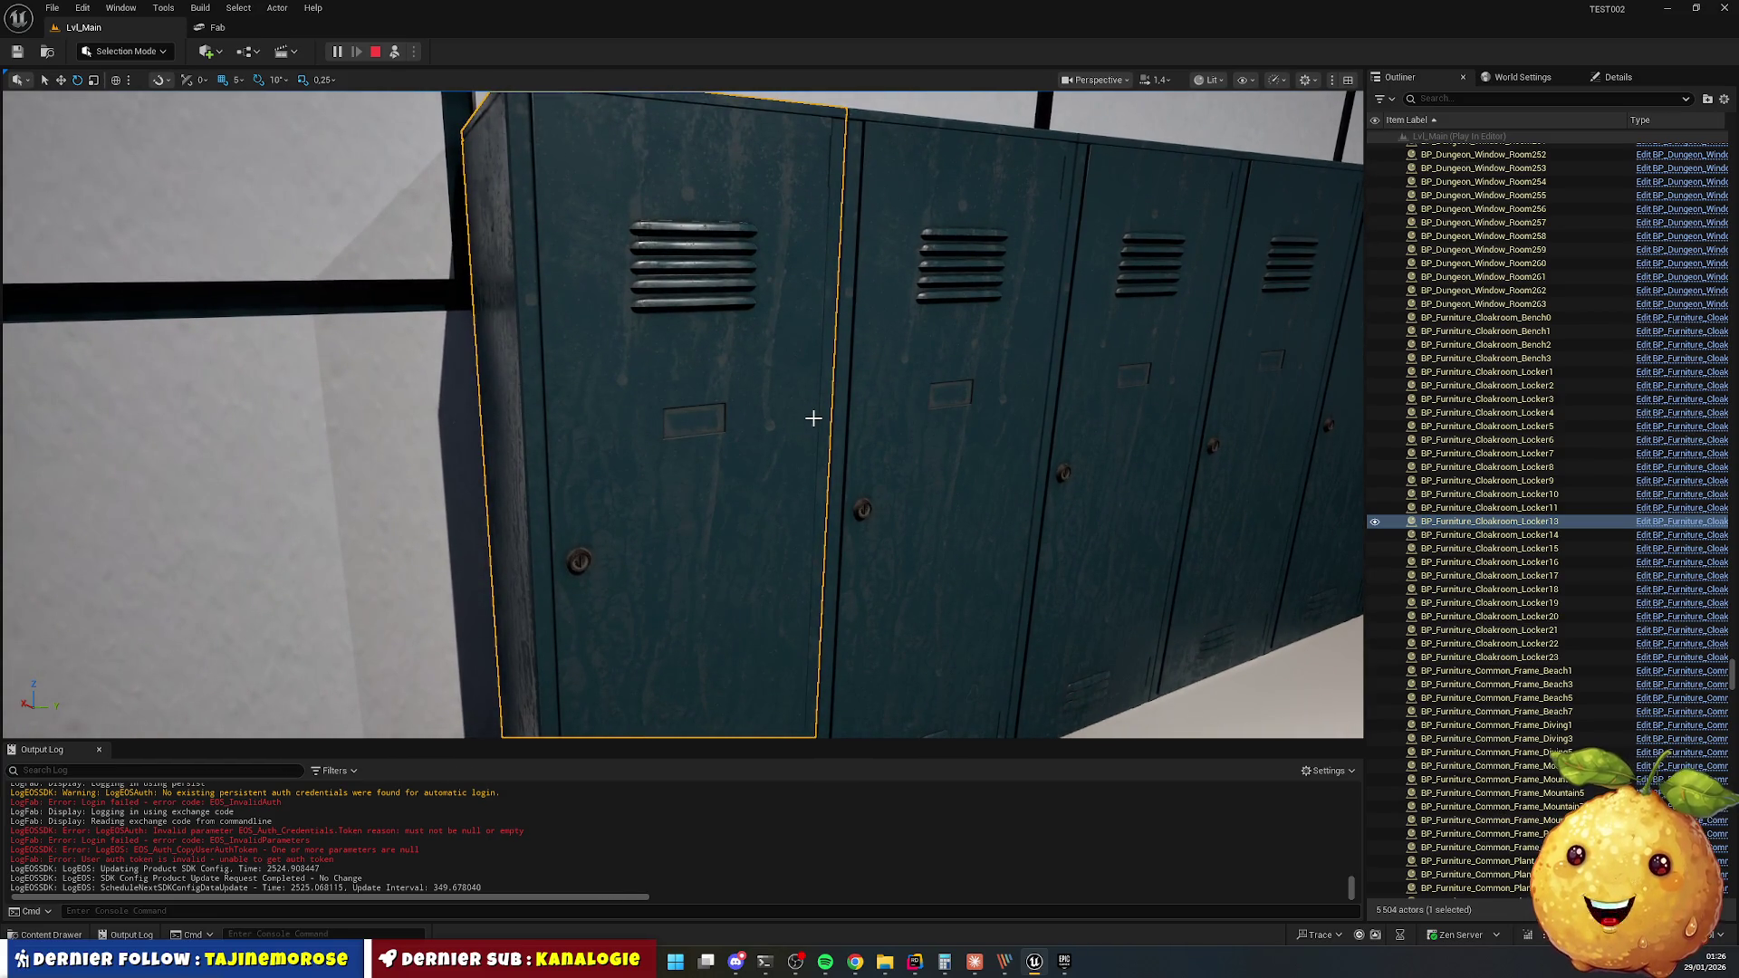
pyautogui.press('s')
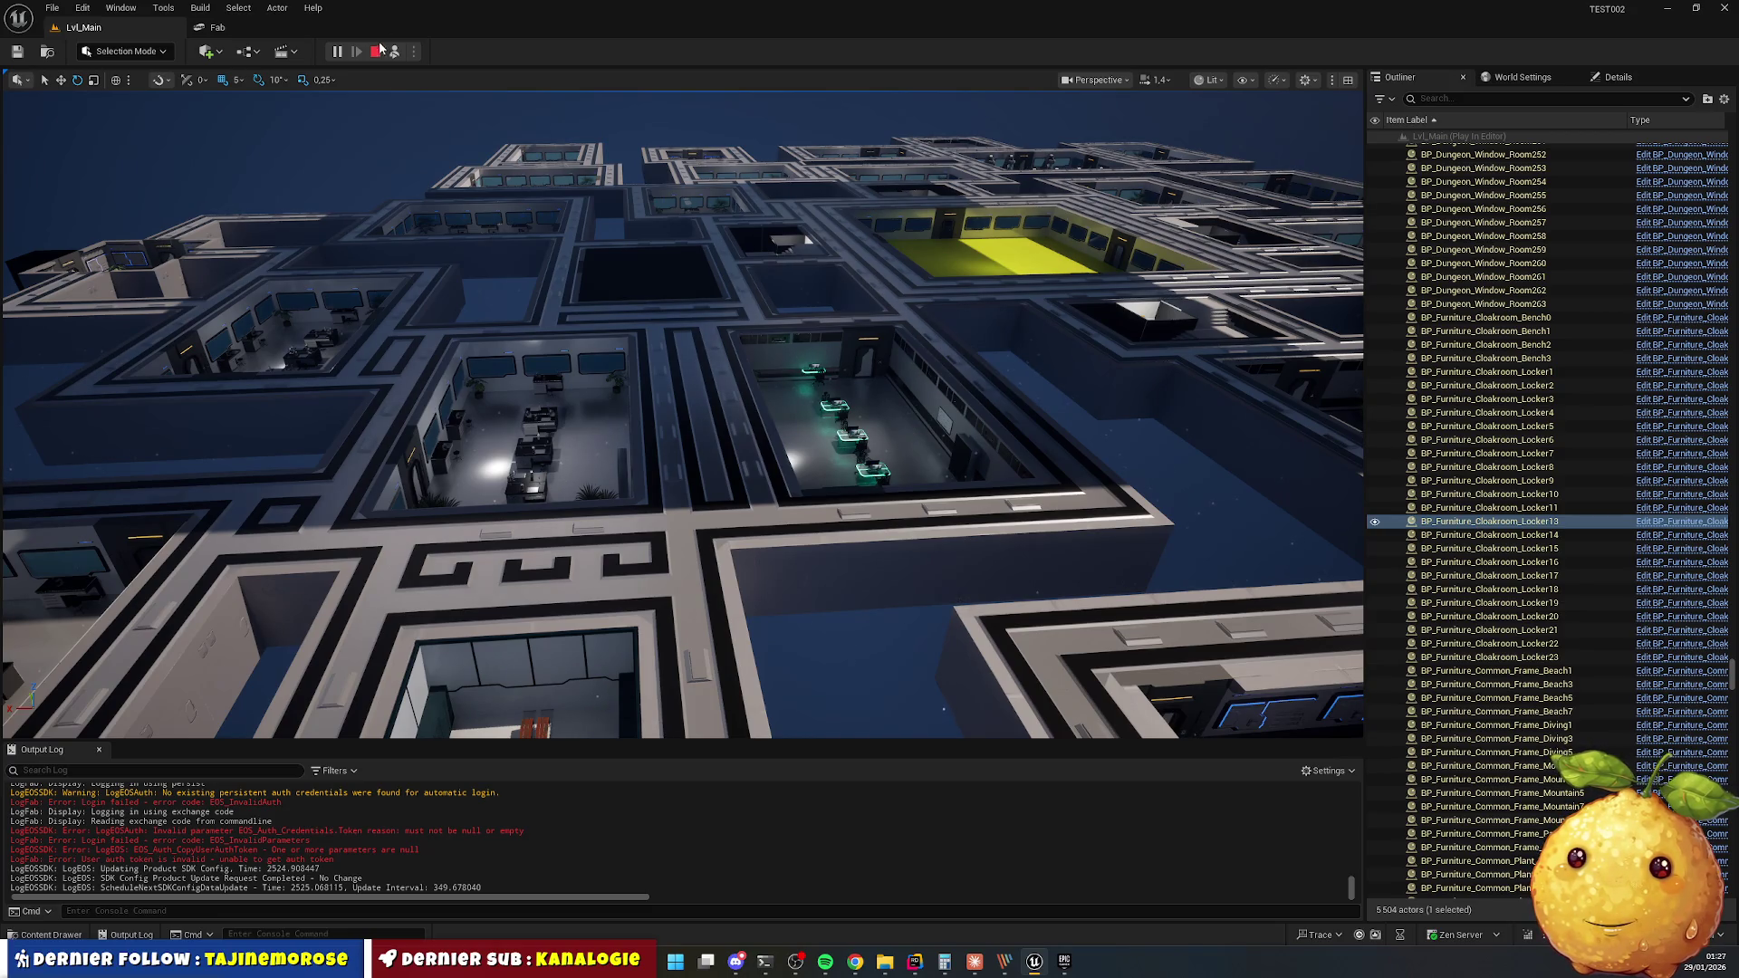
pyautogui.click(377, 53)
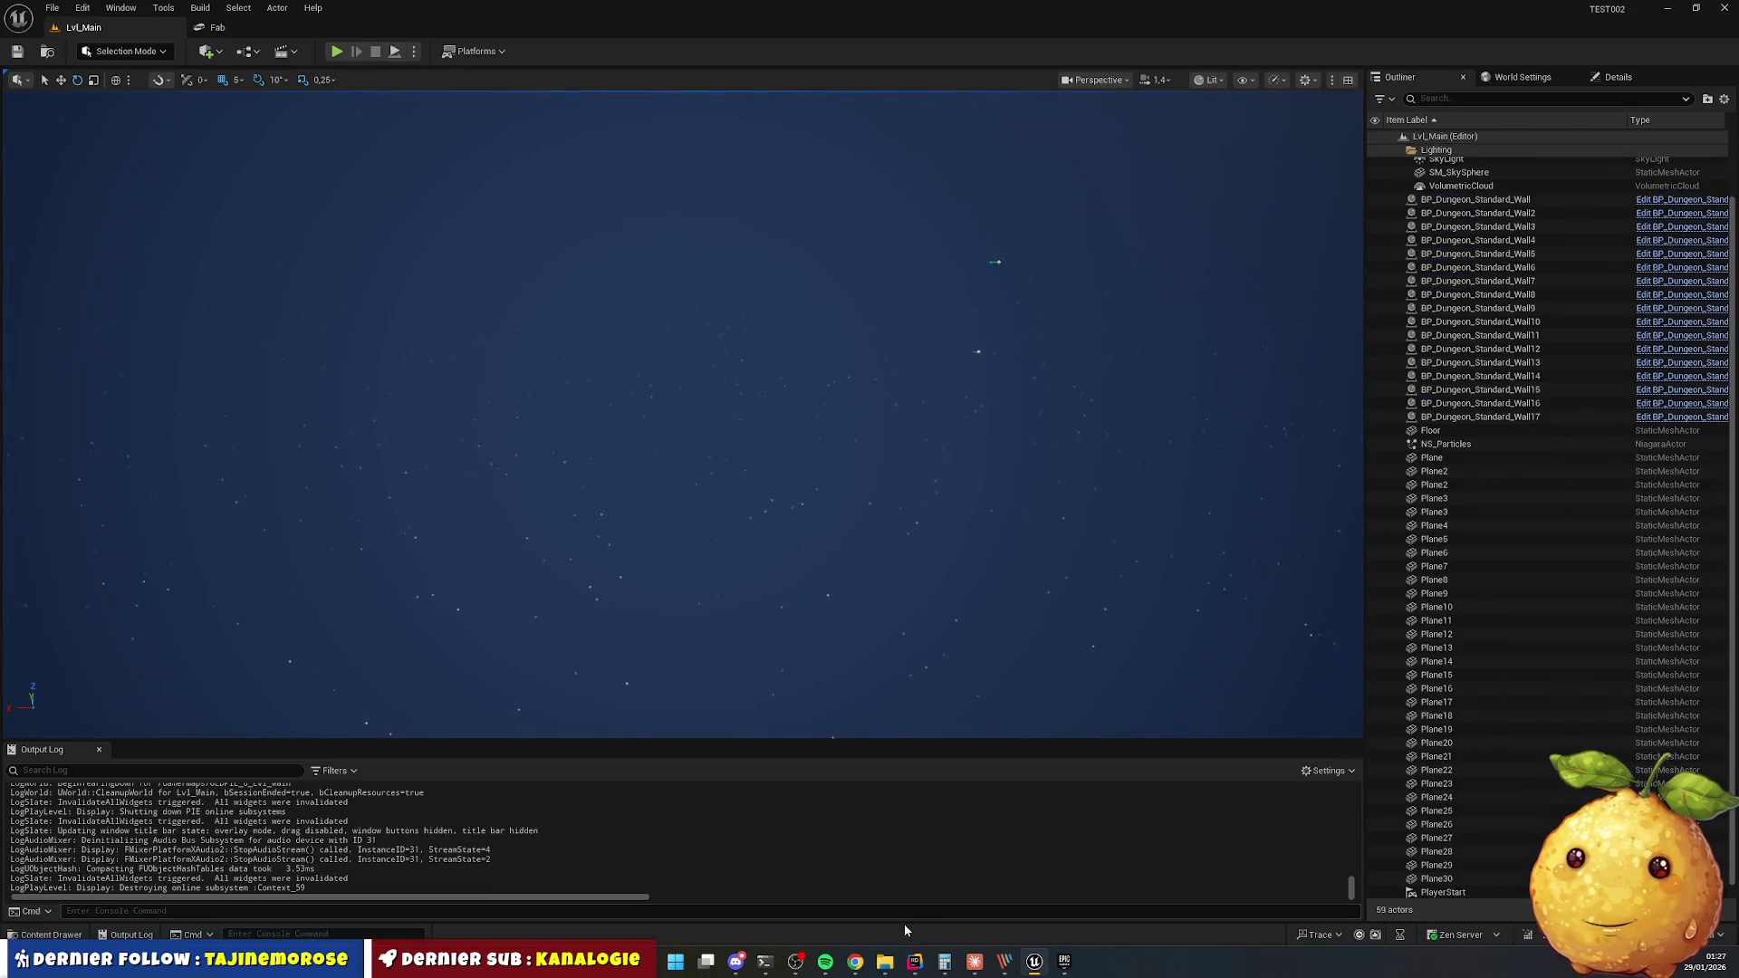
# Close the other Chrome window from the taskbar preview.
pyautogui.moveTo(859, 969)
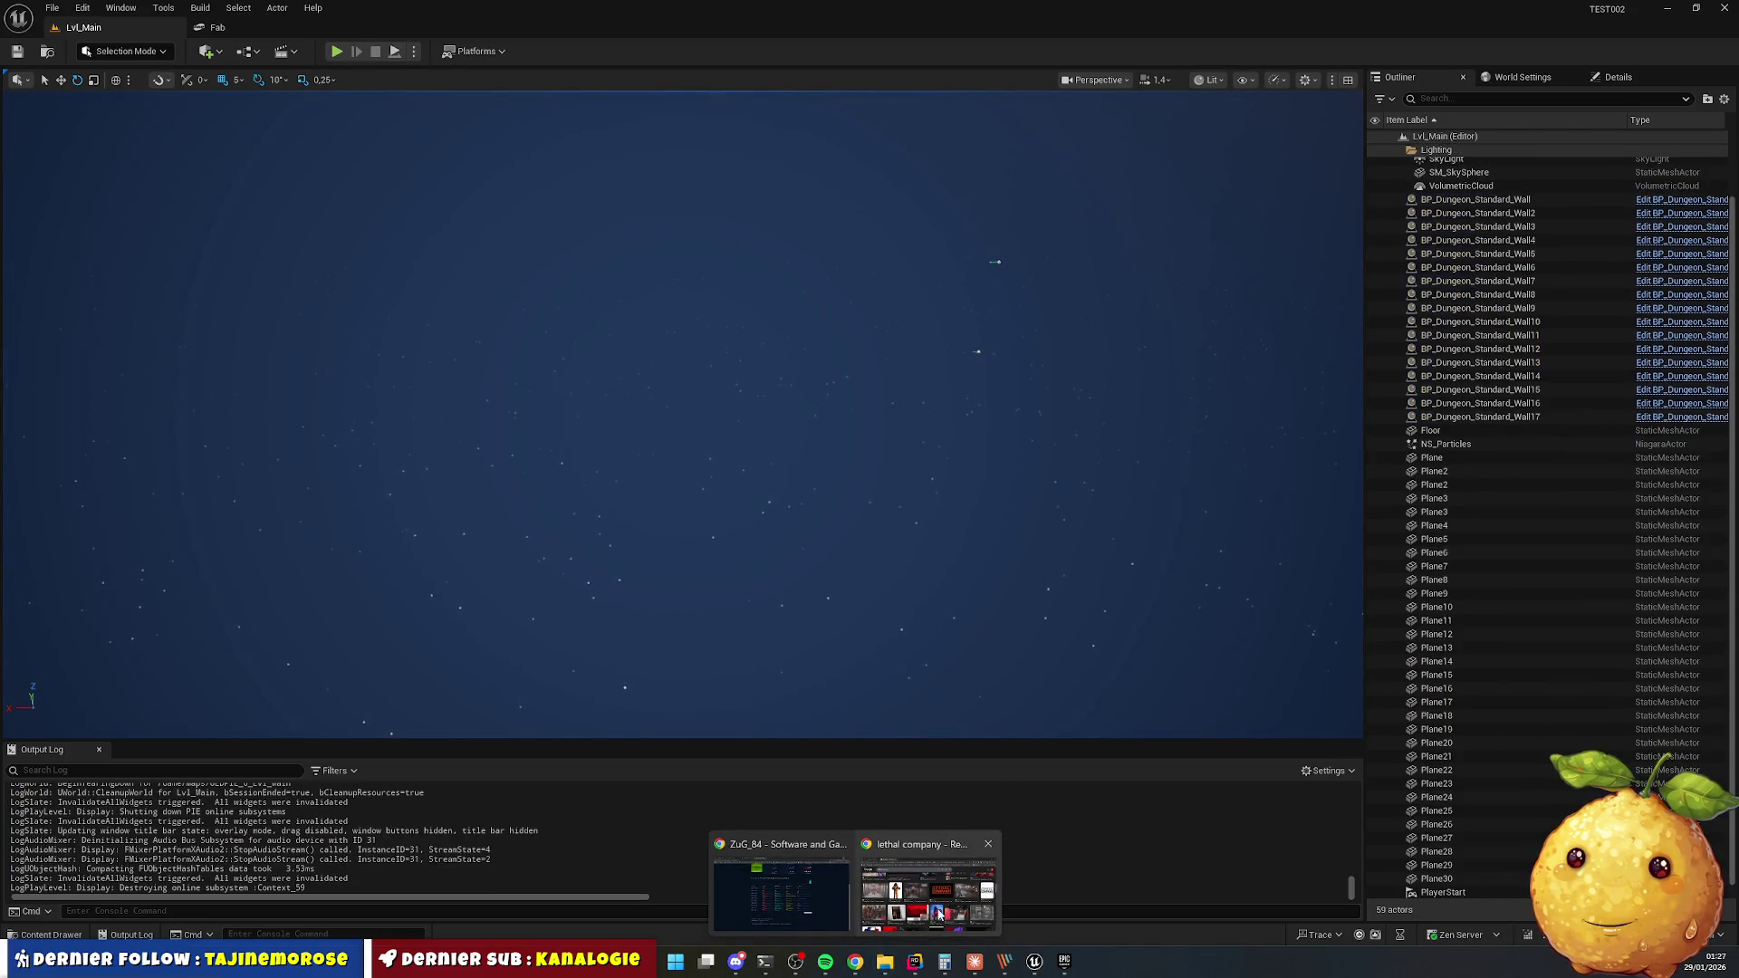
pyautogui.moveTo(942, 913)
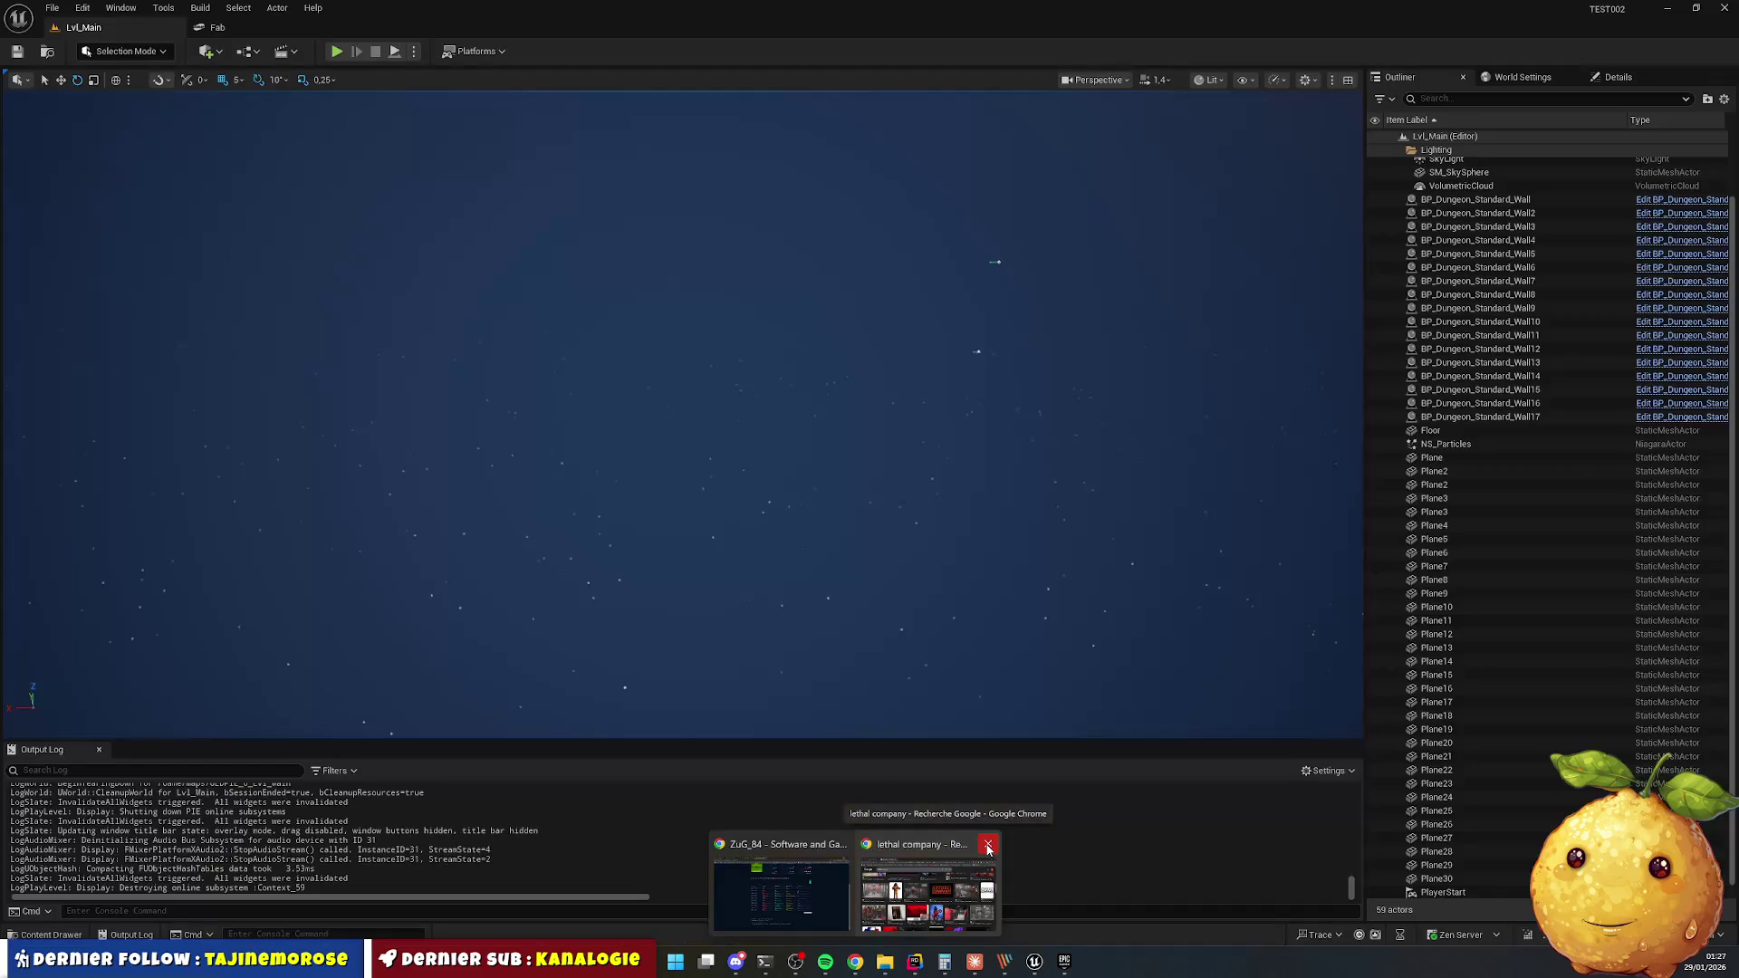
pyautogui.click(988, 844)
# Close the stream statistics tab, reload the videos page, and open a followed channel's live stream.
pyautogui.click(894, 888)
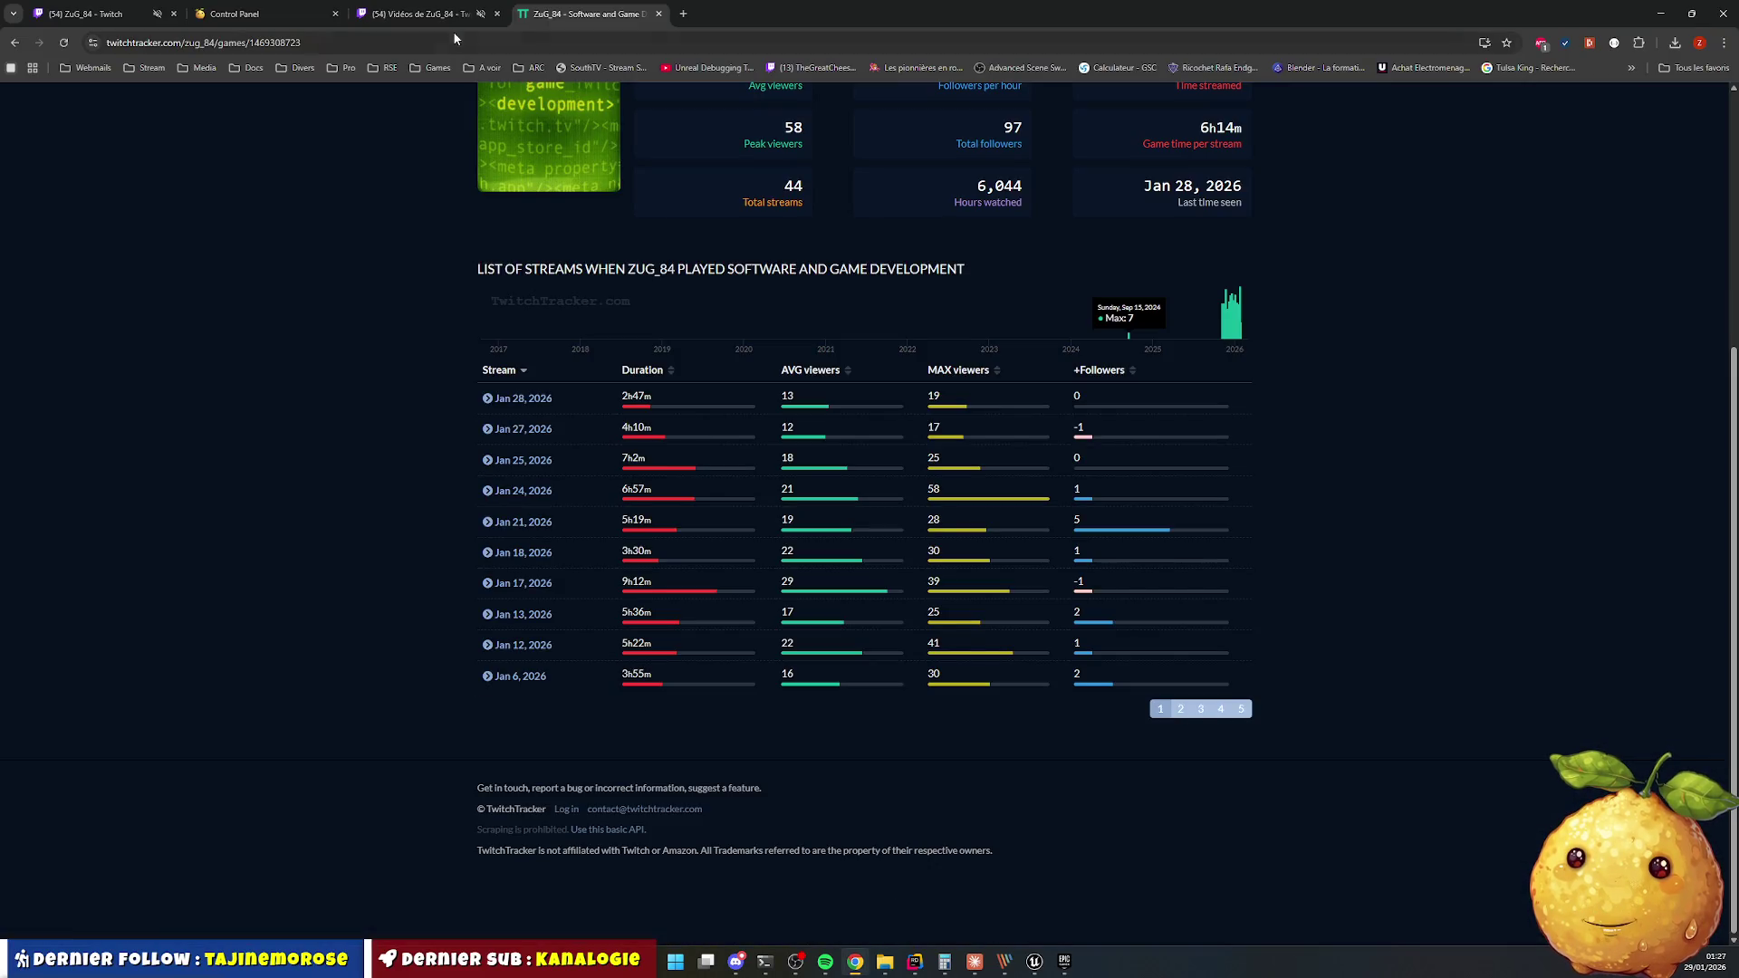
pyautogui.click(658, 14)
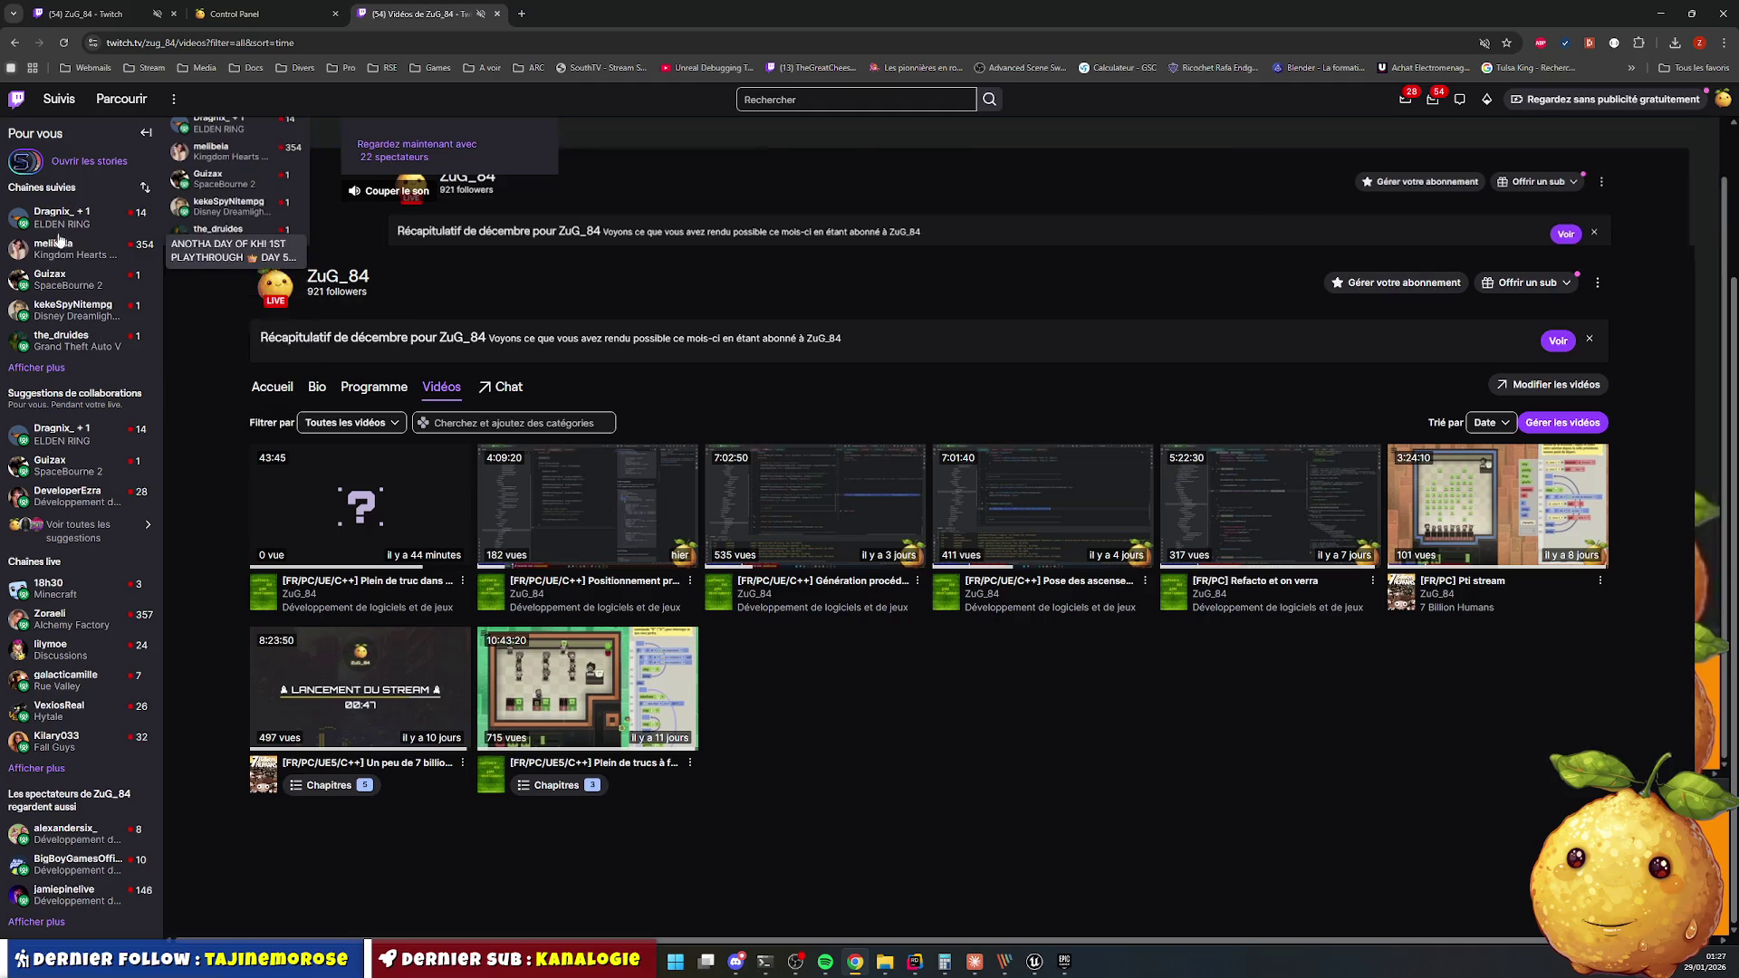
pyautogui.press('F5')
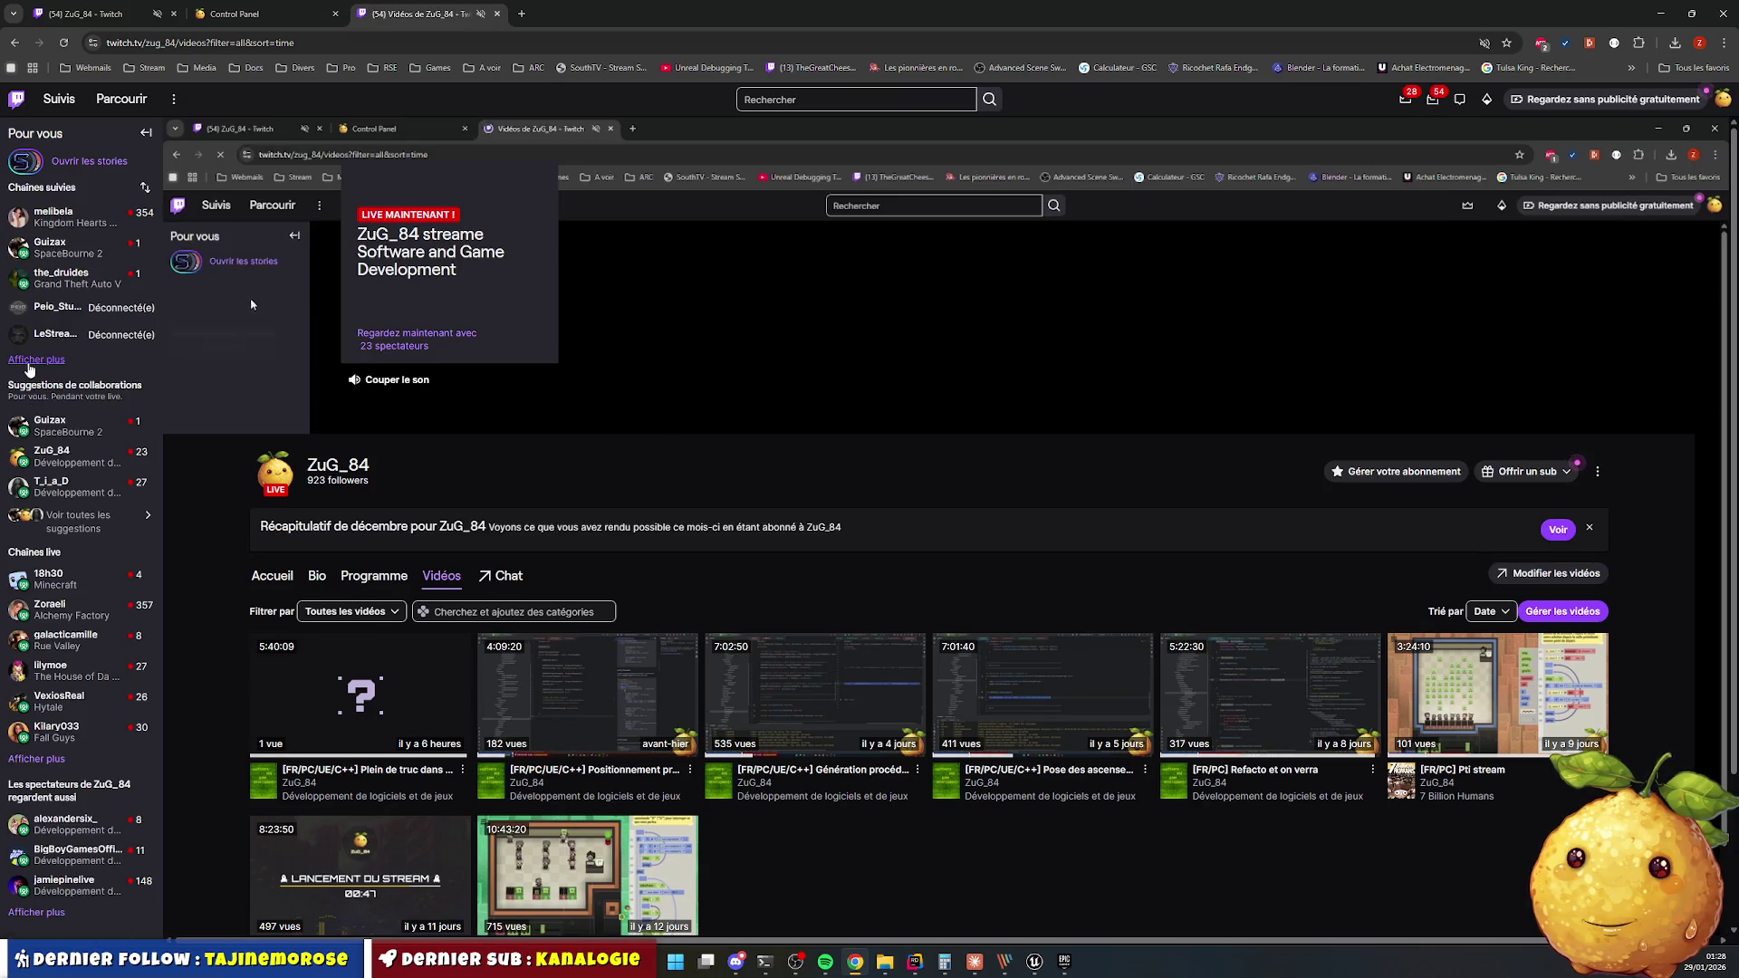
pyautogui.click(34, 359)
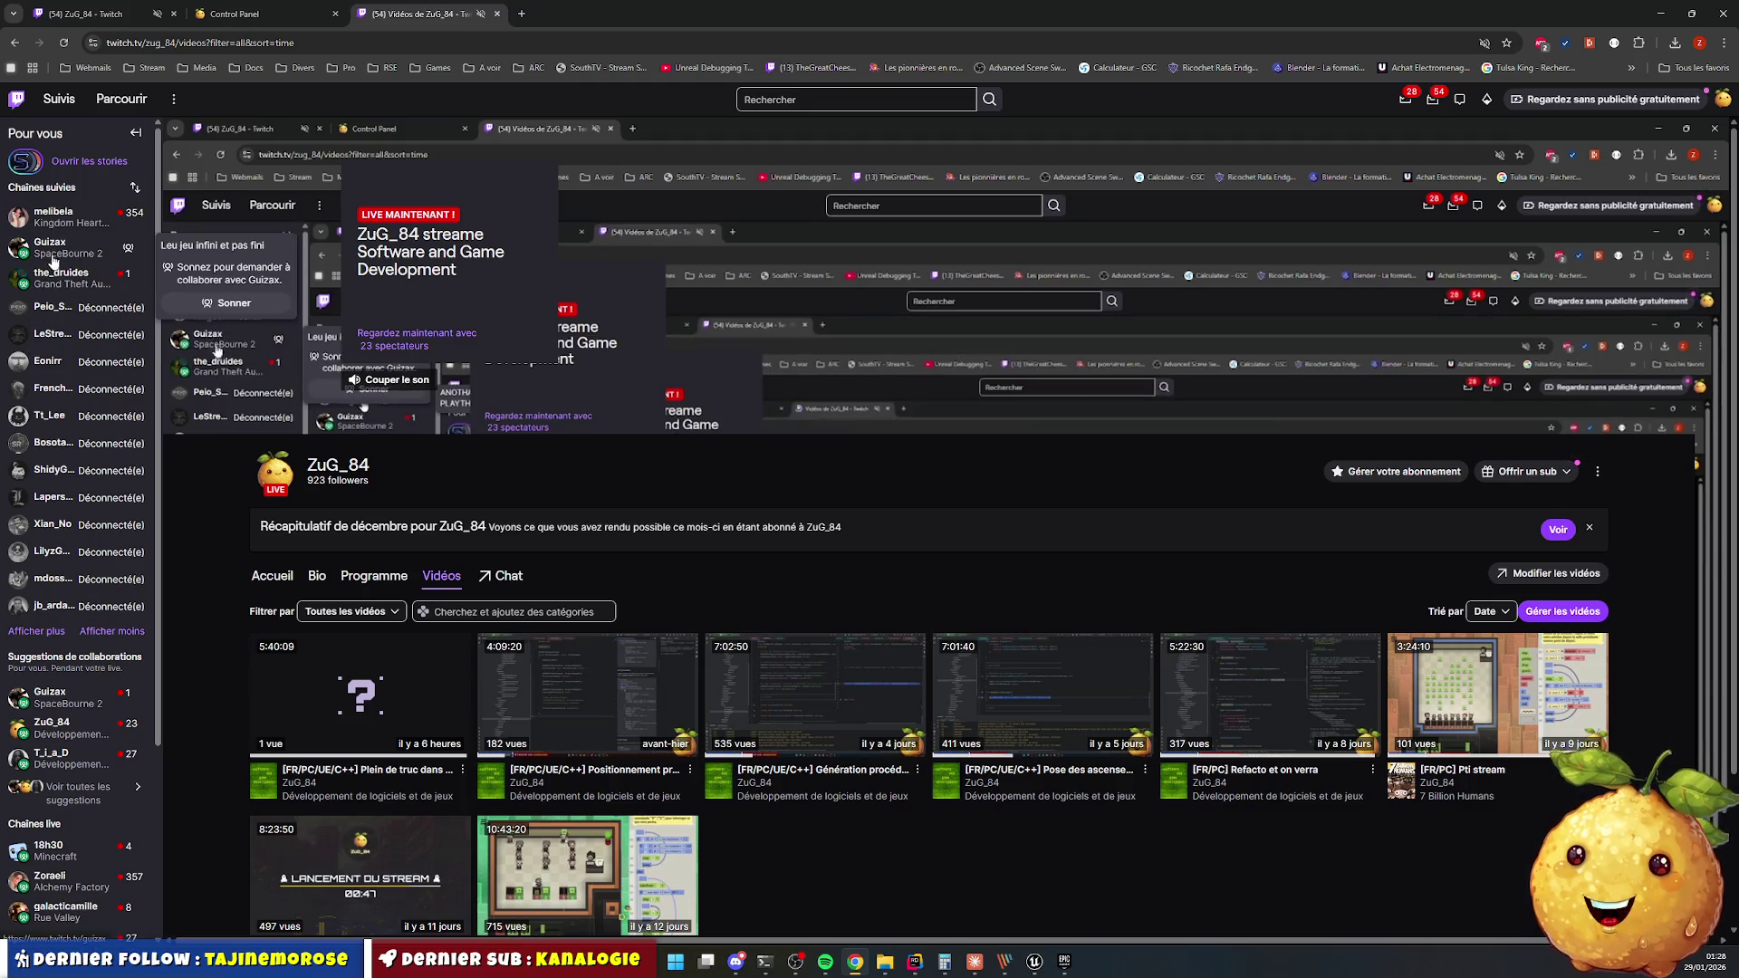
pyautogui.click(541, 16)
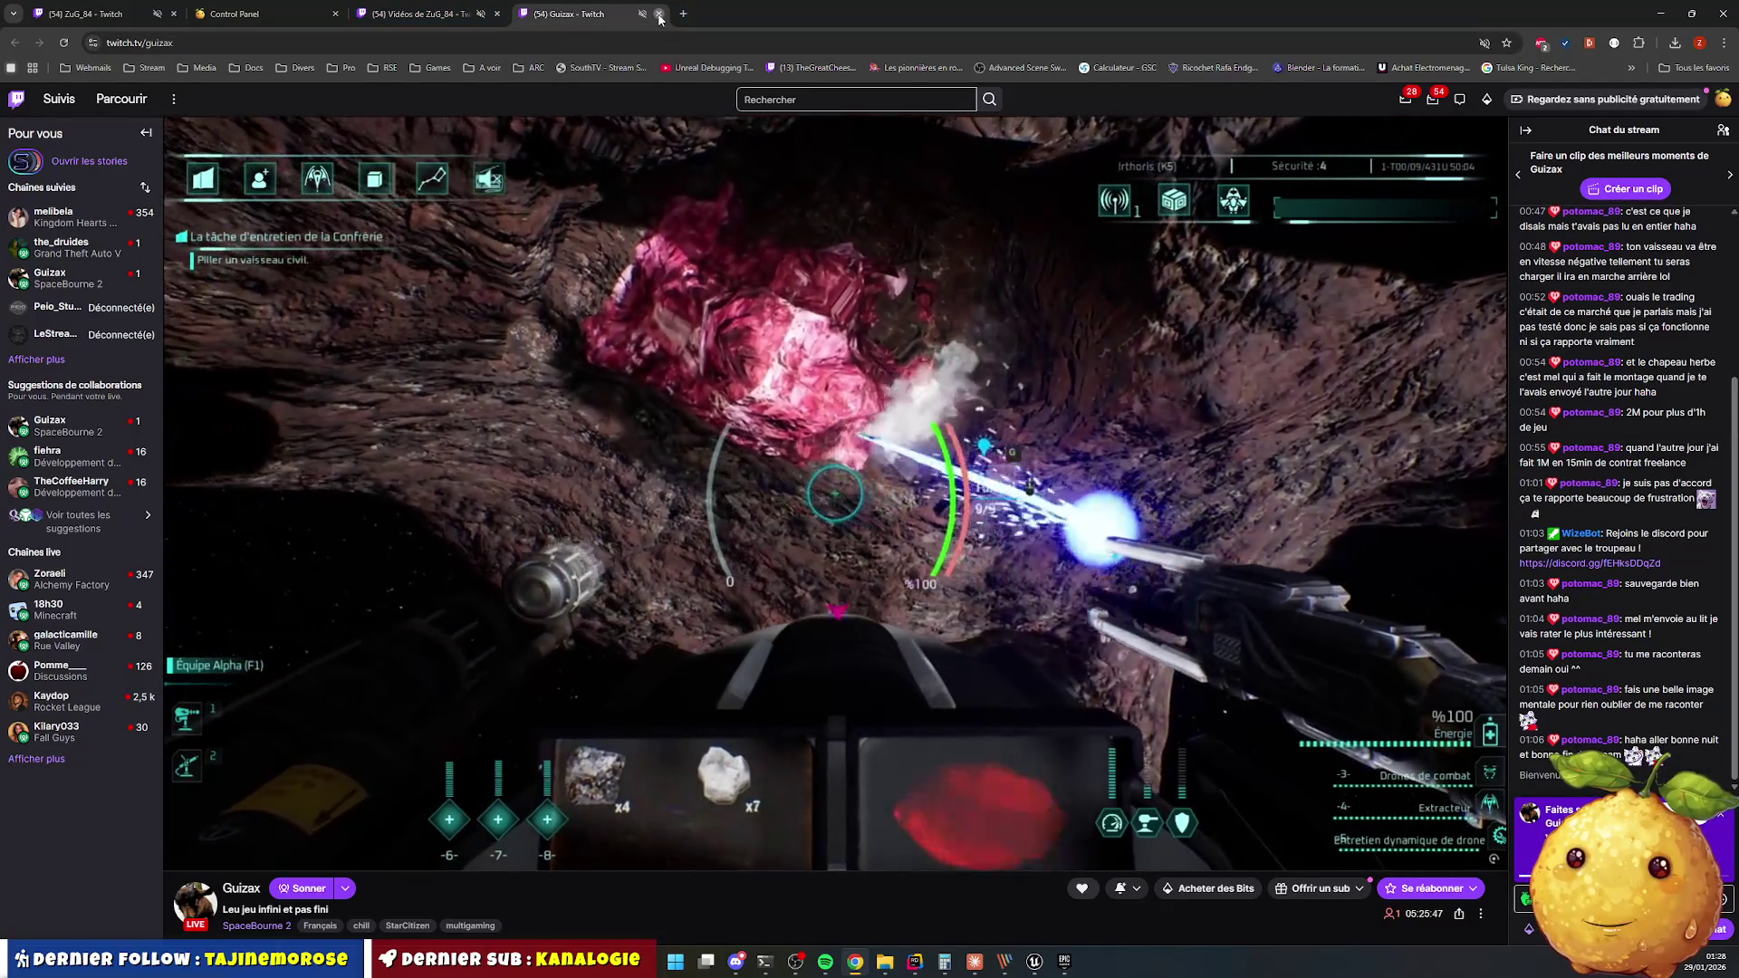
# Close the duplicate tab and start the SpaceBourne 2 live stream playing.
pyautogui.click(659, 16)
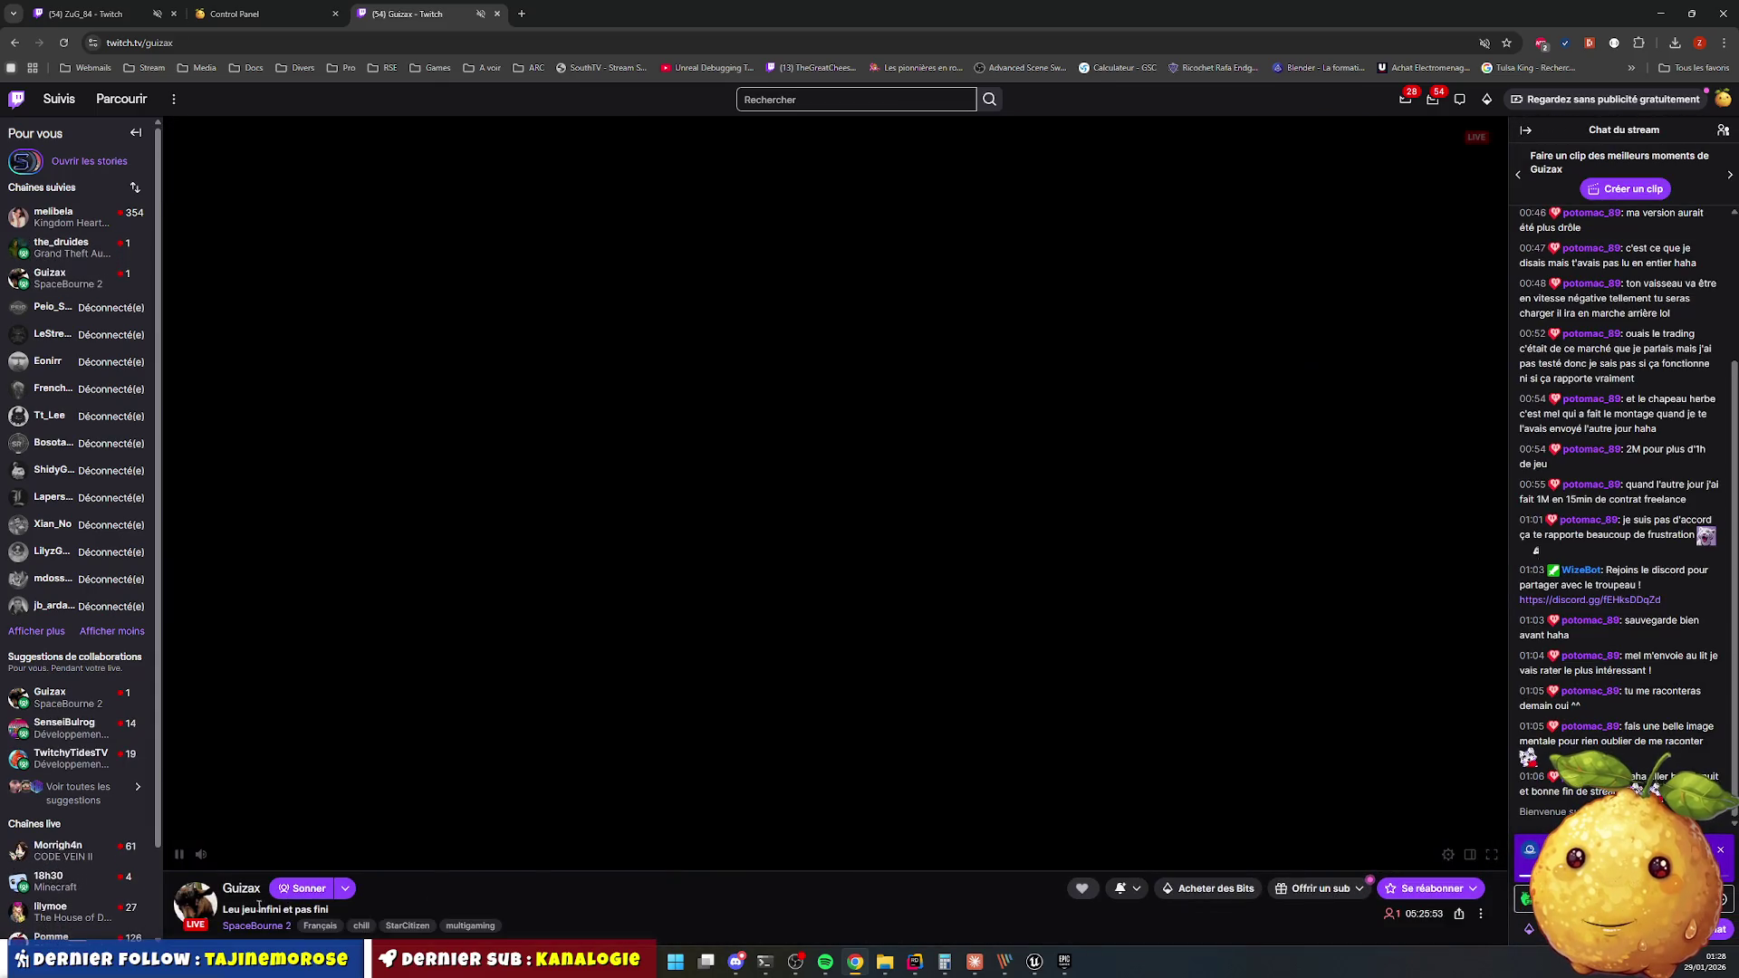
pyautogui.doubleClick(261, 891)
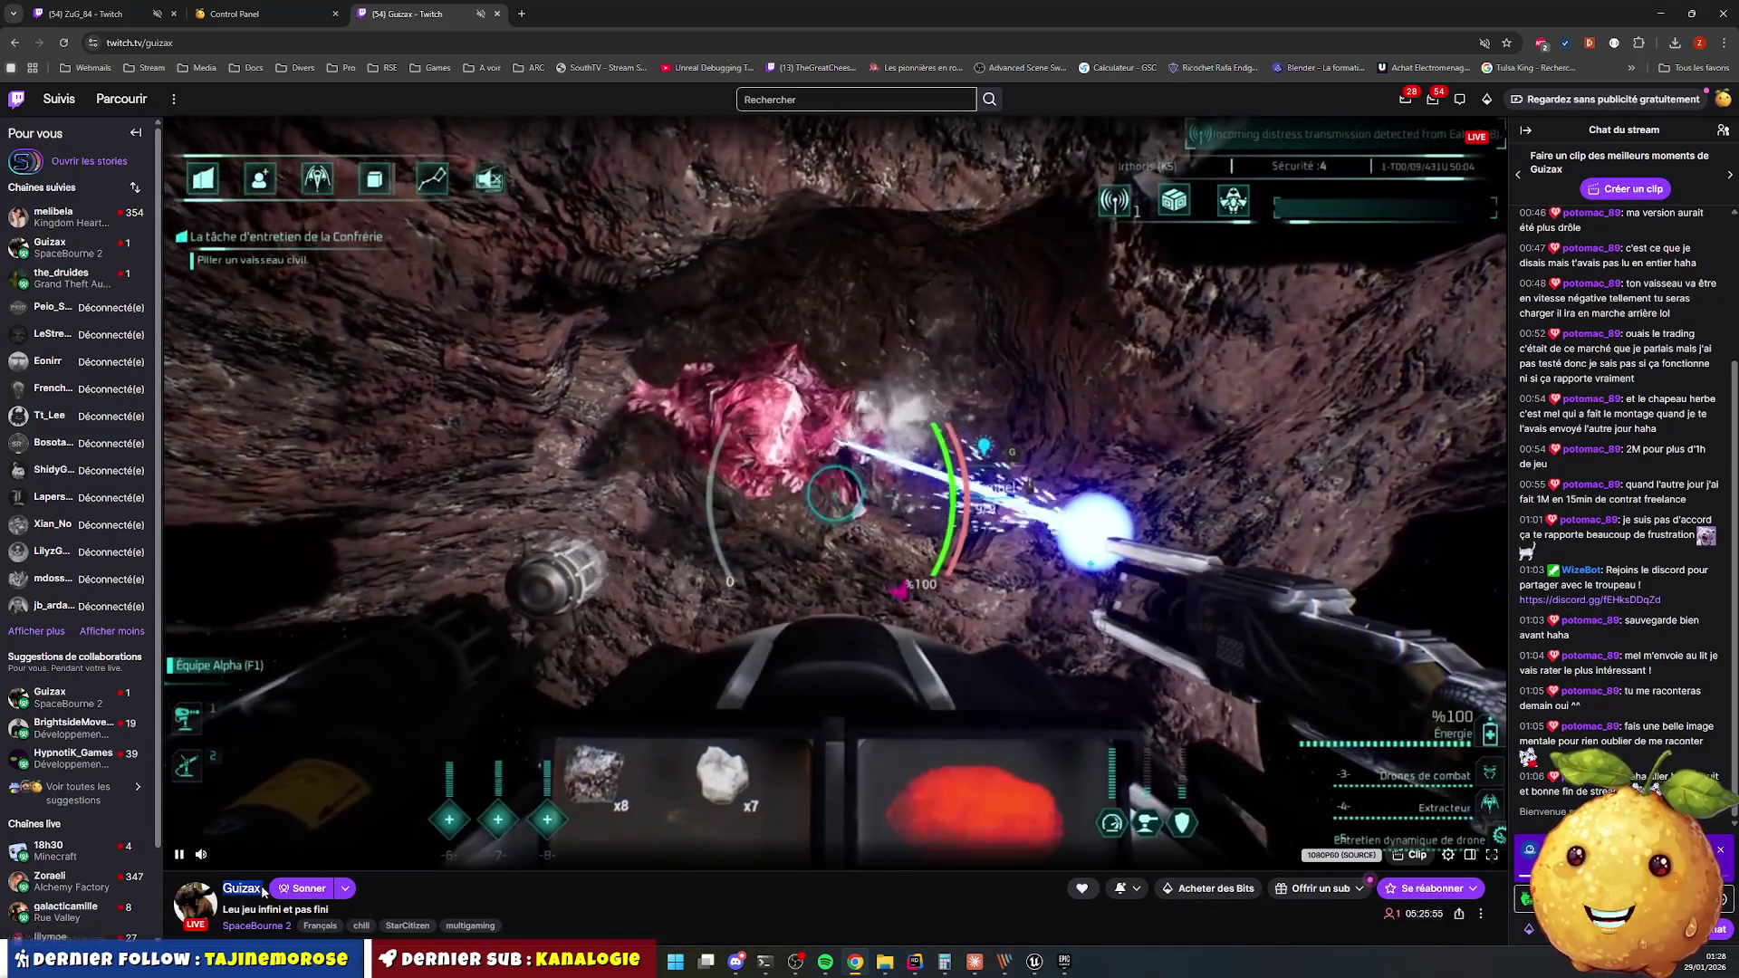
pyautogui.hotkey('alt', 'Tab')
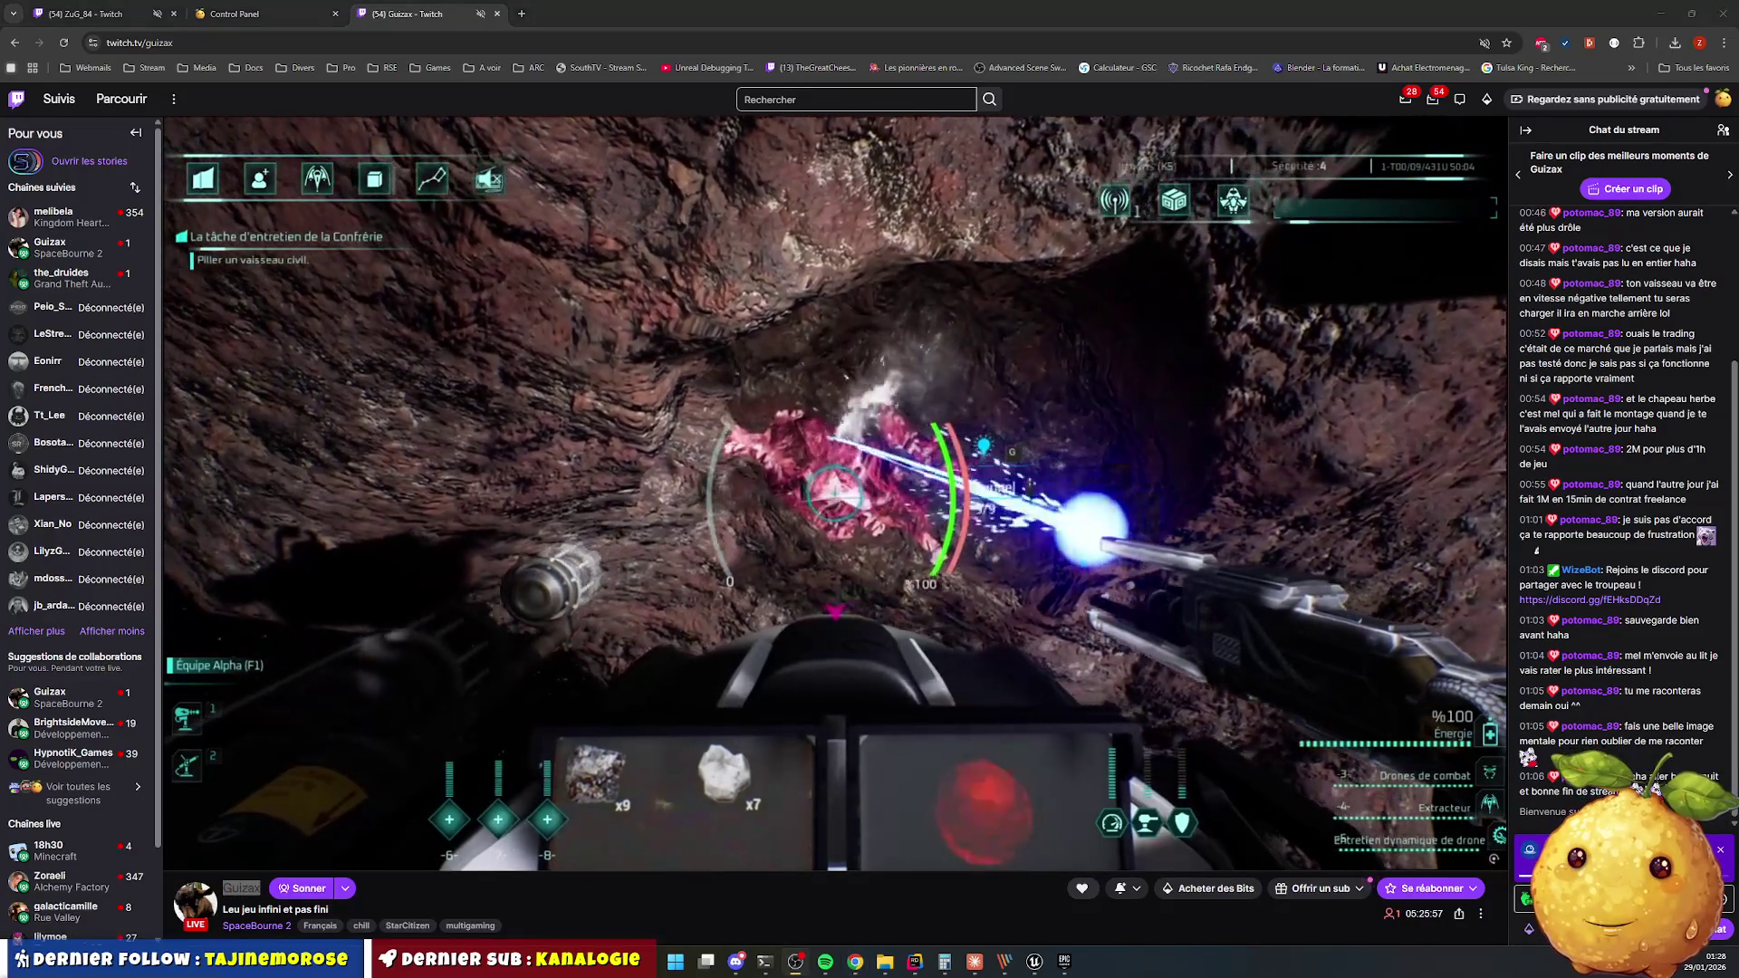